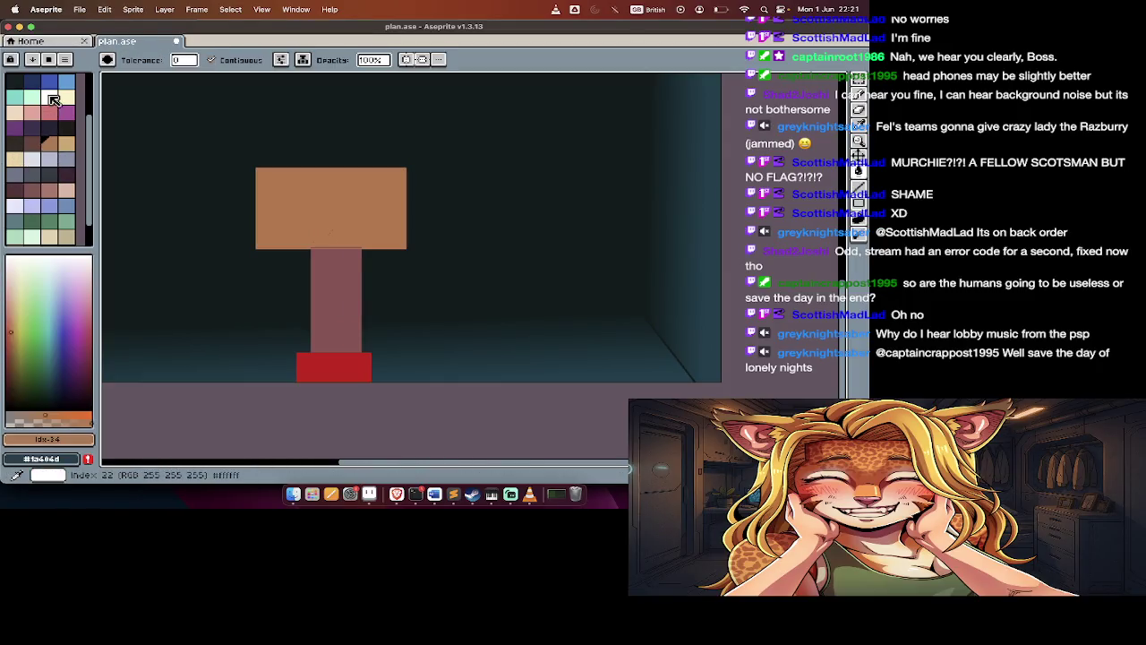
# Draw a light-cyan rectangle outline across the top of the orange room
pyautogui.click(39, 99)
pyautogui.press('b')
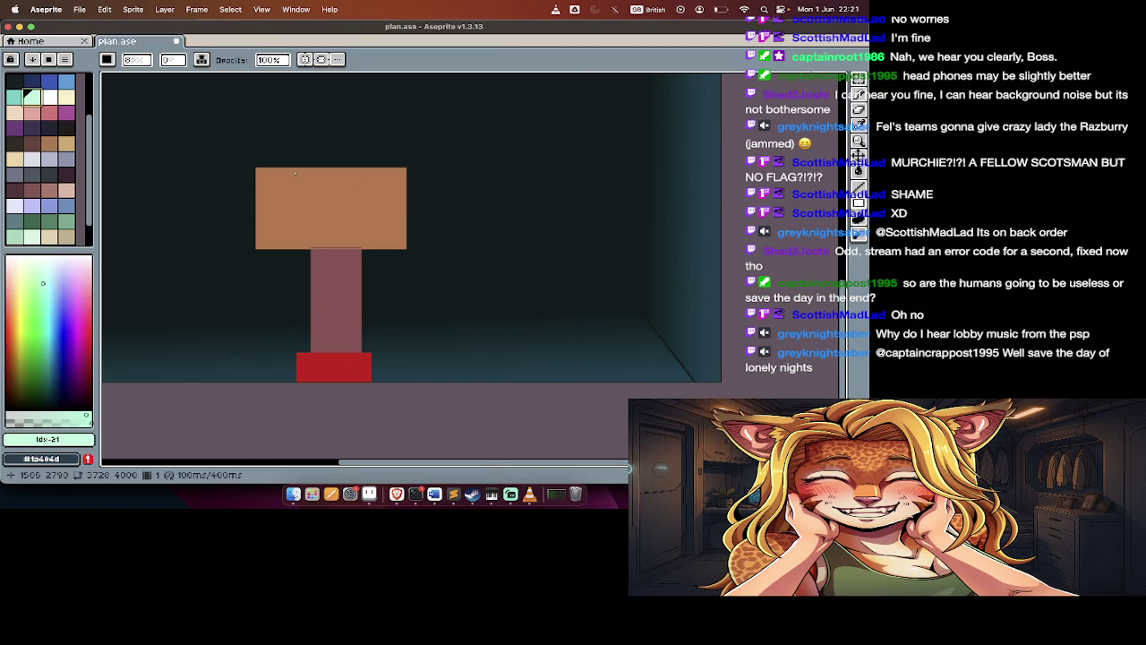
pyautogui.scroll(1, 295, 173)
pyautogui.moveTo(310, 167); pyautogui.dragTo(384, 200)
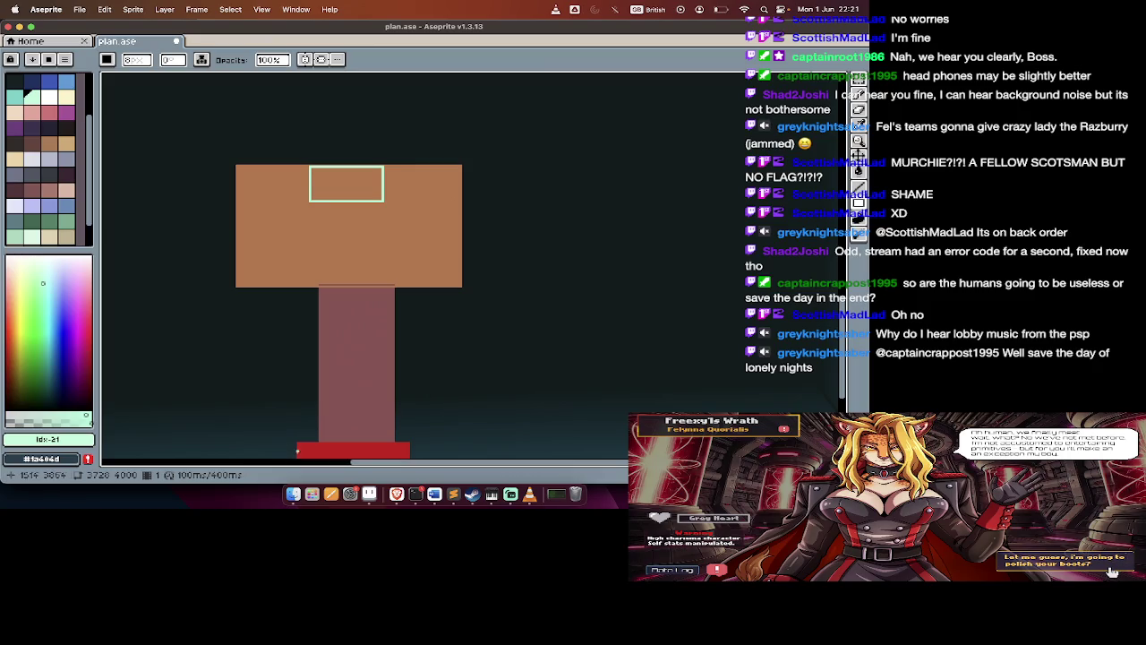
# Paint four small dark-magenta squares, two on the room's left side and two on its right
pyautogui.click(86, 363)
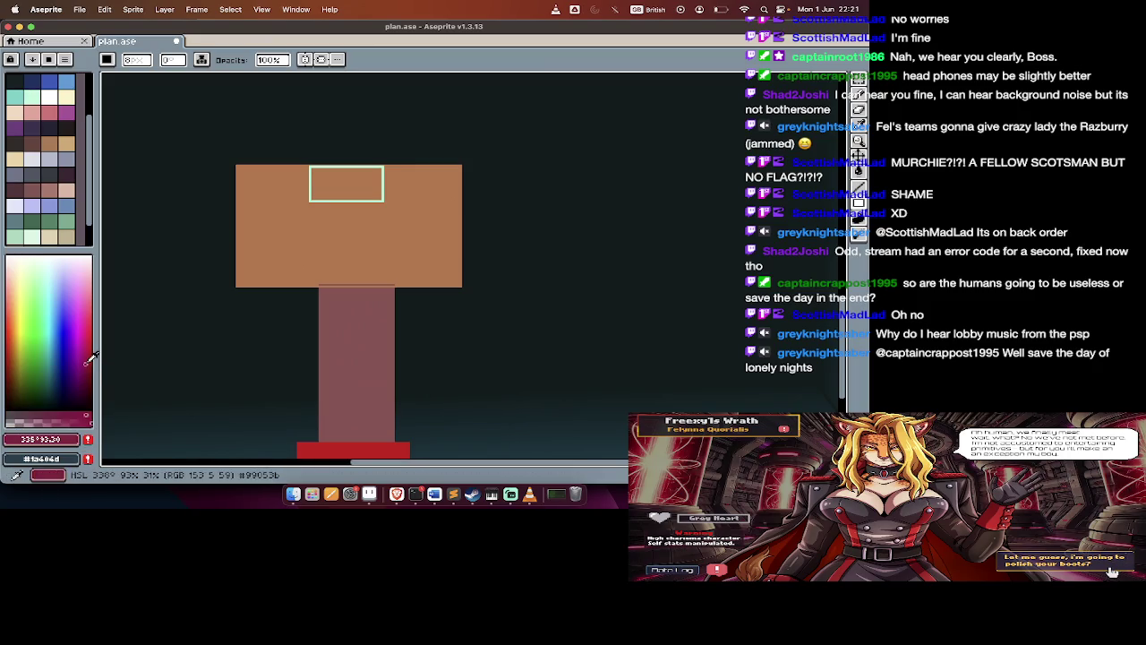
pyautogui.click(263, 250)
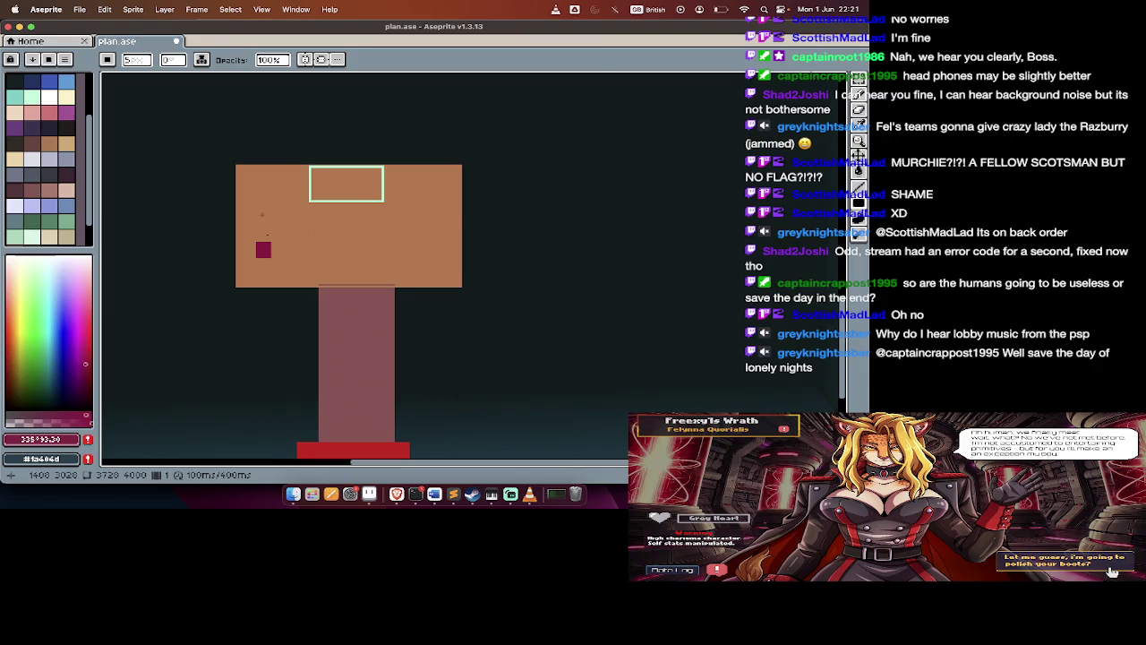
pyautogui.click(260, 190)
pyautogui.click(442, 203)
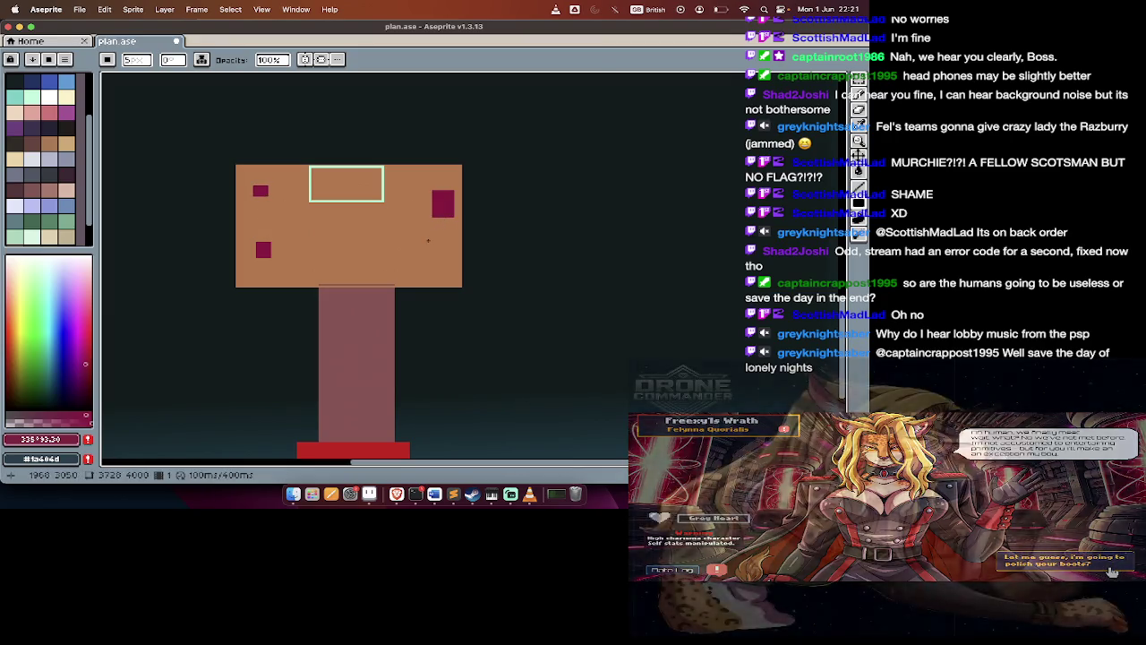
pyautogui.click(431, 244)
pyautogui.press('v')
pyautogui.press('super+Tab')
pyautogui.press('Tab')
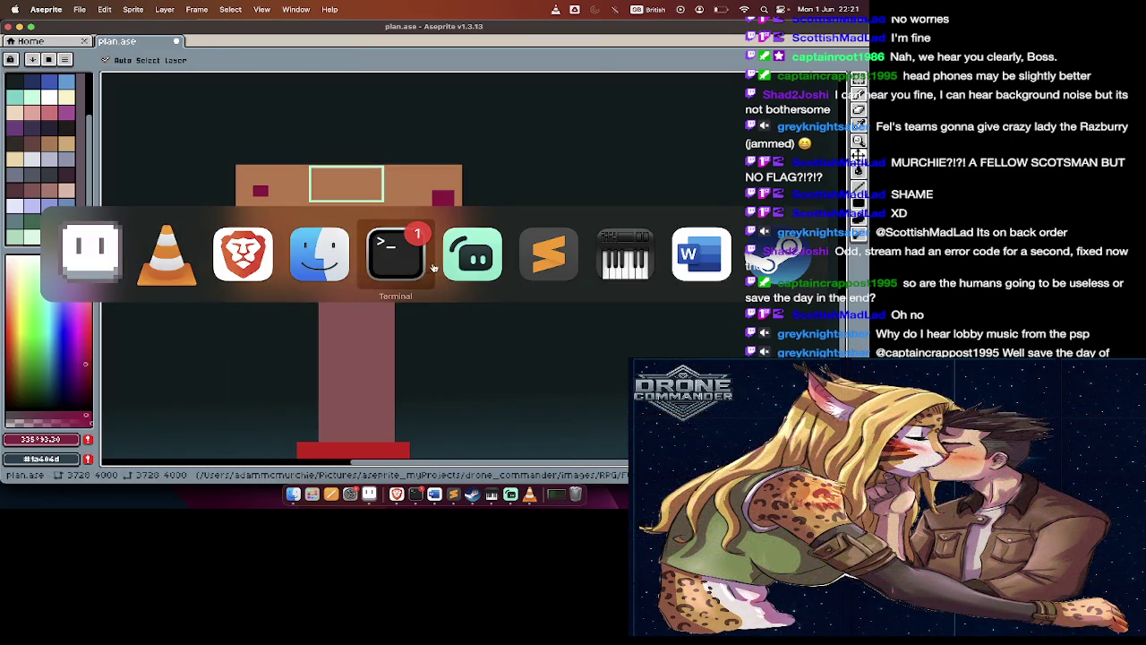
# Switch to Sublime Text and open _dominionDropship.py from the sidebar
pyautogui.click(559, 243)
pyautogui.scroll(10, 55, 347)
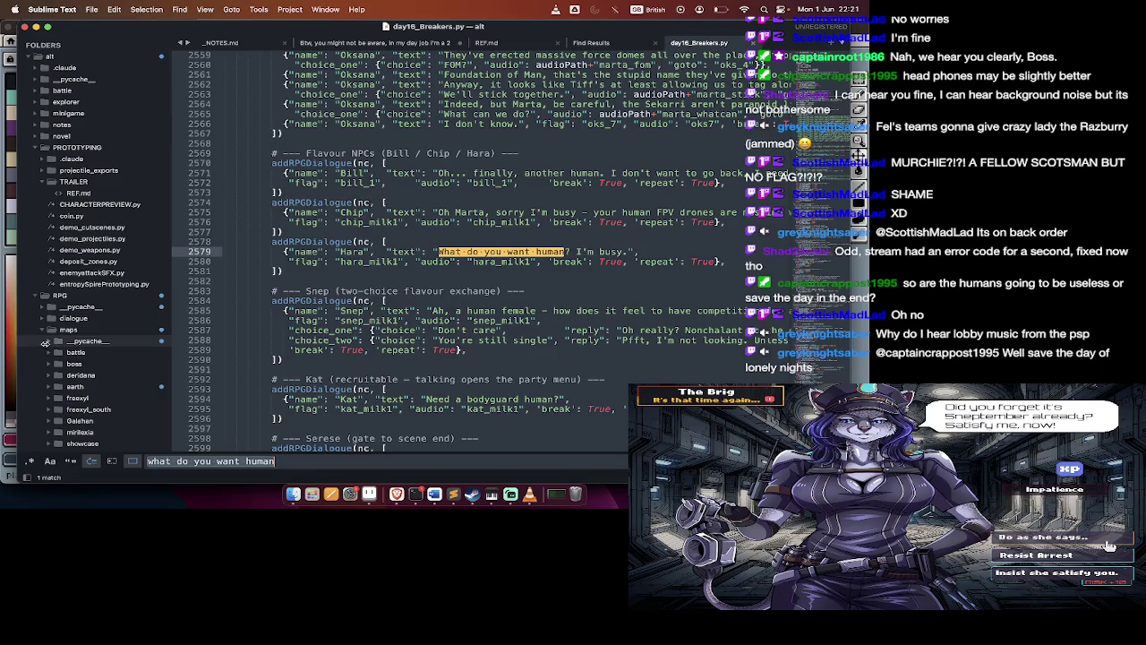
pyautogui.scroll(-5, 67, 335)
pyautogui.scroll(-5, 87, 330)
pyautogui.scroll(-3, 87, 330)
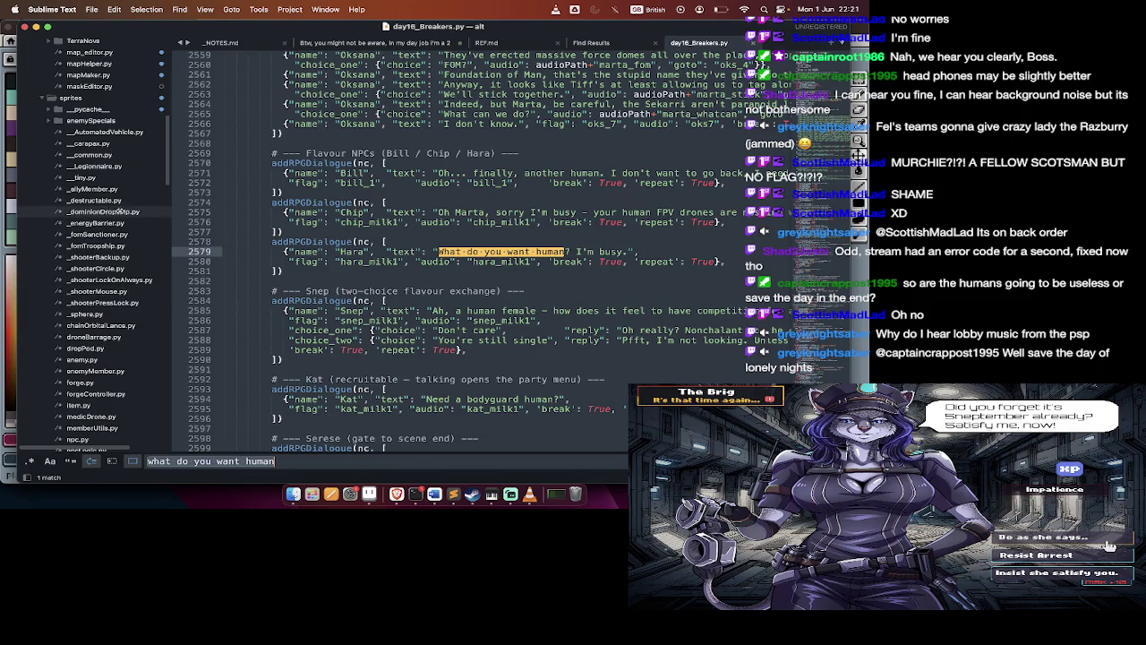
pyautogui.click(103, 211)
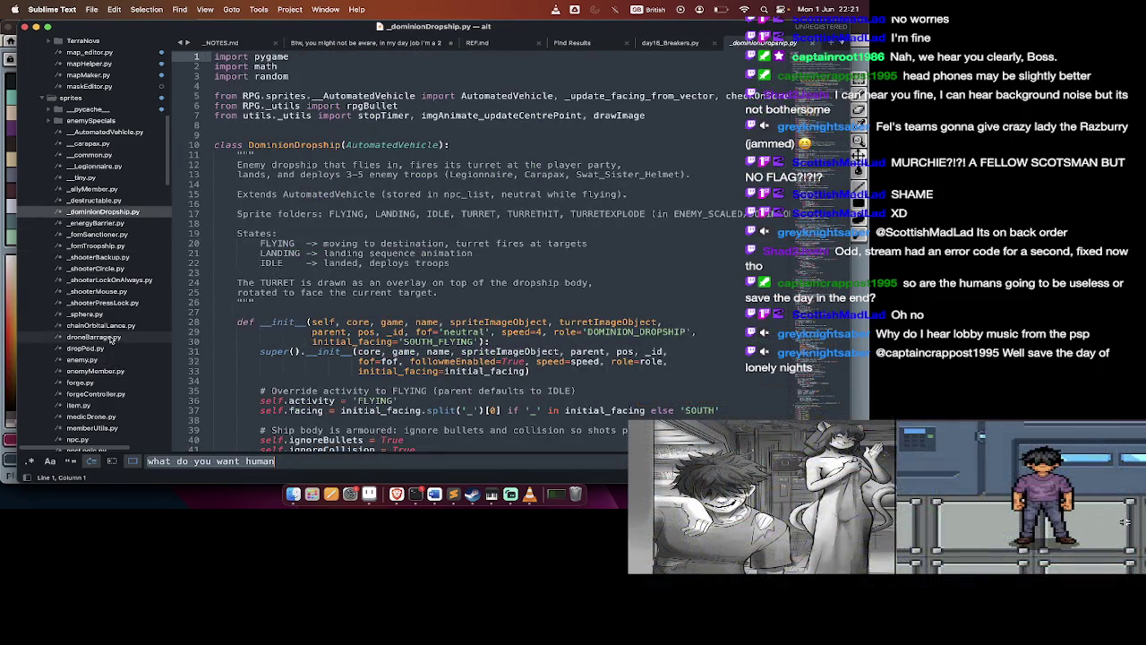
# Scroll through _dominionDropship.py to review its contents
pyautogui.scroll(-5, 88, 132)
pyautogui.scroll(-5, 88, 132)
pyautogui.scroll(-2, 88, 132)
pyautogui.scroll(3, 88, 133)
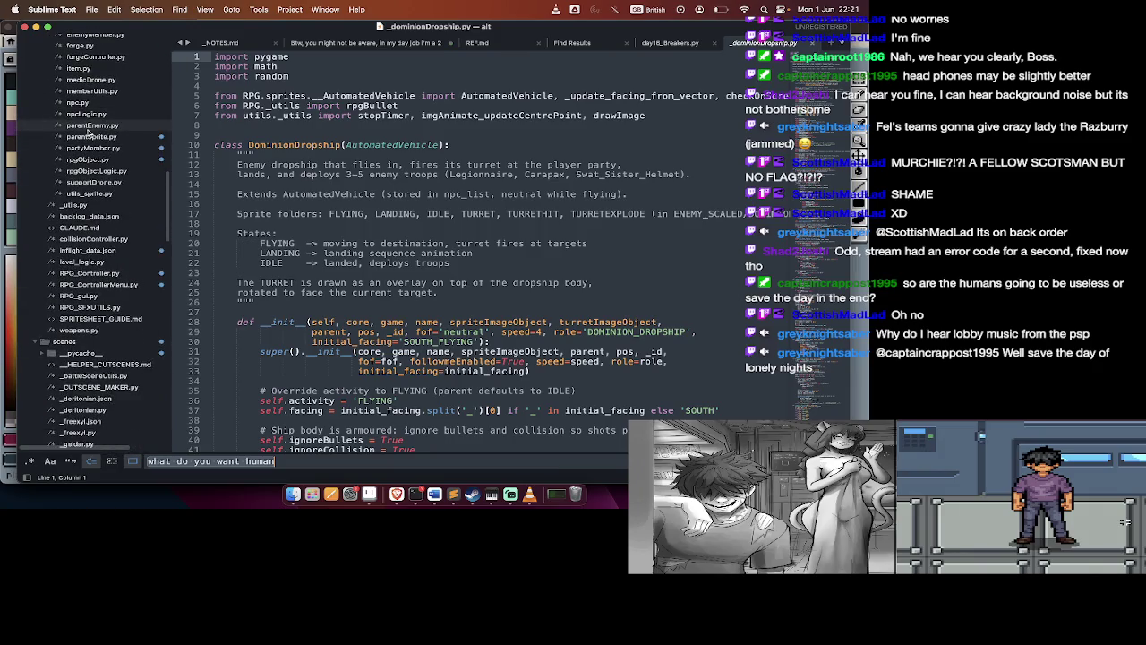
pyautogui.scroll(-5, 89, 133)
pyautogui.scroll(-3, 90, 143)
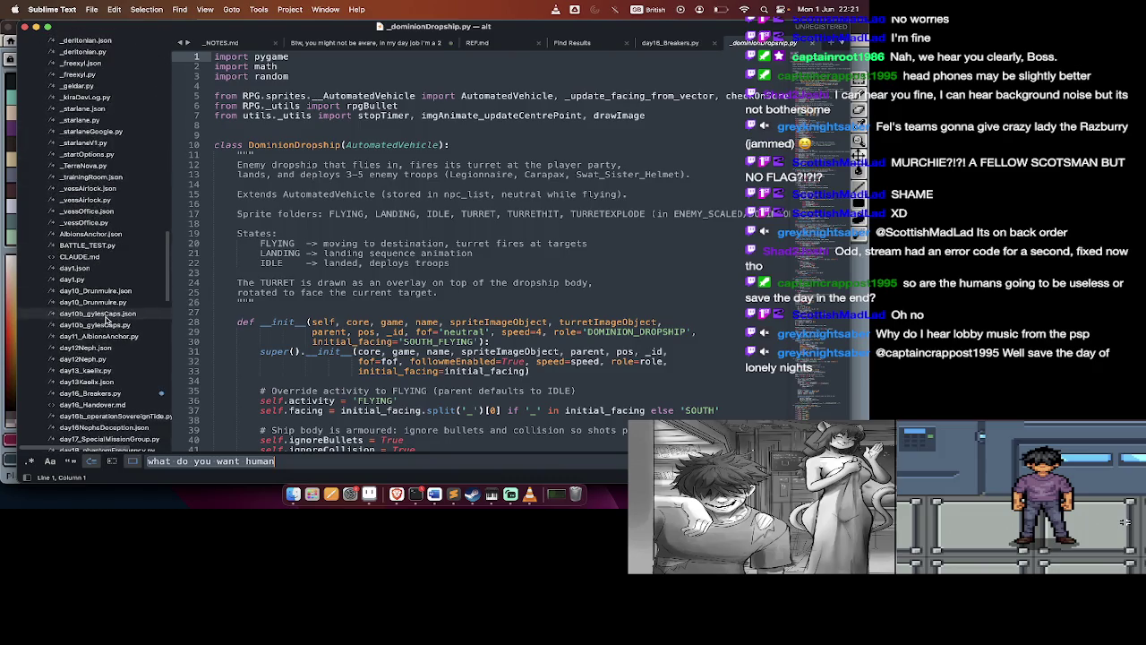
pyautogui.scroll(-5, 105, 338)
pyautogui.scroll(-3, 105, 338)
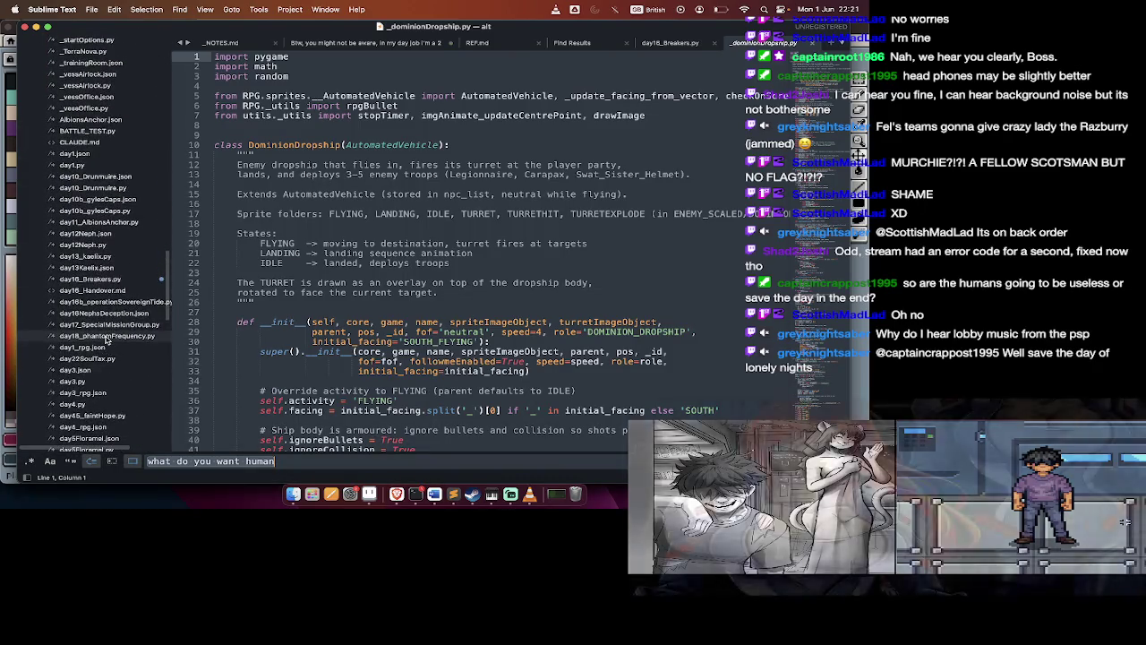
pyautogui.scroll(-4, 106, 273)
pyautogui.scroll(-3, 107, 275)
pyautogui.scroll(-3, 108, 280)
pyautogui.scroll(3, 109, 260)
pyautogui.scroll(3, 116, 206)
pyautogui.scroll(2, 124, 161)
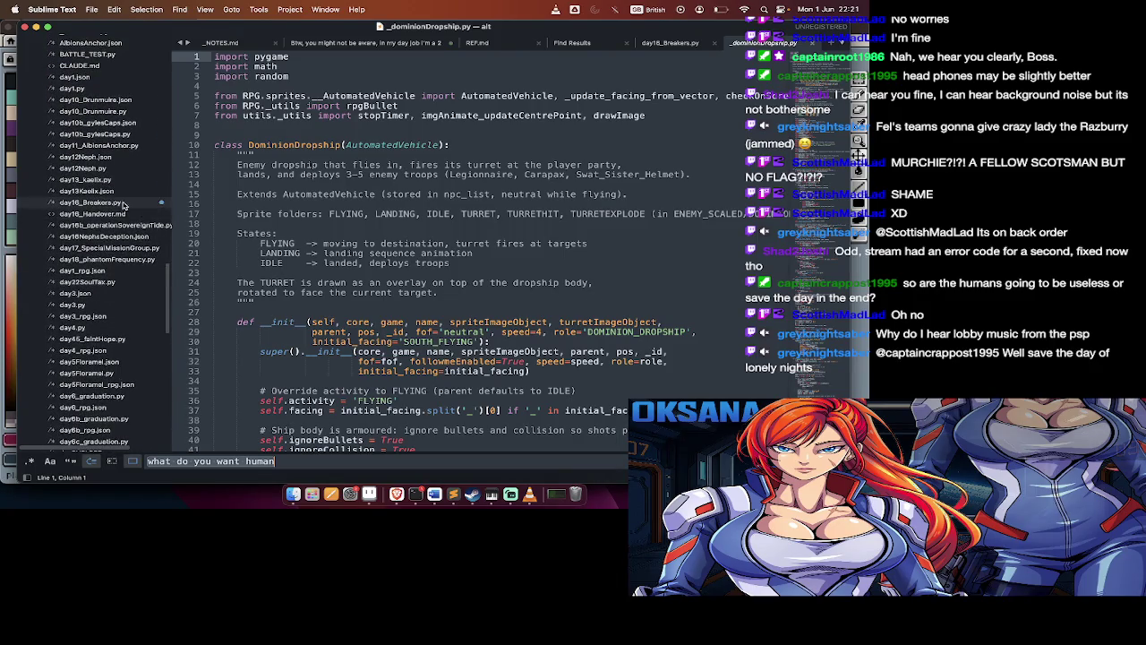
# Open day11_AlbionsAnchor.py and copy the Notion level-design link from its header
pyautogui.click(99, 145)
pyautogui.scroll(-10, 358, 268)
pyautogui.scroll(10, 215, 315)
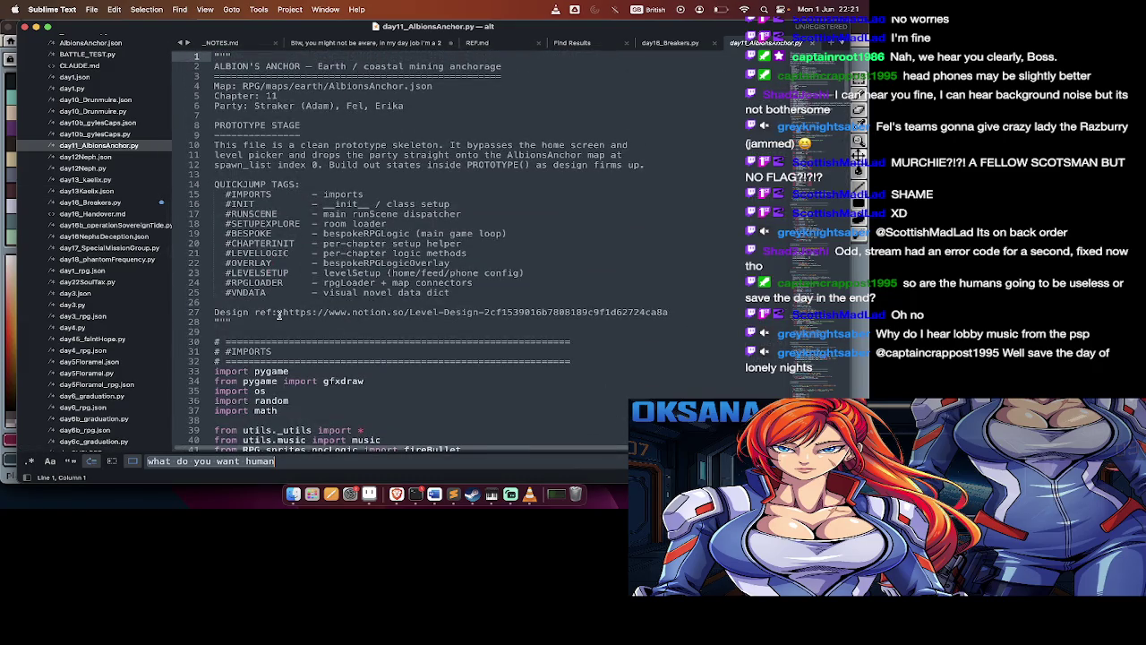
pyautogui.moveTo(278, 313); pyautogui.dragTo(678, 312)
pyautogui.press('super+Tab')
pyautogui.press('super+Tab')
pyautogui.press('super+Tab')
pyautogui.press('super+Tab')
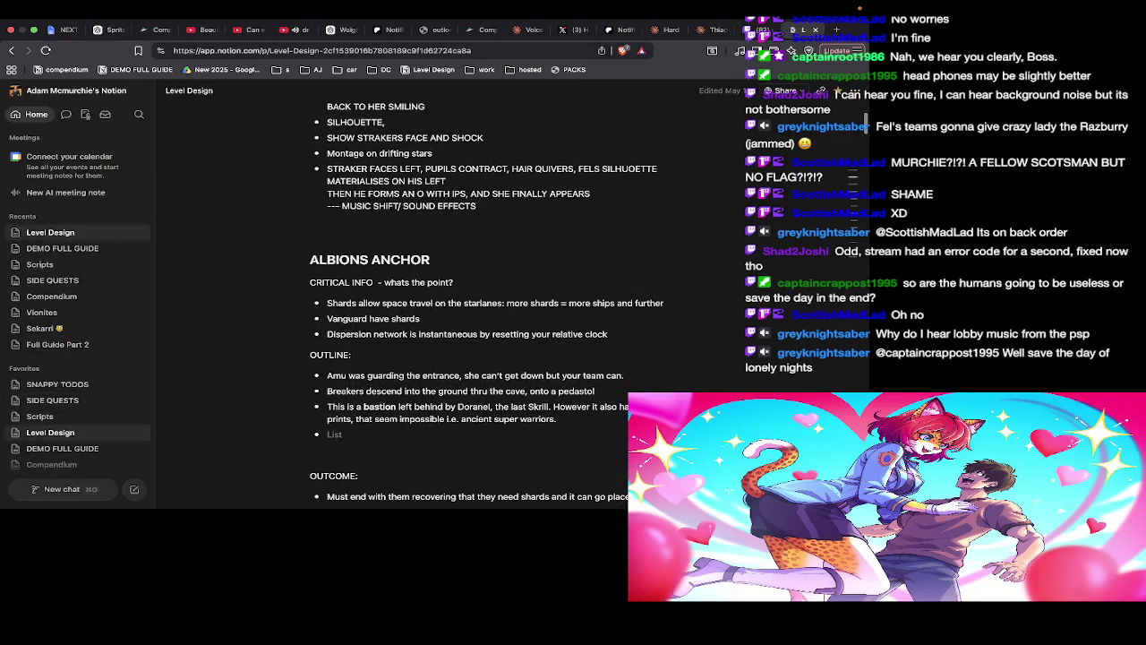
# Under Albions Anchor's first shards bullet, add a sub-bullet noting shards leave a trail: the starlanes
pyautogui.scroll(-2, 372, 220)
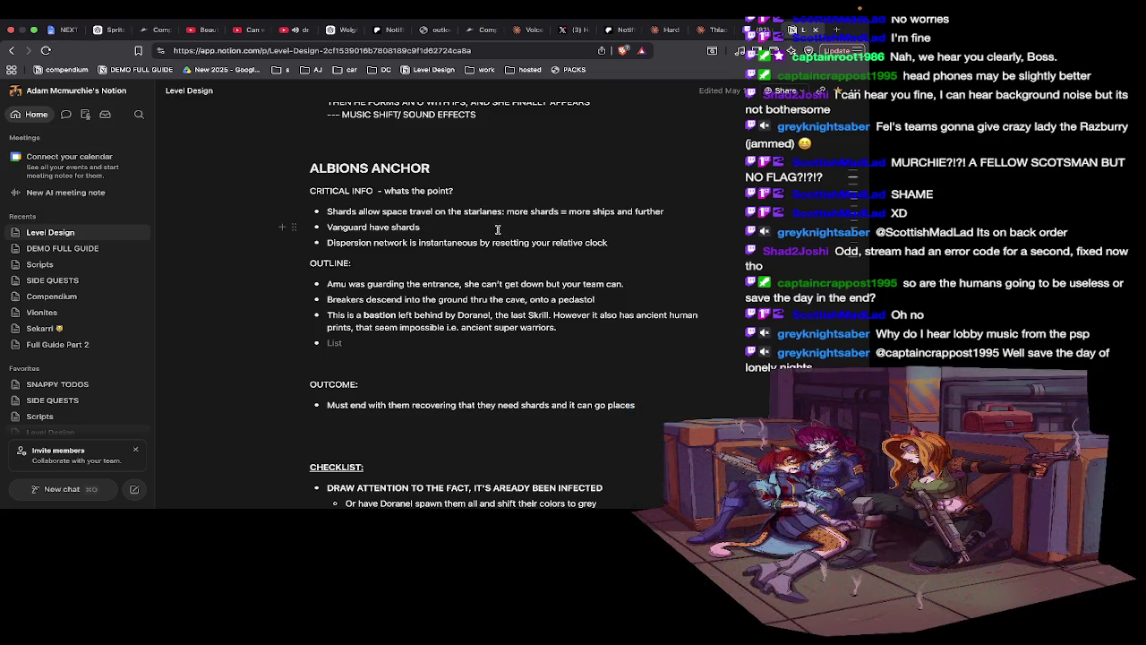
pyautogui.click(669, 210)
pyautogui.press('Return')
pyautogui.write('Shards leave a trr')
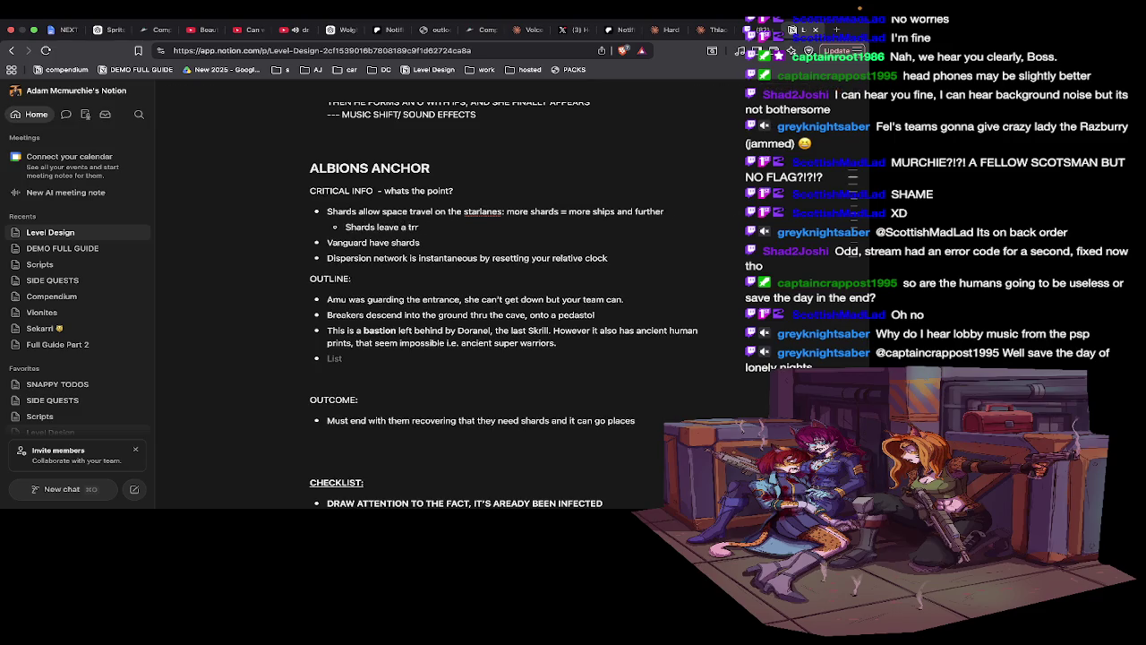
pyautogui.write('ail behind which is the starlanes')
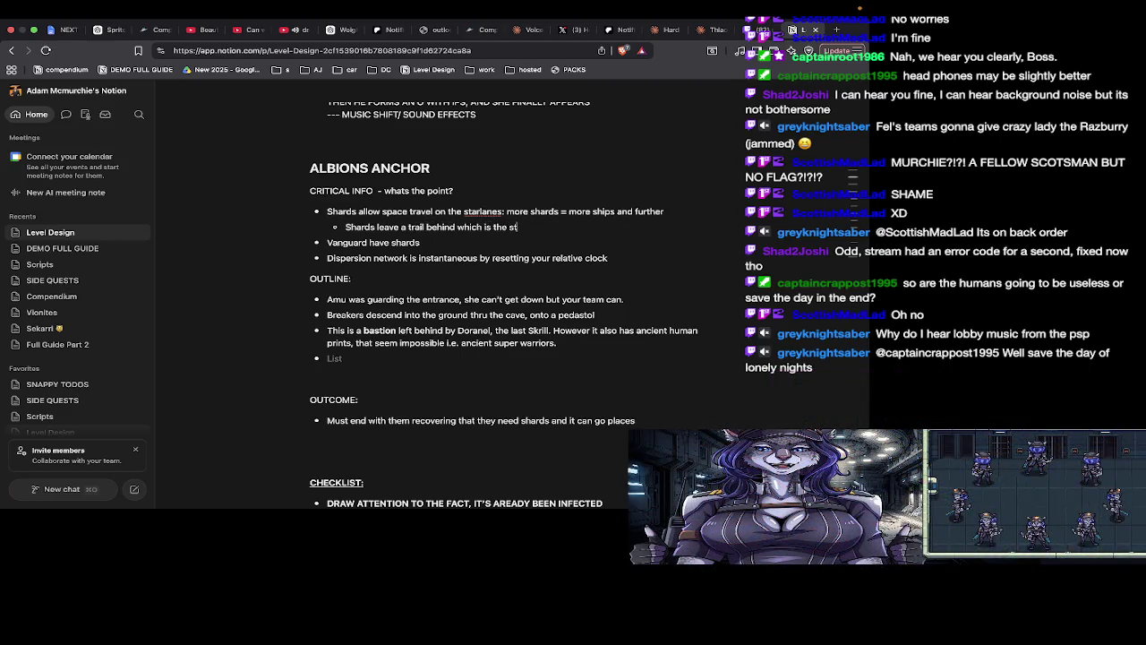
pyautogui.moveTo(424, 251); pyautogui.dragTo(449, 251)
pyautogui.click(438, 238)
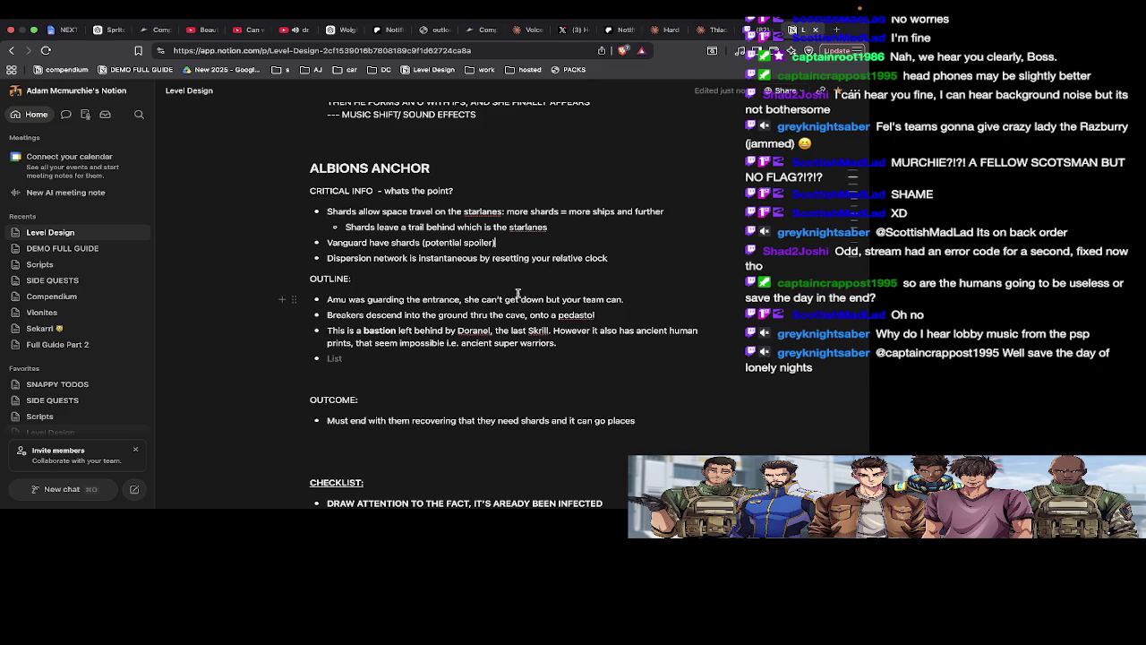
pyautogui.scroll(-1, 515, 331)
pyautogui.scroll(-1, 515, 330)
pyautogui.scroll(-1, 515, 330)
pyautogui.scroll(-3, 517, 332)
pyautogui.scroll(-2, 516, 332)
pyautogui.scroll(-5, 517, 332)
pyautogui.scroll(-1, 516, 334)
pyautogui.scroll(-3, 517, 336)
pyautogui.scroll(3, 517, 336)
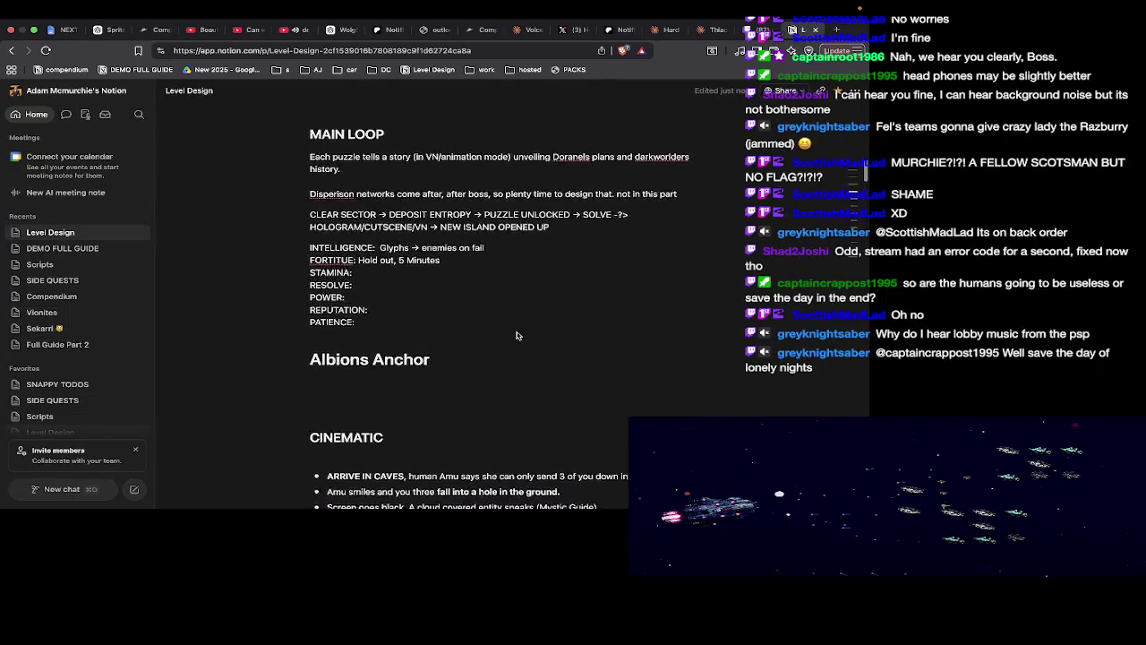
pyautogui.scroll(1, 517, 332)
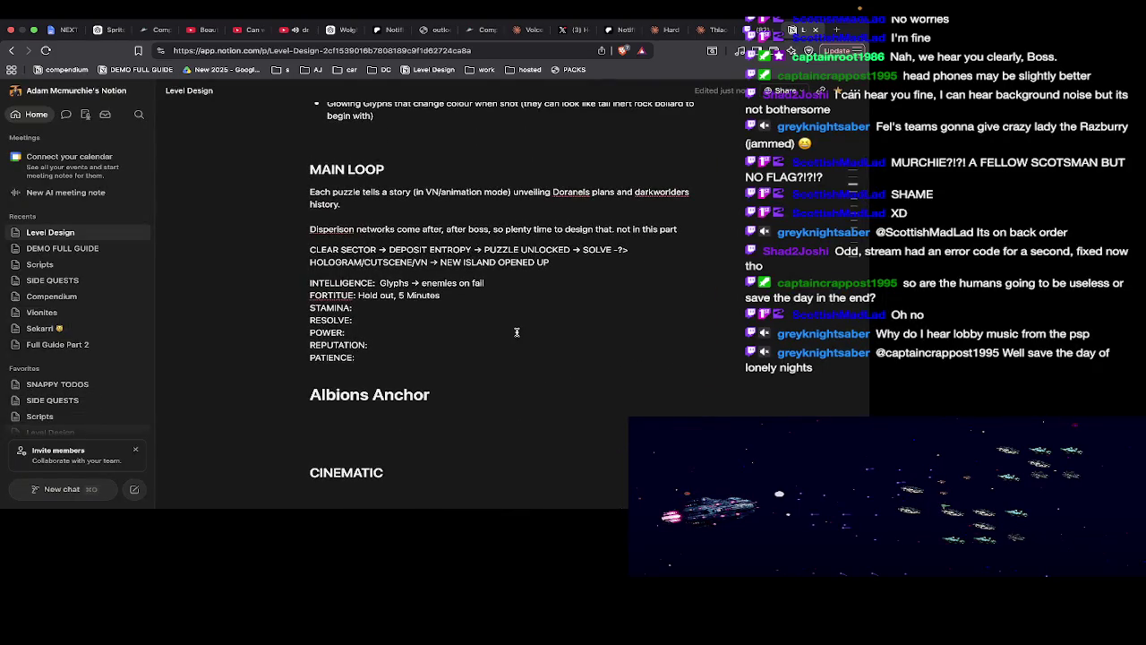
pyautogui.scroll(1, 516, 332)
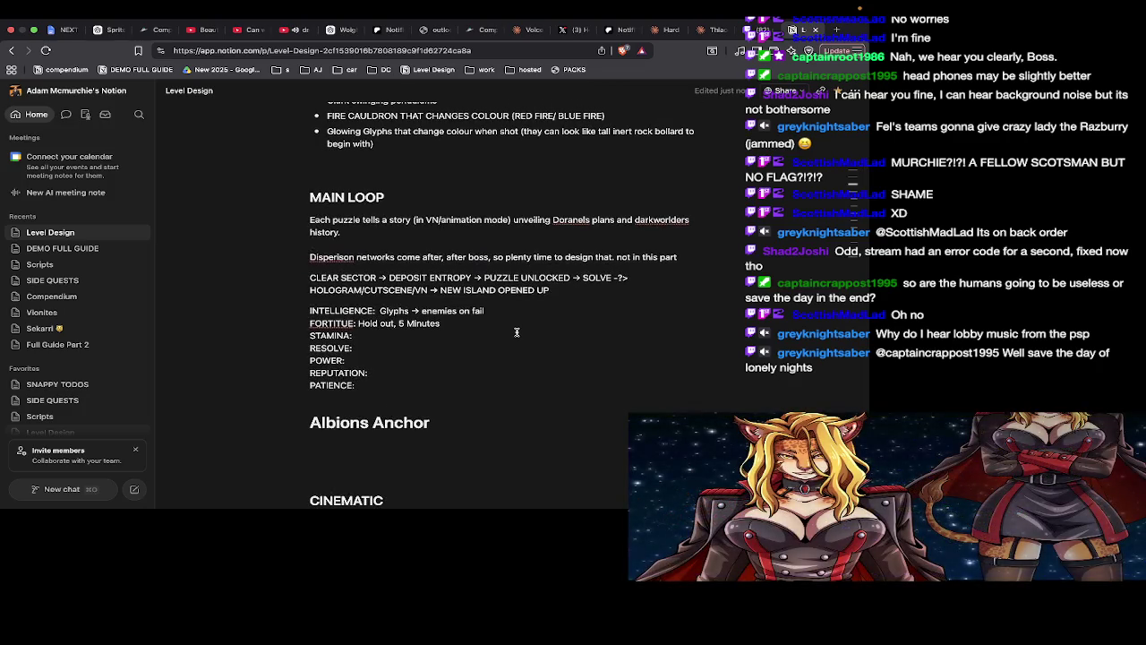
pyautogui.scroll(5, 516, 332)
pyautogui.scroll(2, 516, 332)
pyautogui.scroll(1, 516, 334)
pyautogui.scroll(1, 517, 334)
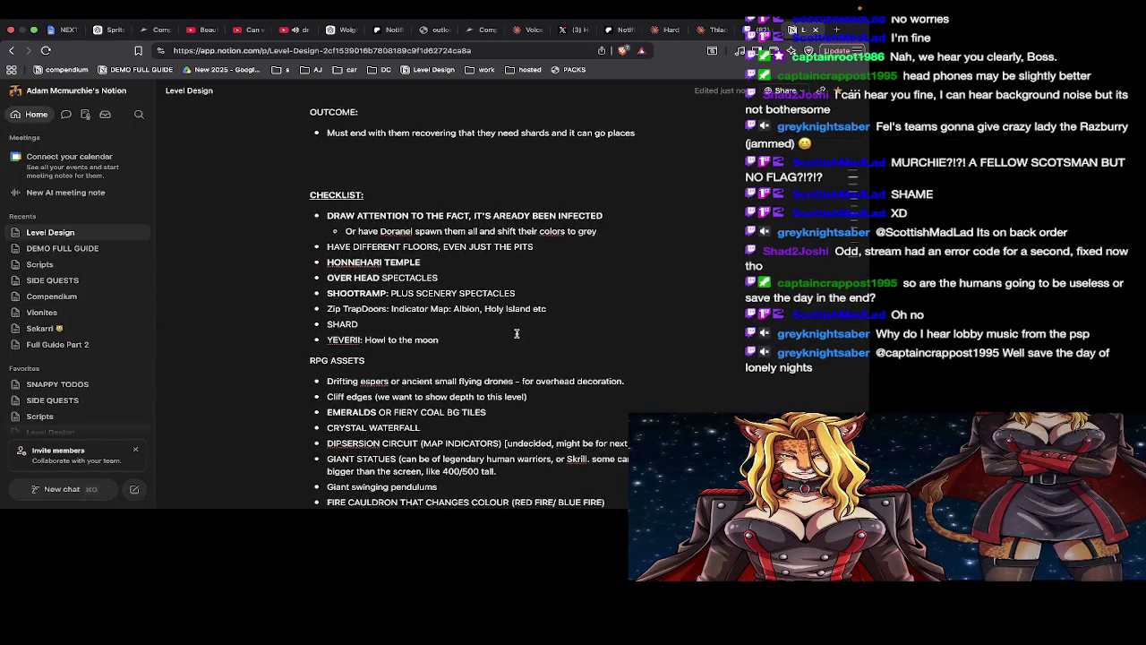
pyautogui.scroll(5, 517, 333)
pyautogui.scroll(5, 516, 333)
pyautogui.scroll(4, 516, 333)
pyautogui.scroll(-2, 517, 333)
pyautogui.scroll(-3, 517, 333)
pyautogui.scroll(-10, 517, 333)
pyautogui.scroll(-3, 517, 335)
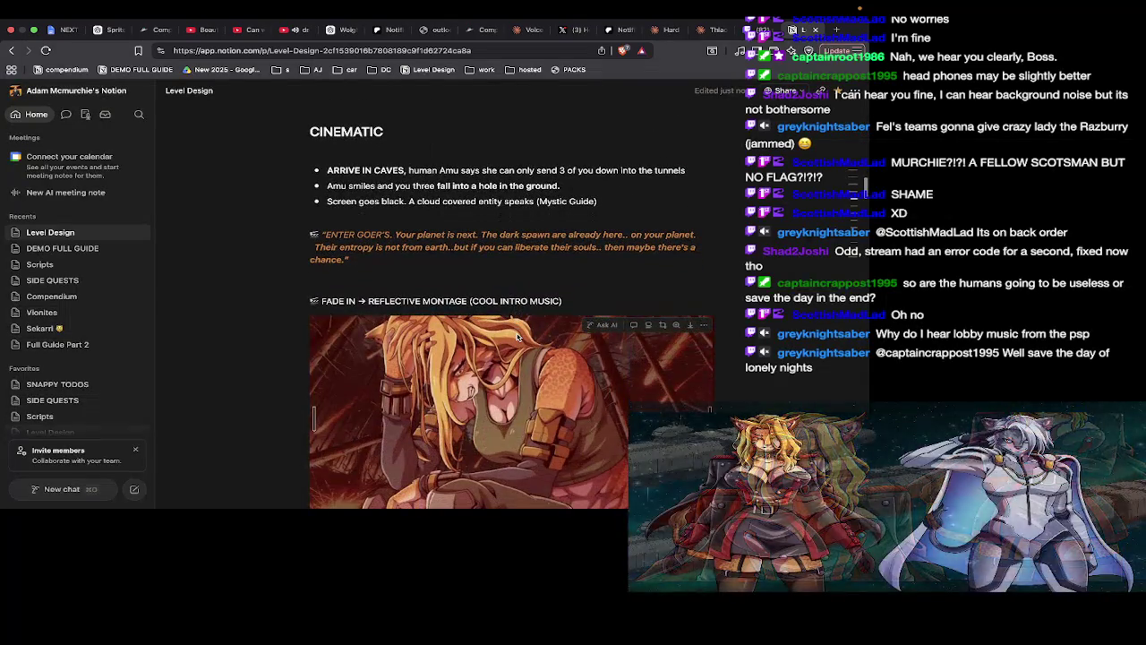
pyautogui.scroll(-10, 516, 336)
pyautogui.scroll(-6, 517, 335)
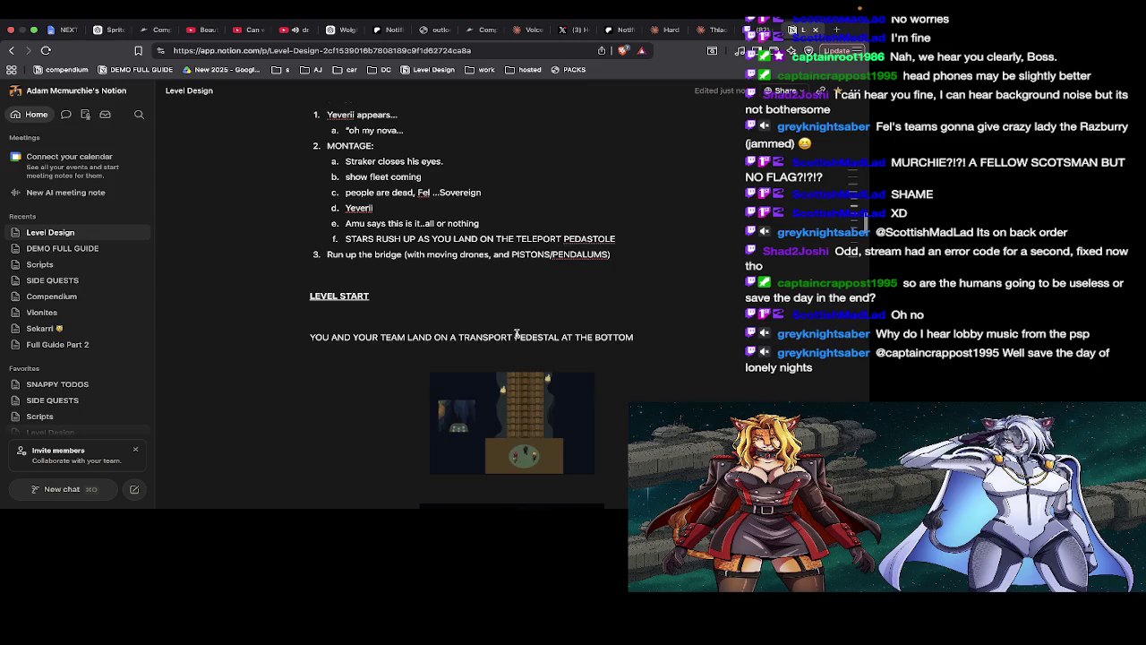
pyautogui.scroll(2, 516, 333)
pyautogui.scroll(2, 517, 333)
pyautogui.scroll(-1, 517, 333)
pyautogui.scroll(-10, 517, 333)
pyautogui.scroll(-1, 516, 333)
pyautogui.scroll(-5, 517, 333)
pyautogui.scroll(-8, 516, 333)
pyautogui.scroll(-1, 516, 333)
pyautogui.scroll(-8, 517, 333)
pyautogui.scroll(-5, 516, 333)
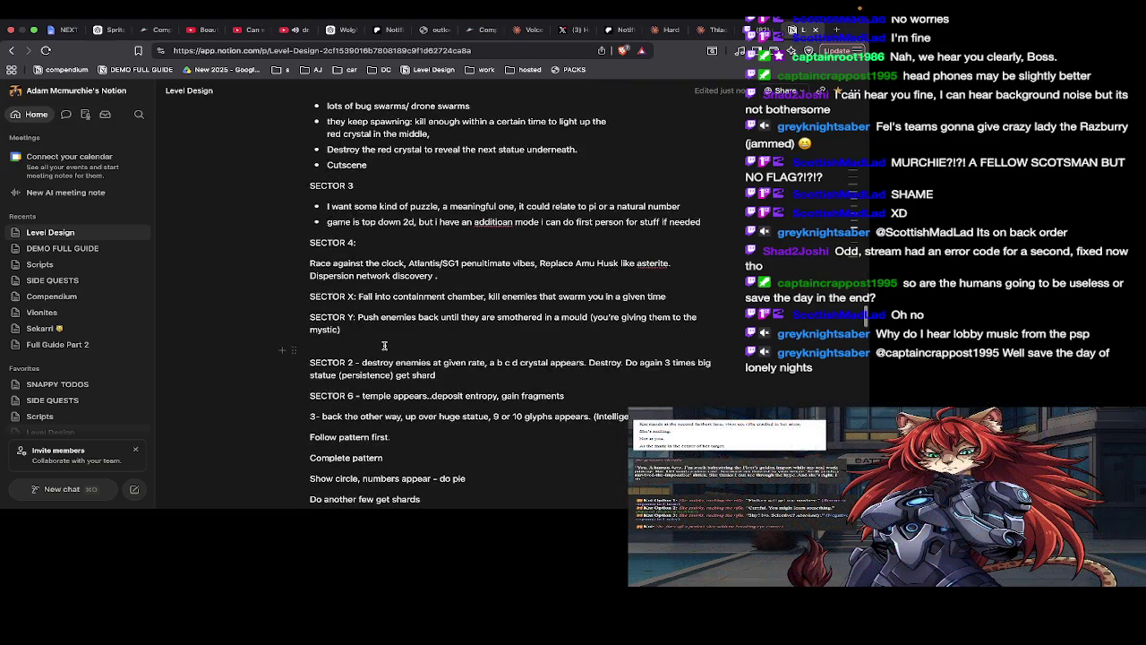
pyautogui.scroll(-1, 384, 346)
pyautogui.scroll(-3, 384, 346)
pyautogui.scroll(-1, 384, 345)
pyautogui.scroll(-1, 384, 345)
pyautogui.scroll(-4, 384, 345)
pyautogui.scroll(-1, 385, 346)
pyautogui.scroll(-4, 384, 346)
pyautogui.scroll(-1, 384, 346)
pyautogui.scroll(-1, 384, 346)
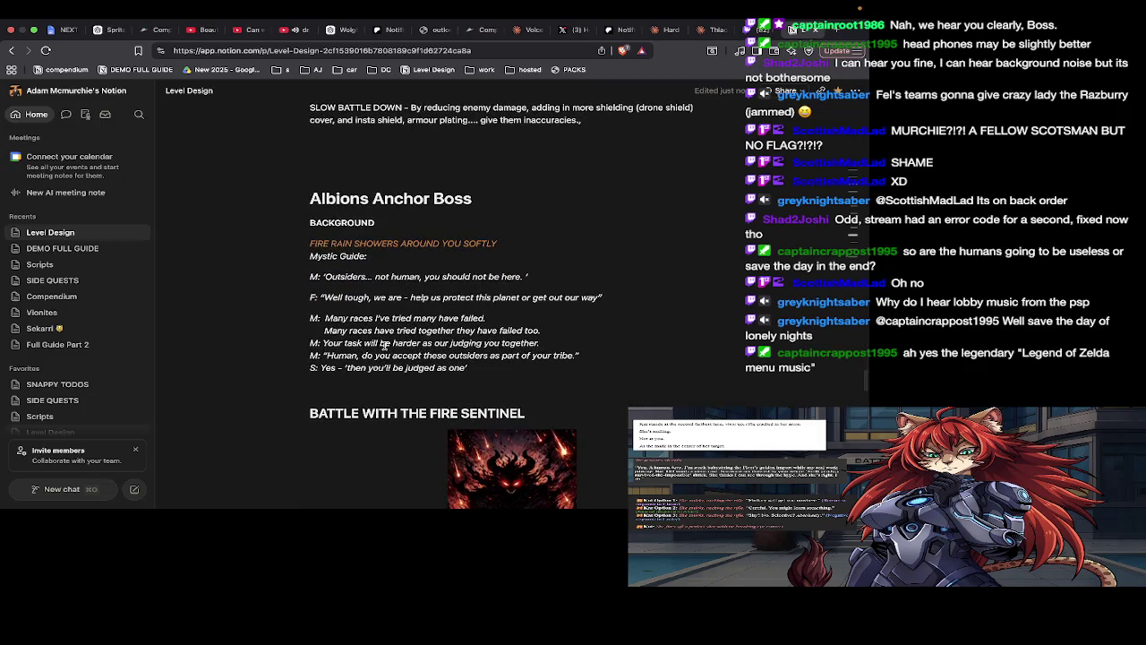
pyautogui.scroll(-2, 384, 345)
pyautogui.scroll(-4, 384, 345)
pyautogui.scroll(-3, 384, 345)
pyautogui.scroll(1, 384, 346)
pyautogui.scroll(4, 384, 346)
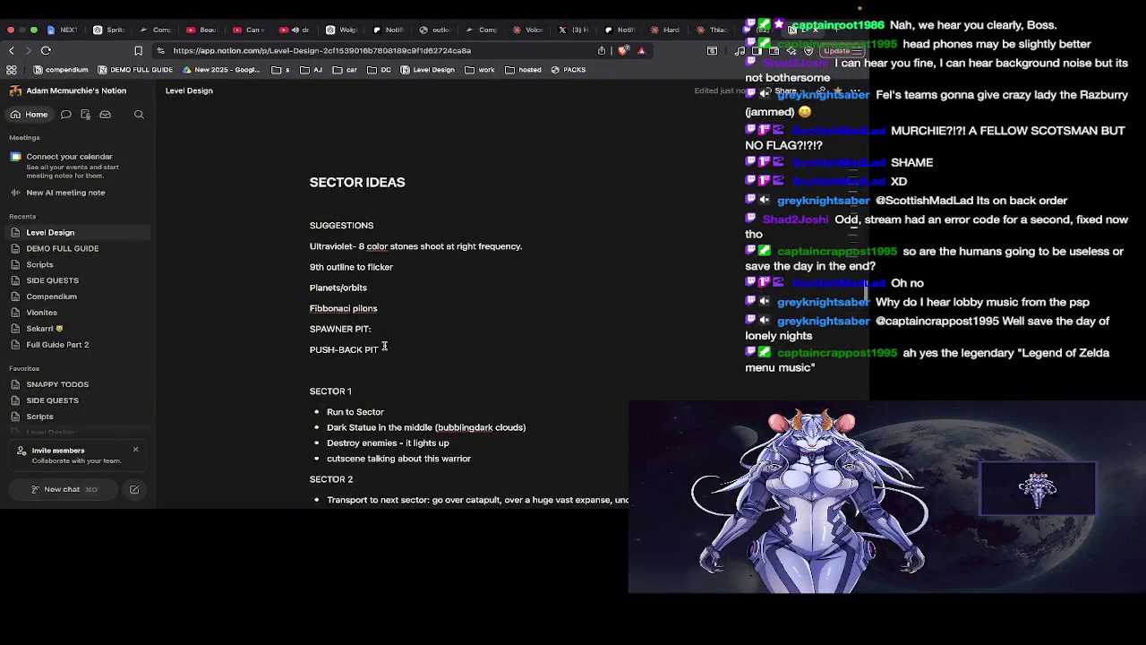
pyautogui.scroll(1, 384, 345)
pyautogui.scroll(3, 384, 346)
pyautogui.scroll(3, 384, 346)
pyautogui.scroll(4, 384, 345)
pyautogui.scroll(4, 384, 346)
pyautogui.scroll(3, 384, 346)
pyautogui.scroll(4, 384, 345)
pyautogui.scroll(3, 384, 346)
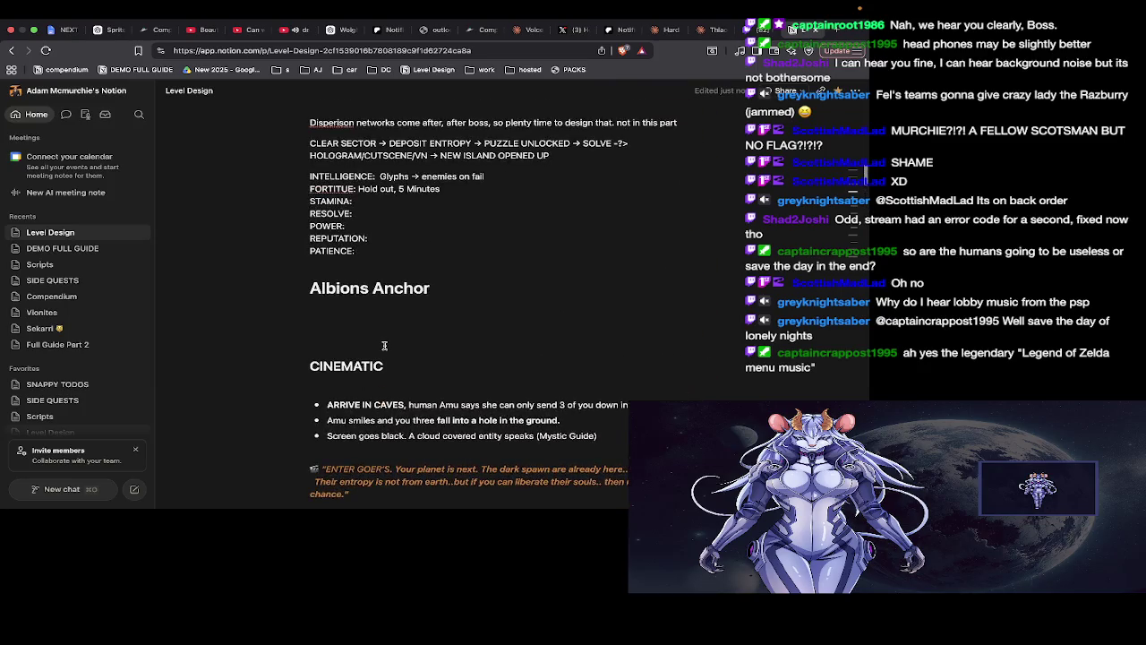
pyautogui.scroll(2, 385, 346)
pyautogui.scroll(2, 384, 346)
pyautogui.scroll(4, 384, 346)
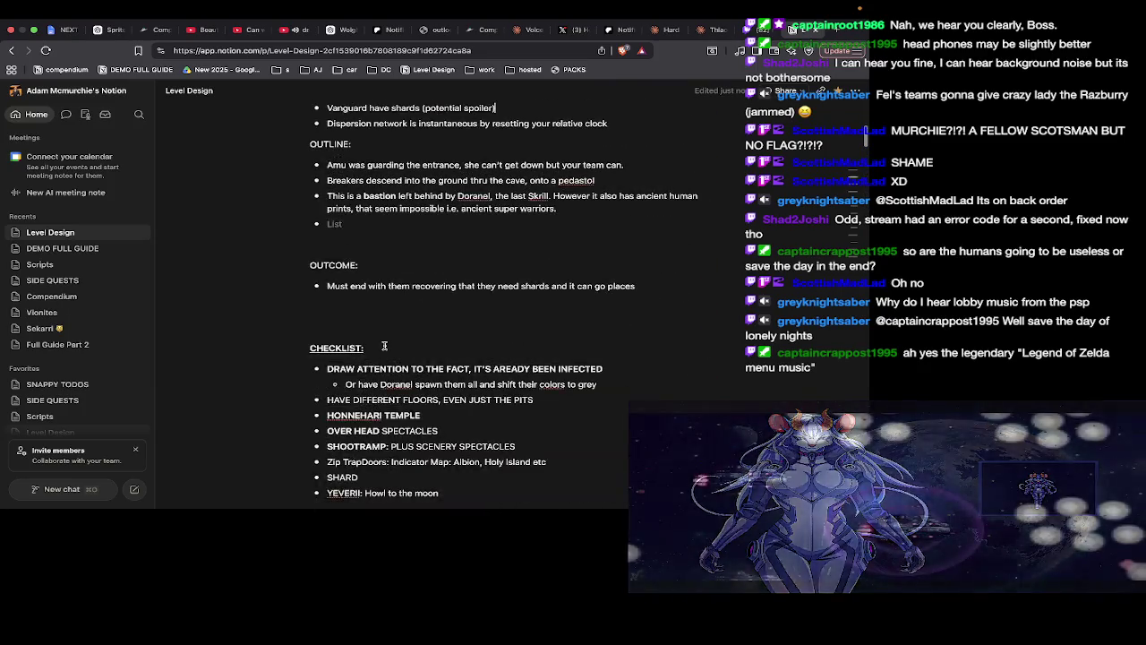
pyautogui.scroll(3, 384, 346)
pyautogui.scroll(3, 384, 346)
pyautogui.scroll(-1, 384, 346)
pyautogui.scroll(-2, 384, 345)
pyautogui.scroll(-1, 384, 345)
pyautogui.scroll(-3, 384, 345)
pyautogui.scroll(-5, 384, 346)
pyautogui.scroll(-2, 384, 345)
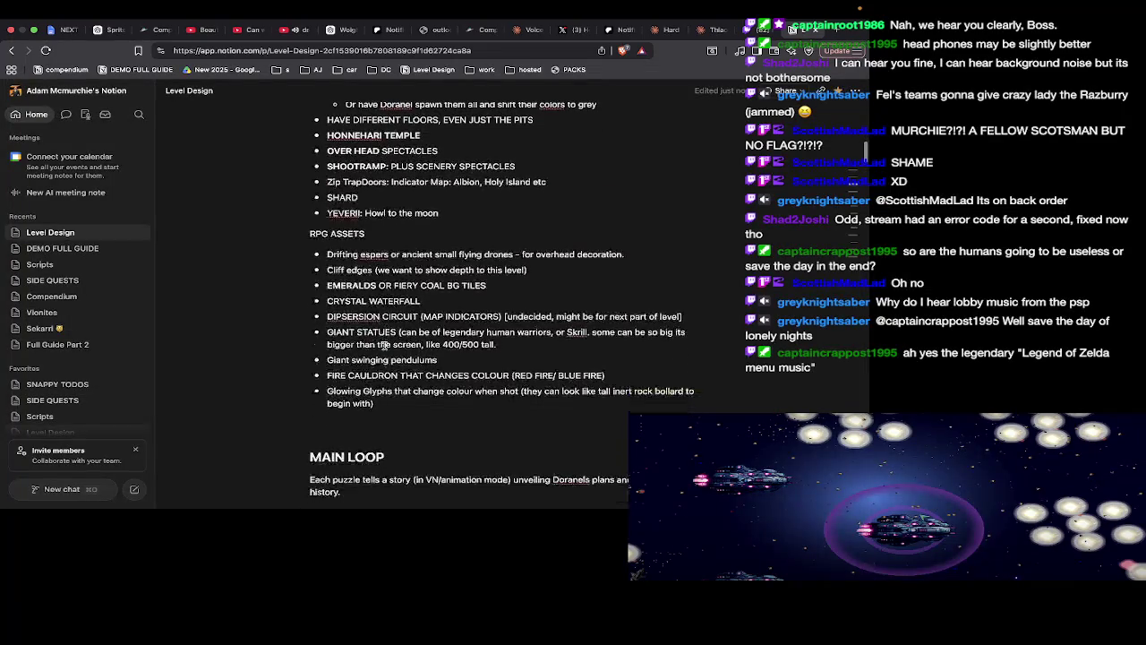
pyautogui.scroll(-5, 384, 345)
pyautogui.scroll(-2, 384, 346)
pyautogui.scroll(-2, 384, 346)
pyautogui.press('super+Tab')
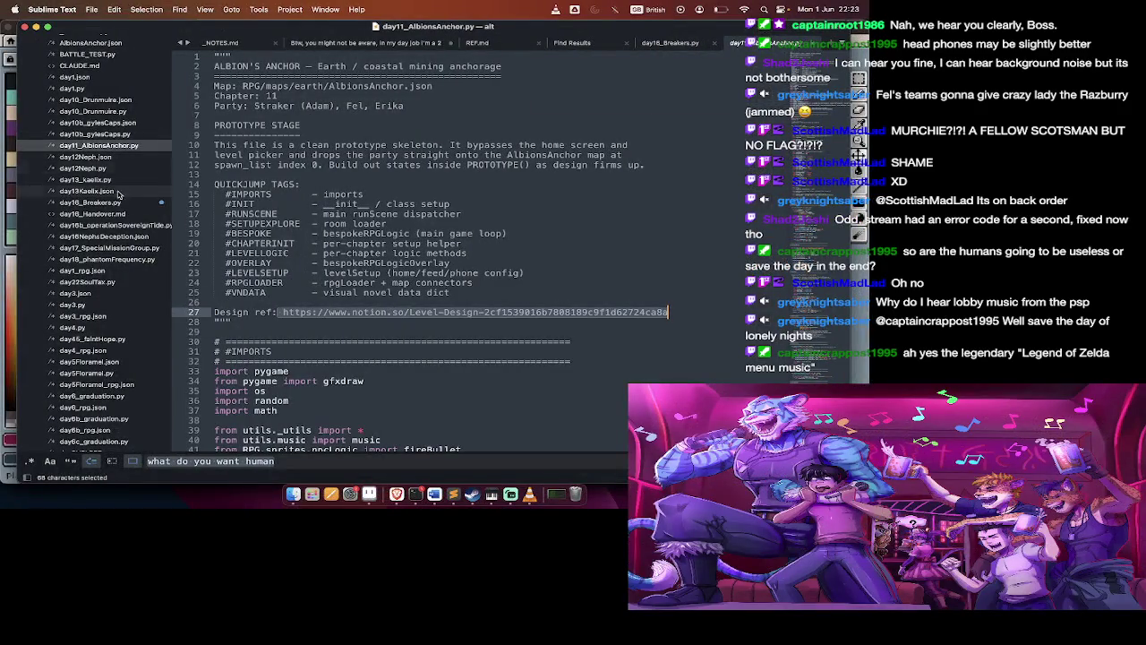
# Scroll through the day10b_gylesCaps.py level script in Sublime Text
pyautogui.click(98, 134)
pyautogui.scroll(-10, 271, 321)
pyautogui.scroll(-10, 271, 321)
pyautogui.scroll(2, 271, 320)
pyautogui.scroll(5, 271, 320)
pyautogui.scroll(10, 271, 321)
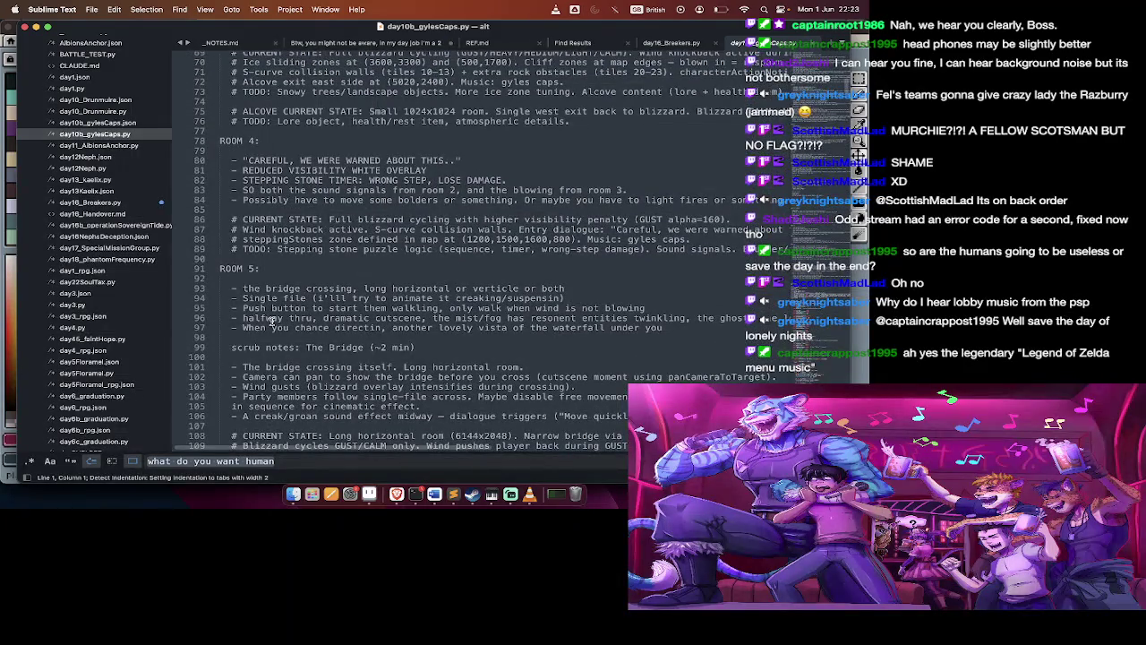
pyautogui.scroll(5, 271, 320)
pyautogui.scroll(5, 271, 320)
pyautogui.scroll(5, 271, 320)
# Glance over day11_AlbionsAnchor.py, then return to the Notion Level Design notes
pyautogui.click(98, 145)
pyautogui.scroll(-10, 355, 427)
pyautogui.scroll(-5, 354, 427)
pyautogui.scroll(15, 354, 427)
pyautogui.press('super+Tab')
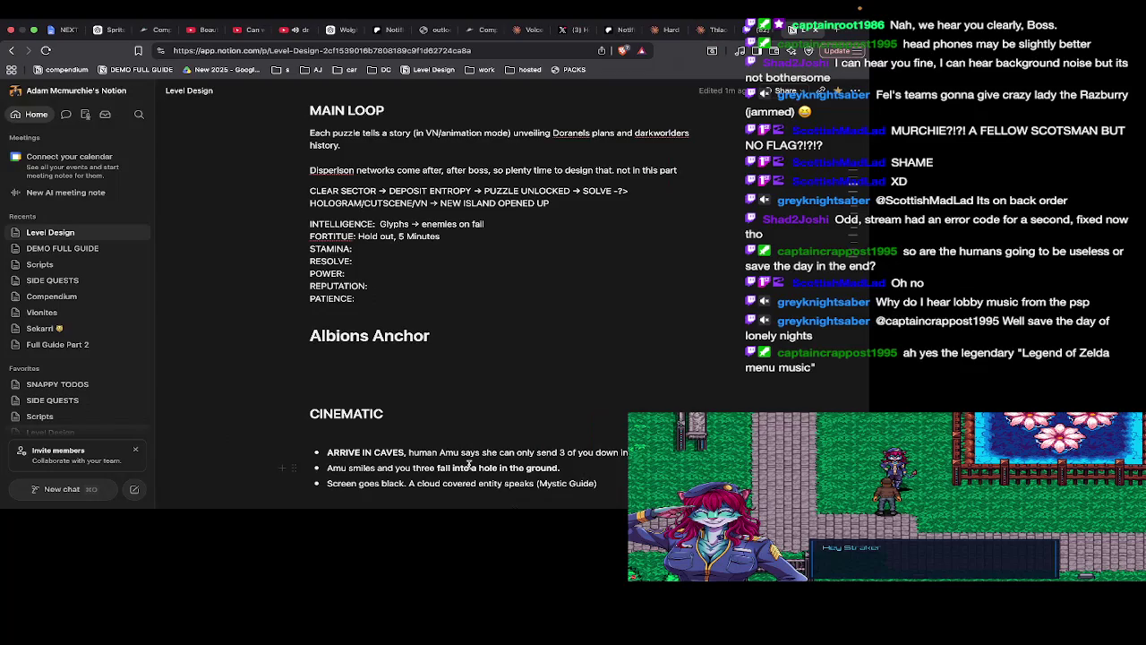
# Remove the stray space before the Travel Circuit line
pyautogui.scroll(1, 439, 439)
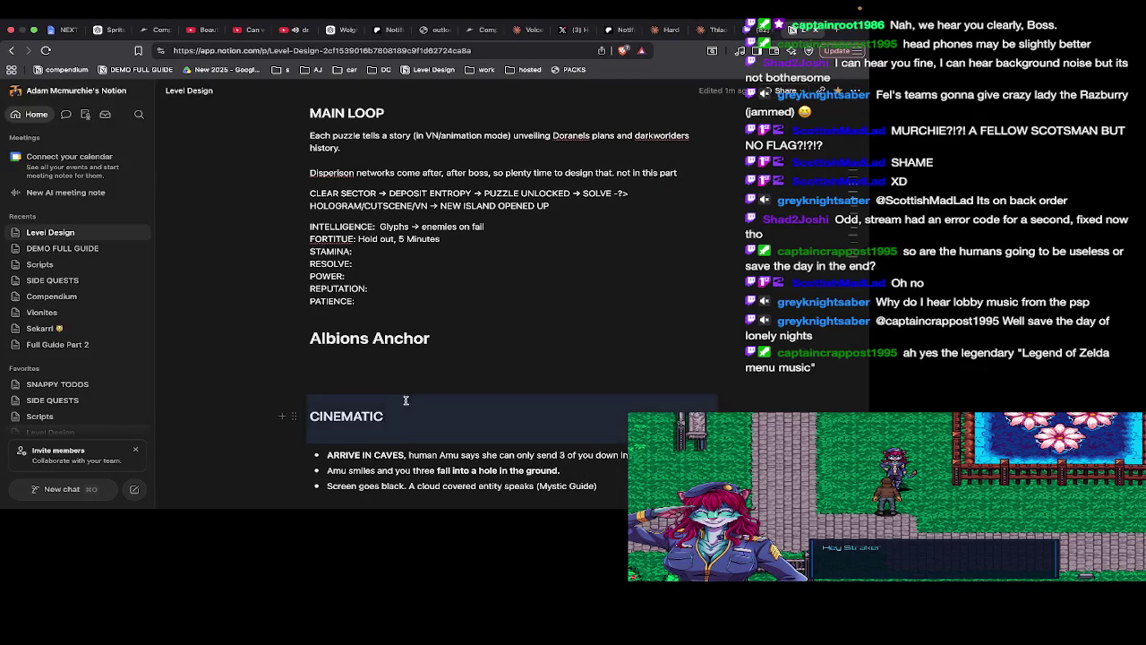
pyautogui.scroll(-3, 391, 402)
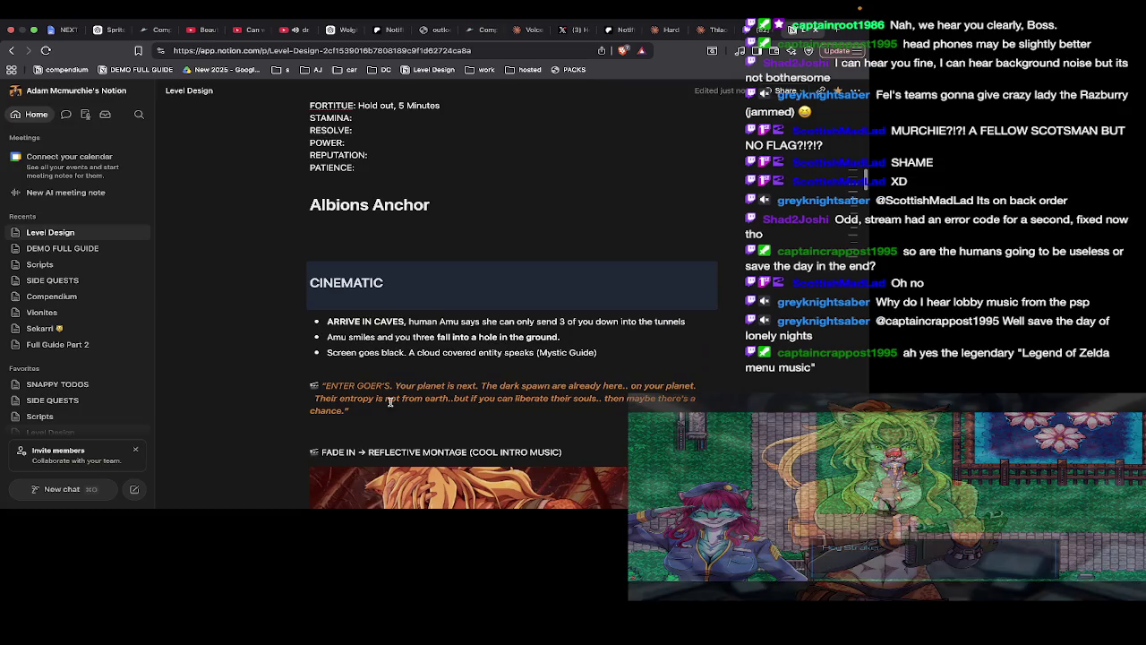
pyautogui.scroll(-1, 455, 357)
pyautogui.scroll(-3, 466, 367)
pyautogui.scroll(-2, 479, 376)
pyautogui.scroll(-3, 497, 391)
pyautogui.scroll(-1, 495, 390)
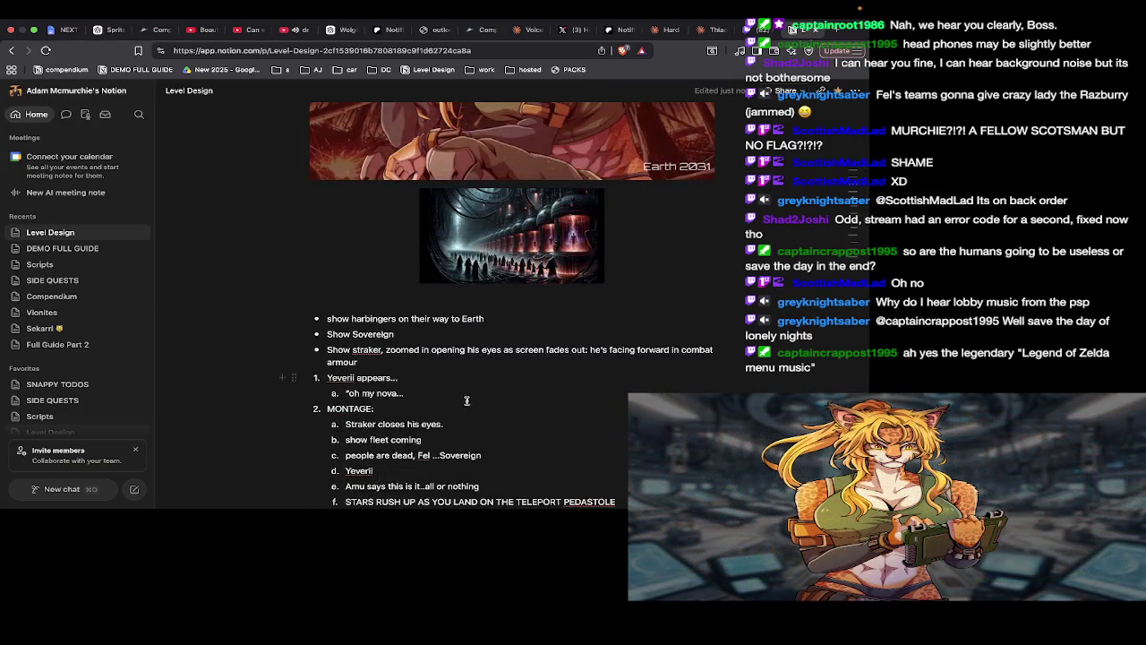
pyautogui.scroll(-1, 469, 431)
pyautogui.scroll(-1, 465, 433)
pyautogui.scroll(-1, 462, 436)
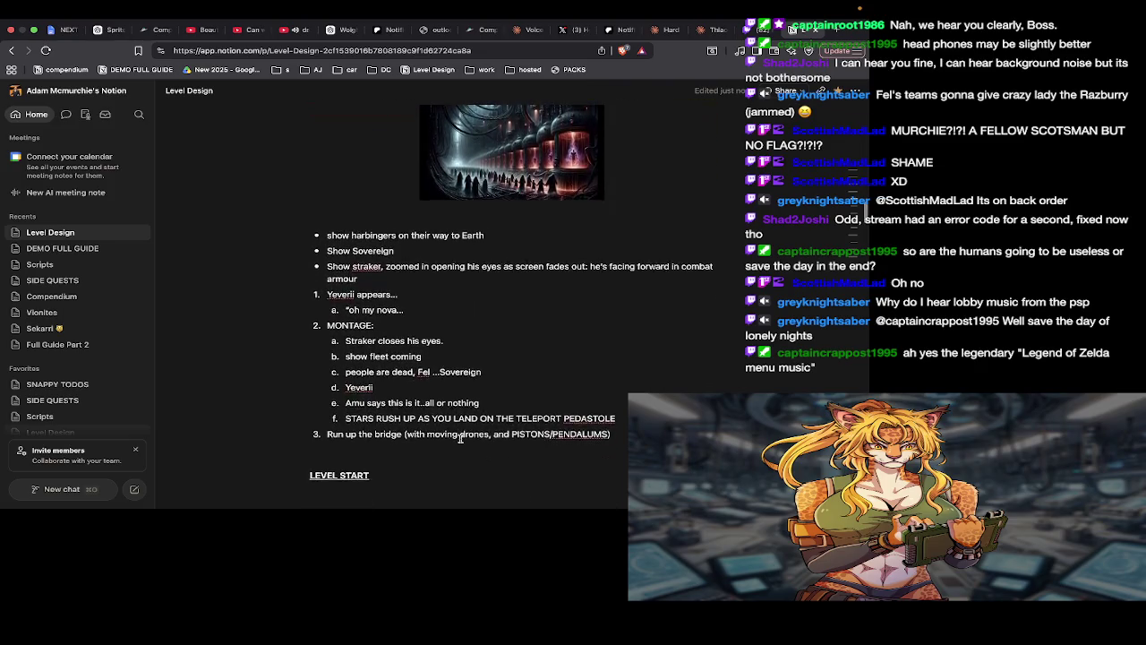
pyautogui.scroll(-2, 460, 437)
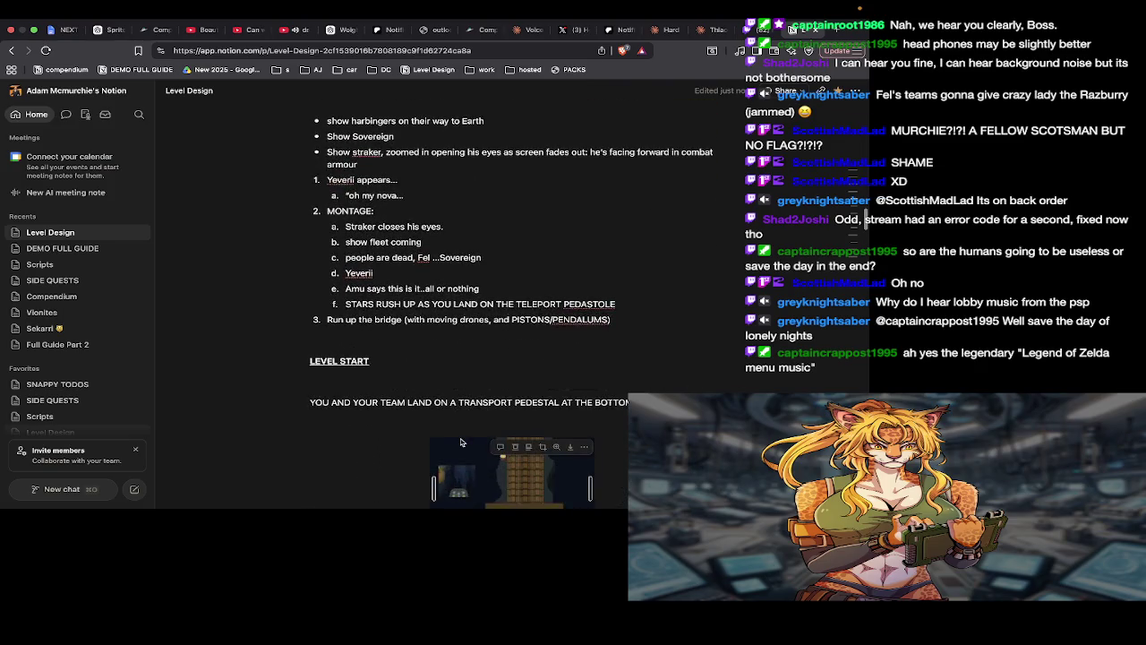
pyautogui.scroll(-1, 462, 443)
pyautogui.scroll(-3, 484, 358)
pyautogui.scroll(-1, 501, 269)
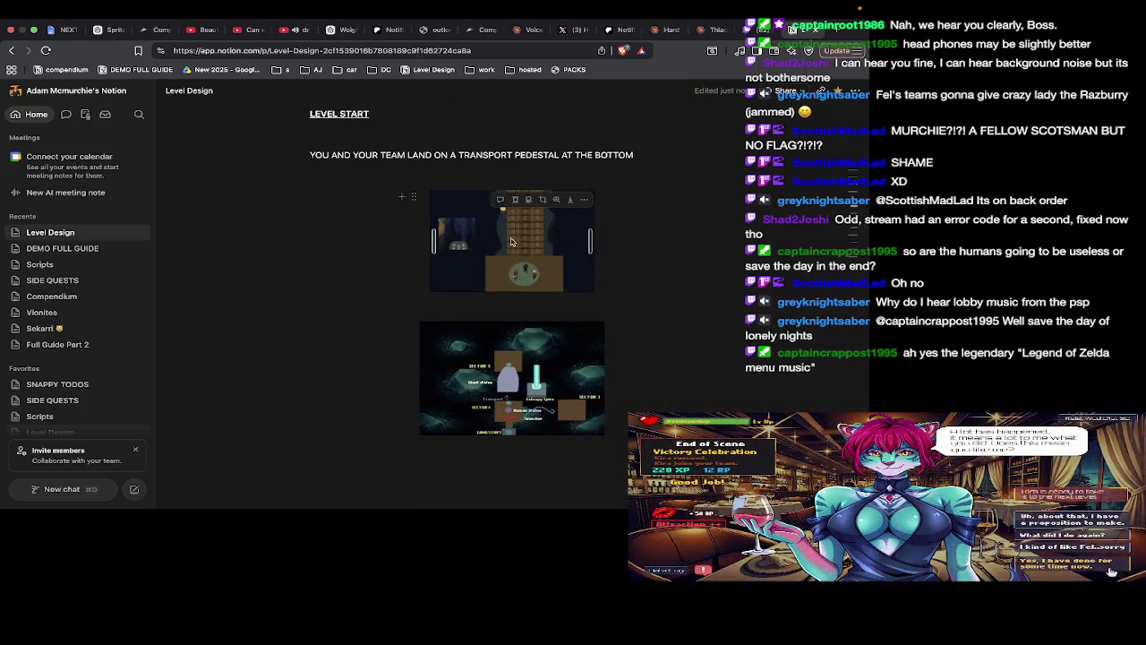
pyautogui.scroll(-3, 502, 296)
pyautogui.scroll(-1, 490, 346)
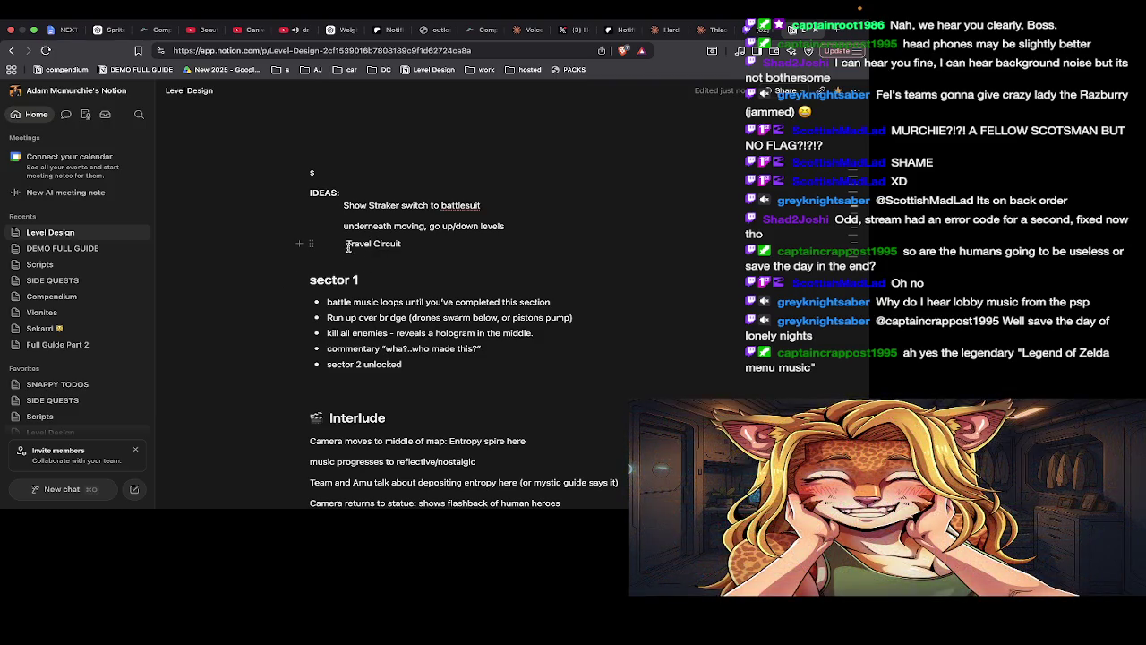
pyautogui.click(347, 244)
pyautogui.press('BackSpace')
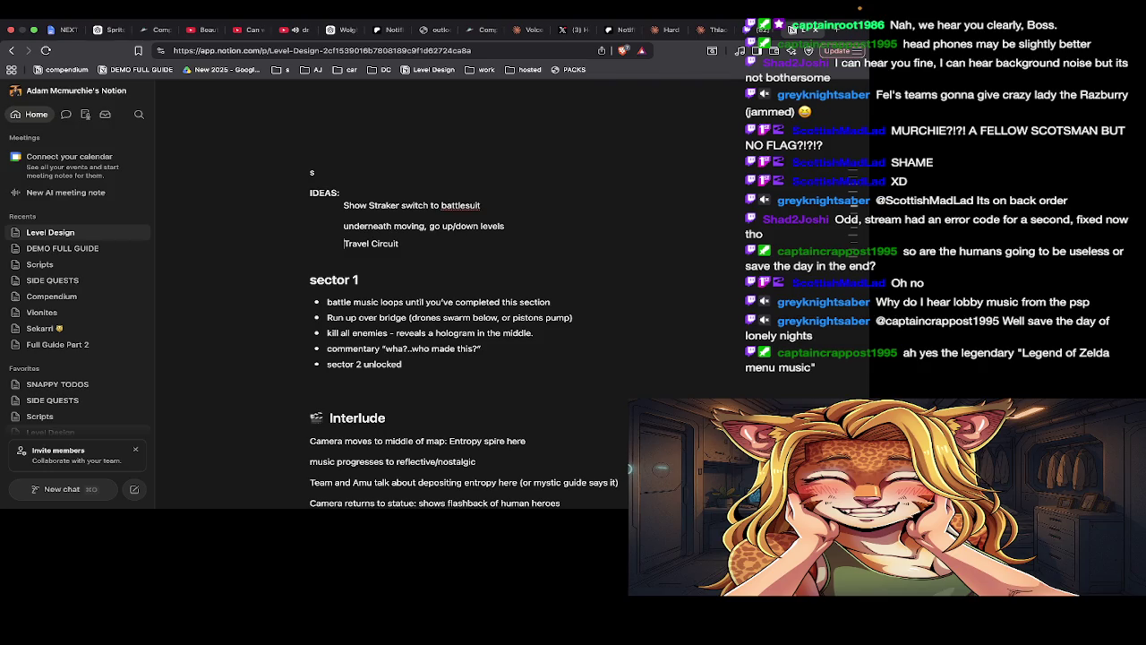
# Delete the blank line above the CINEMATIC heading
pyautogui.scroll(-2, 347, 249)
pyautogui.scroll(-1, 347, 248)
pyautogui.scroll(-2, 347, 249)
pyautogui.scroll(-3, 348, 249)
pyautogui.scroll(-3, 348, 249)
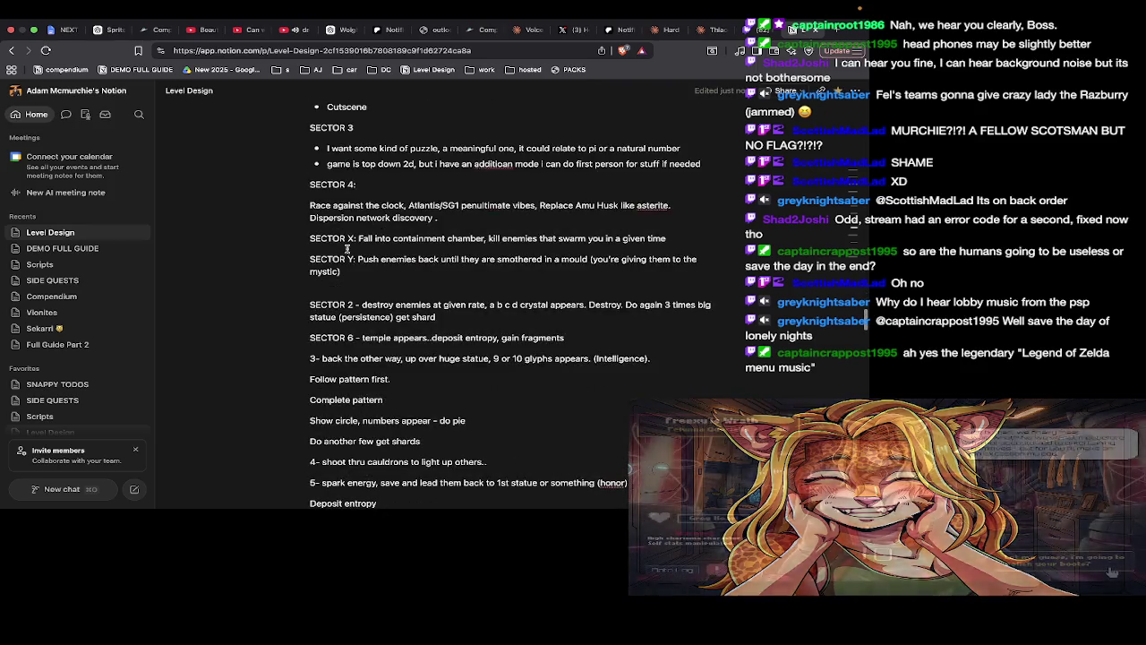
pyautogui.scroll(-3, 348, 249)
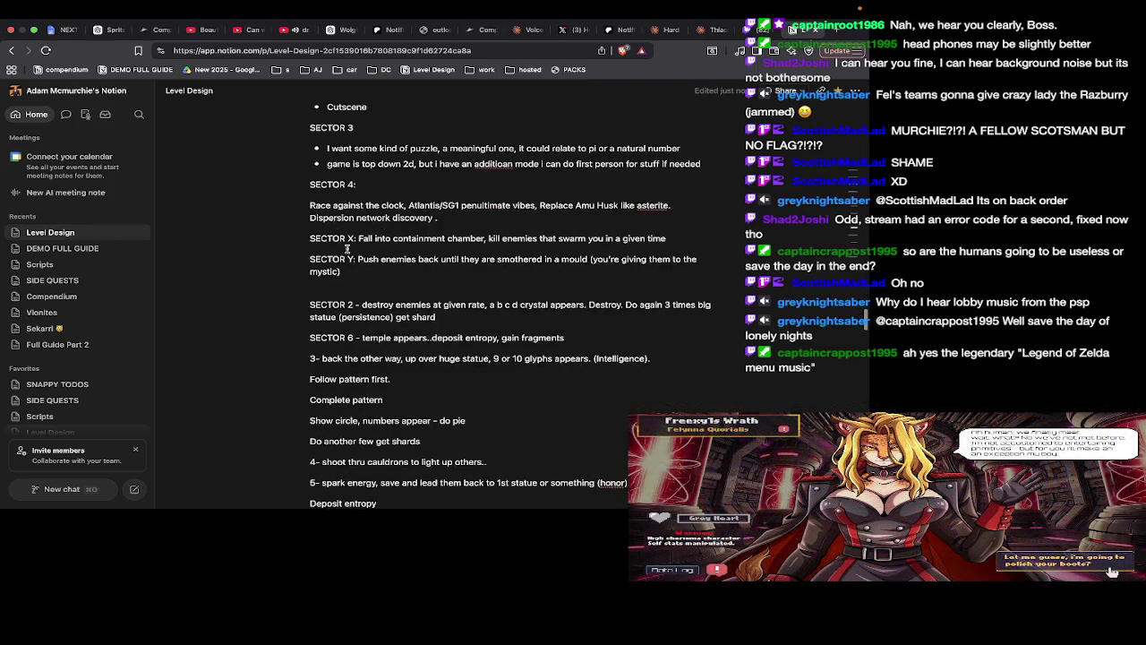
pyautogui.scroll(-1, 348, 249)
pyautogui.scroll(-2, 347, 249)
pyautogui.scroll(-1, 348, 248)
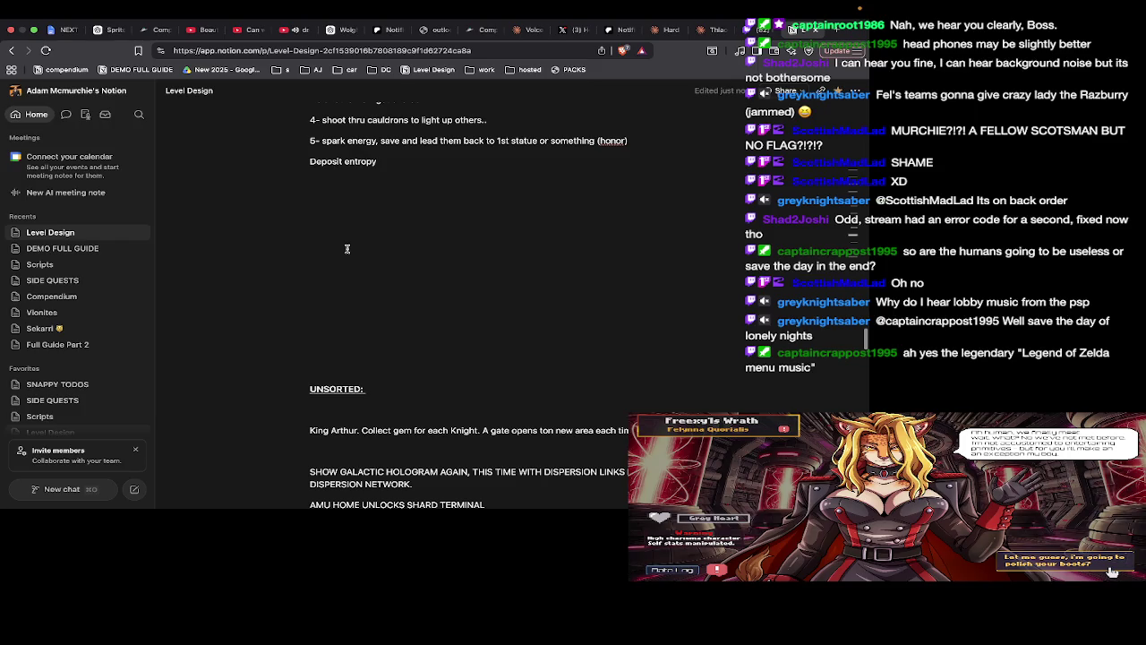
pyautogui.scroll(-2, 347, 249)
pyautogui.scroll(15, 349, 498)
pyautogui.scroll(8, 349, 498)
pyautogui.scroll(10, 349, 498)
pyautogui.scroll(4, 349, 498)
pyautogui.scroll(2, 349, 498)
pyautogui.scroll(2, 350, 498)
pyautogui.scroll(-1, 371, 358)
pyautogui.scroll(-4, 370, 358)
pyautogui.click(370, 346)
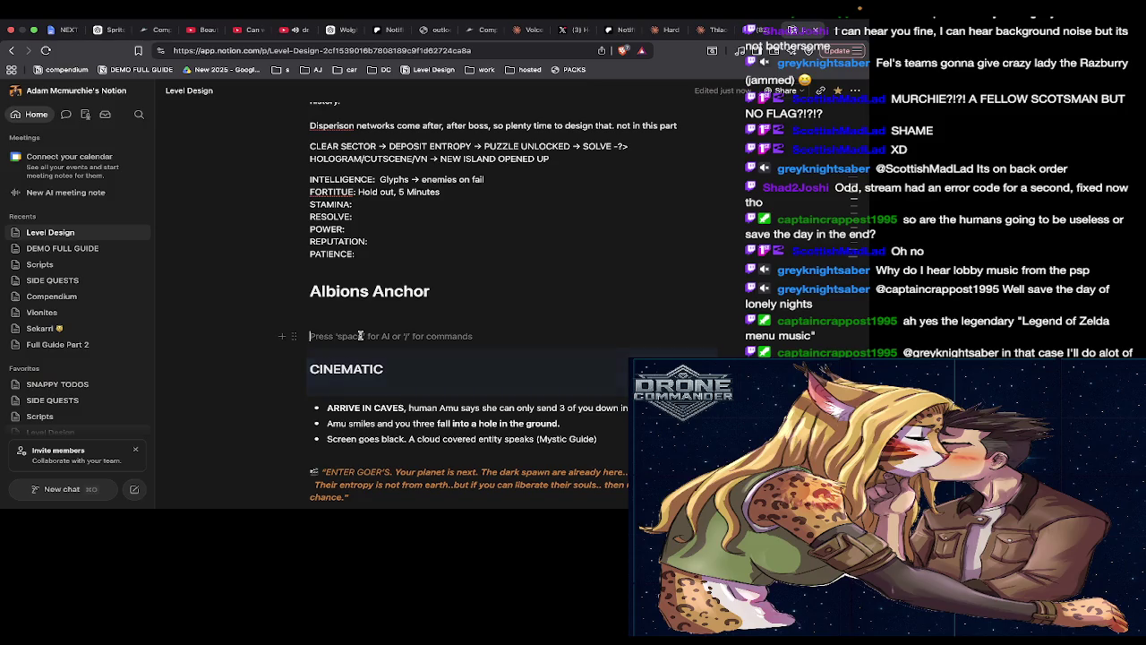
pyautogui.press('BackSpace')
# Delete the blank line above the CHECKLIST heading
pyautogui.scroll(5, 370, 346)
pyautogui.scroll(1, 393, 220)
pyautogui.scroll(3, 393, 221)
pyautogui.scroll(3, 393, 220)
pyautogui.scroll(1, 393, 220)
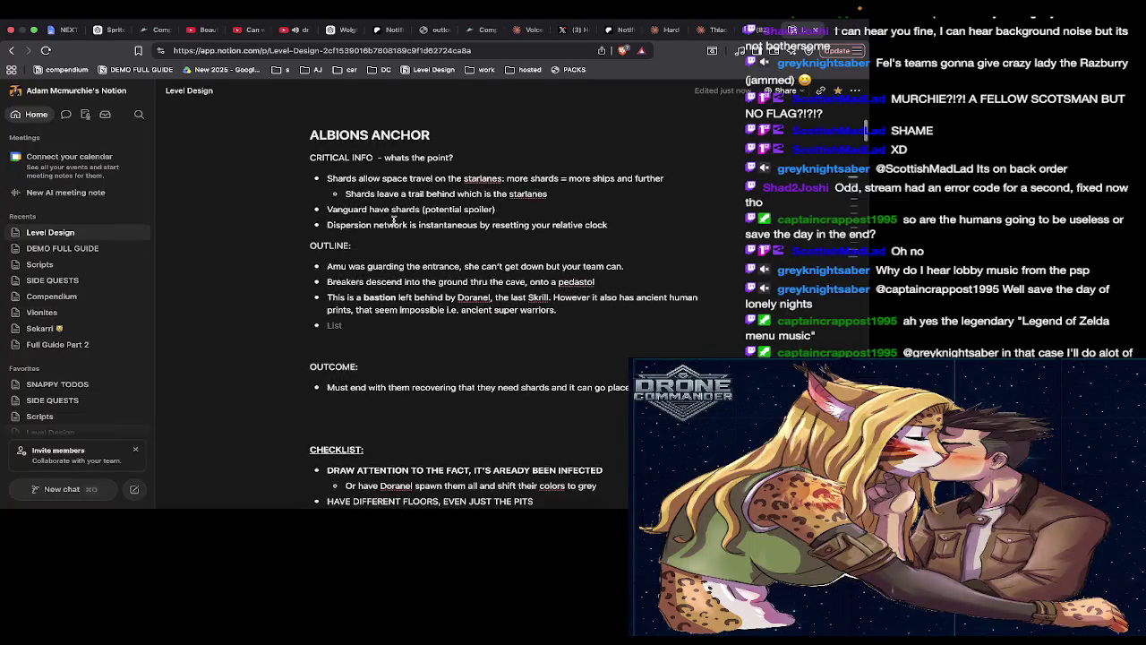
pyautogui.scroll(-3, 392, 220)
pyautogui.scroll(-1, 376, 287)
pyautogui.click(351, 344)
pyautogui.press('BackSpace')
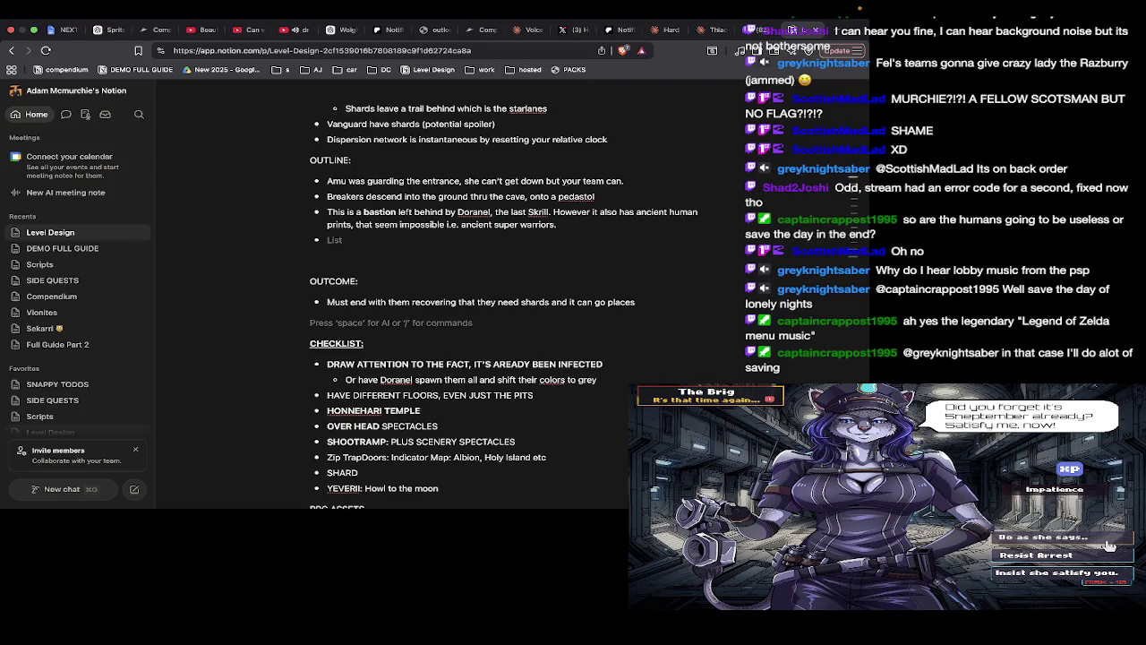
# Place the cursor on the empty line above MAIN LOOP, then go to the DEMO FULL GUIDE page
pyautogui.scroll(-2, 350, 347)
pyautogui.scroll(-2, 351, 347)
pyautogui.scroll(-5, 351, 348)
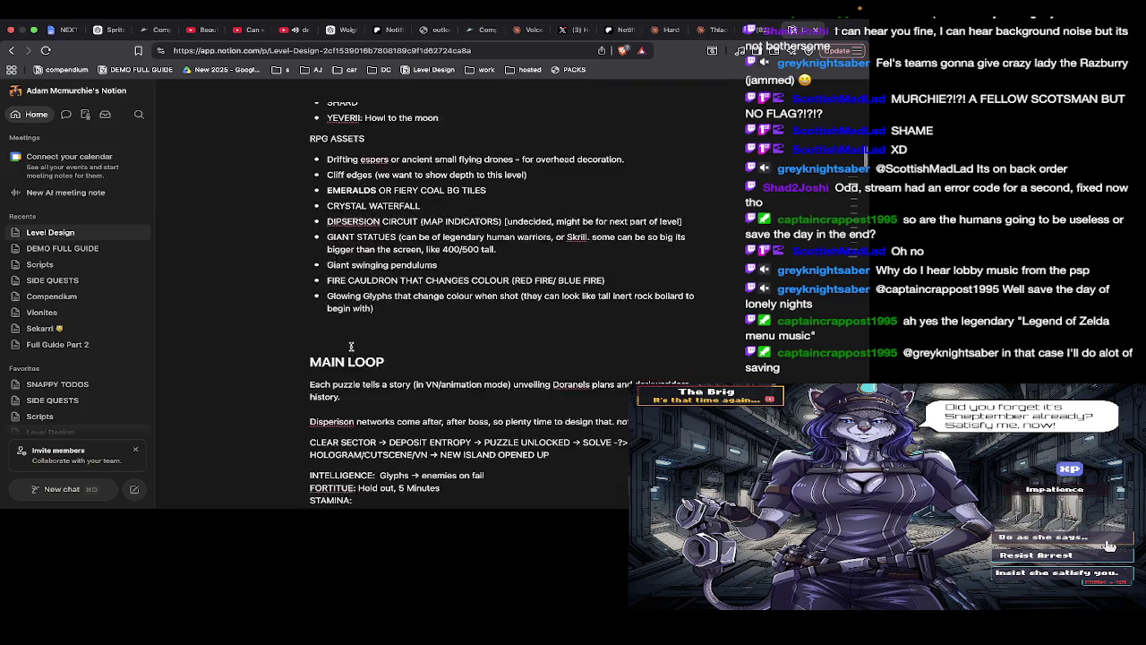
pyautogui.scroll(-1, 351, 347)
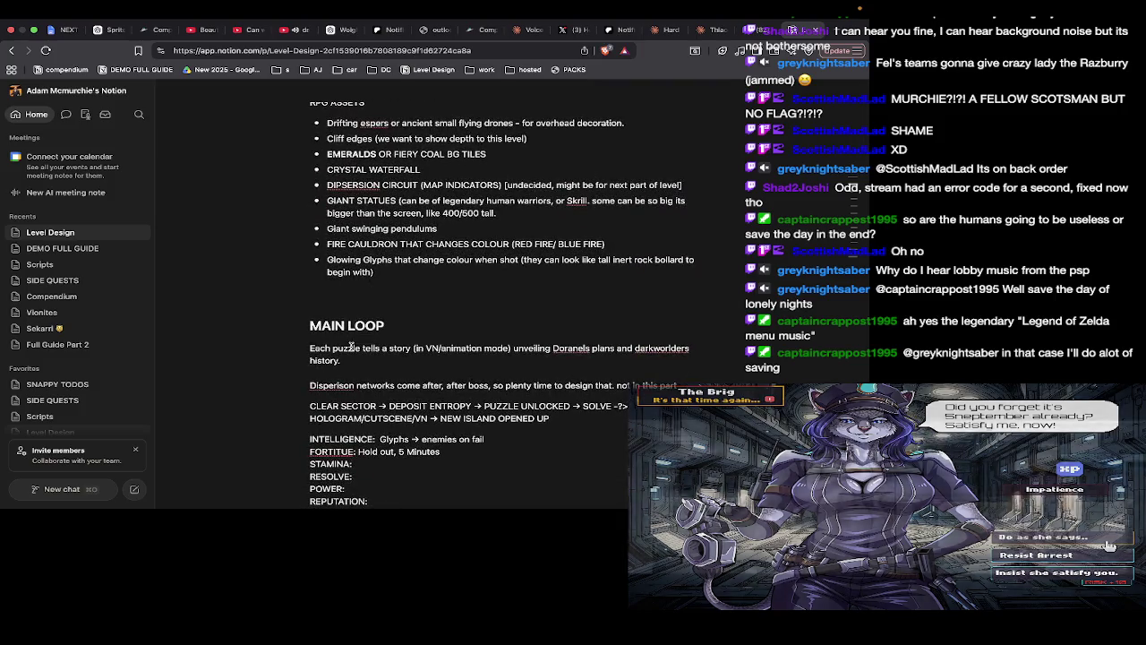
pyautogui.scroll(2, 351, 347)
pyautogui.scroll(1, 350, 347)
pyautogui.click(442, 407)
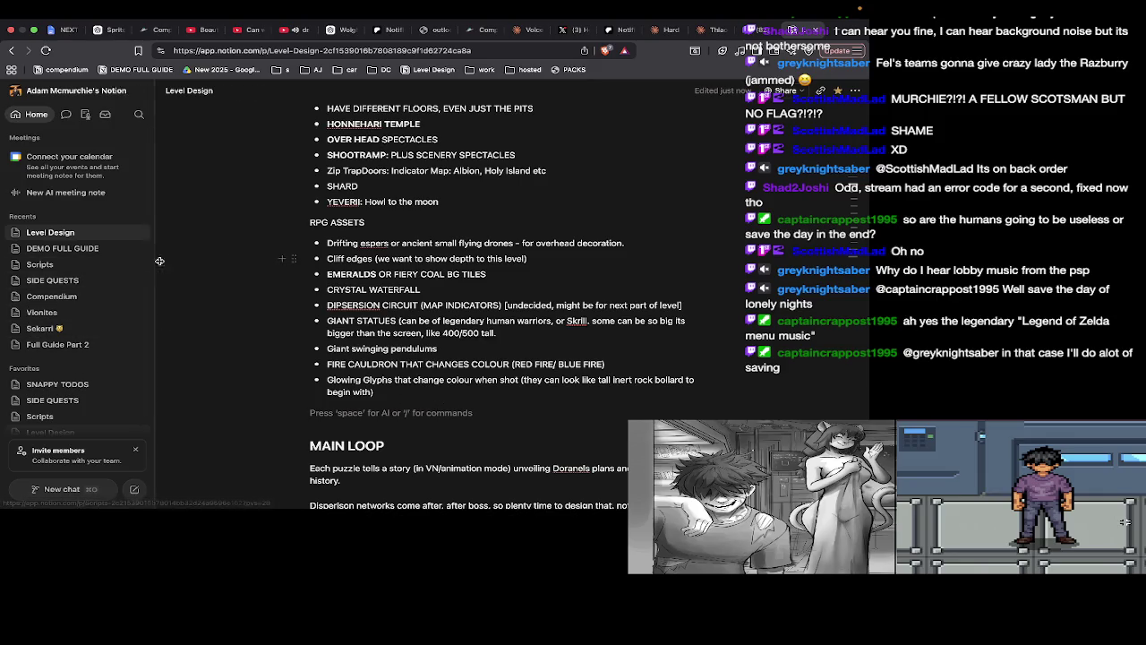
pyautogui.click(83, 249)
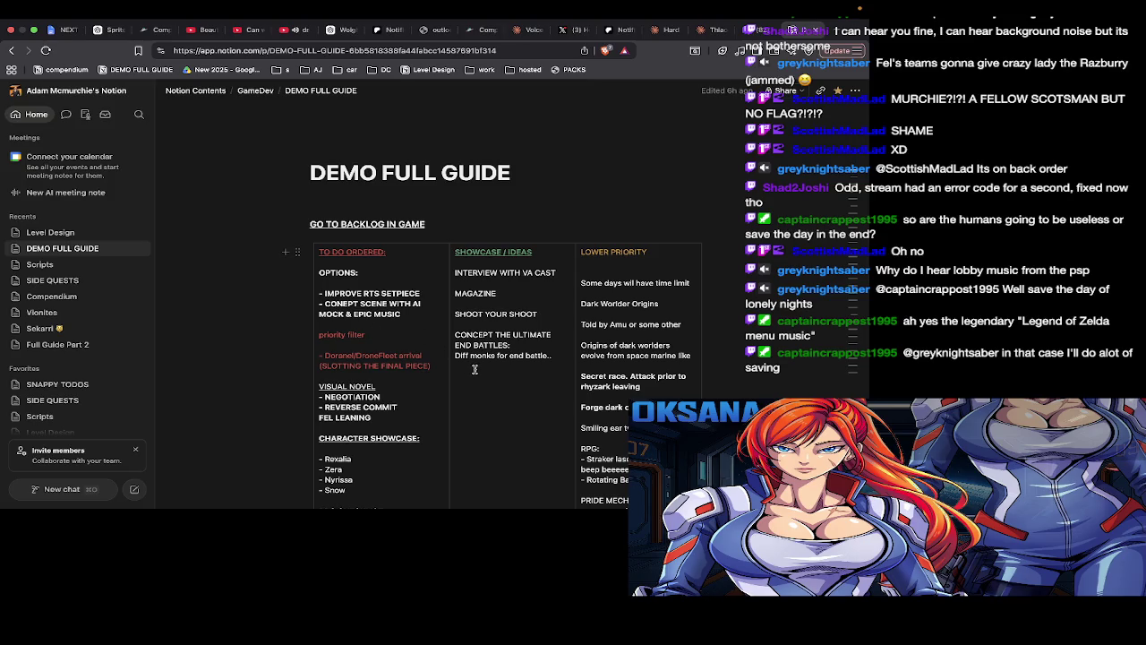
# Jump to Chapter 14: Albion's Anchor in DEMO FULL GUIDE and follow its Level Design link
pyautogui.scroll(-3, 528, 369)
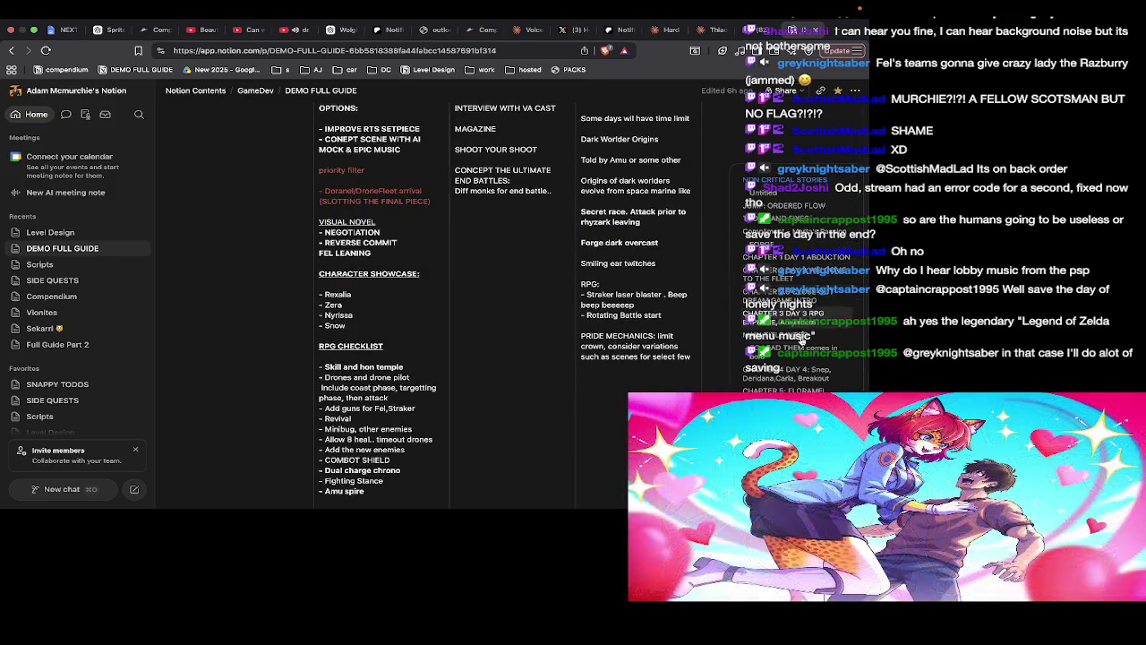
pyautogui.scroll(-3, 792, 361)
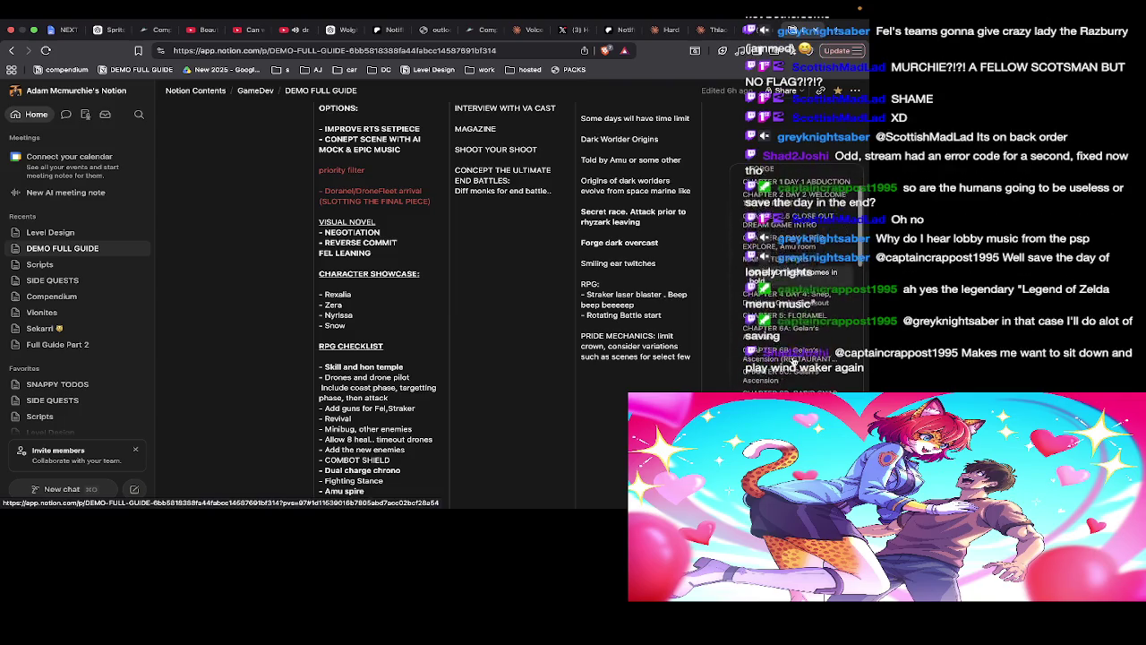
pyautogui.scroll(-3, 793, 362)
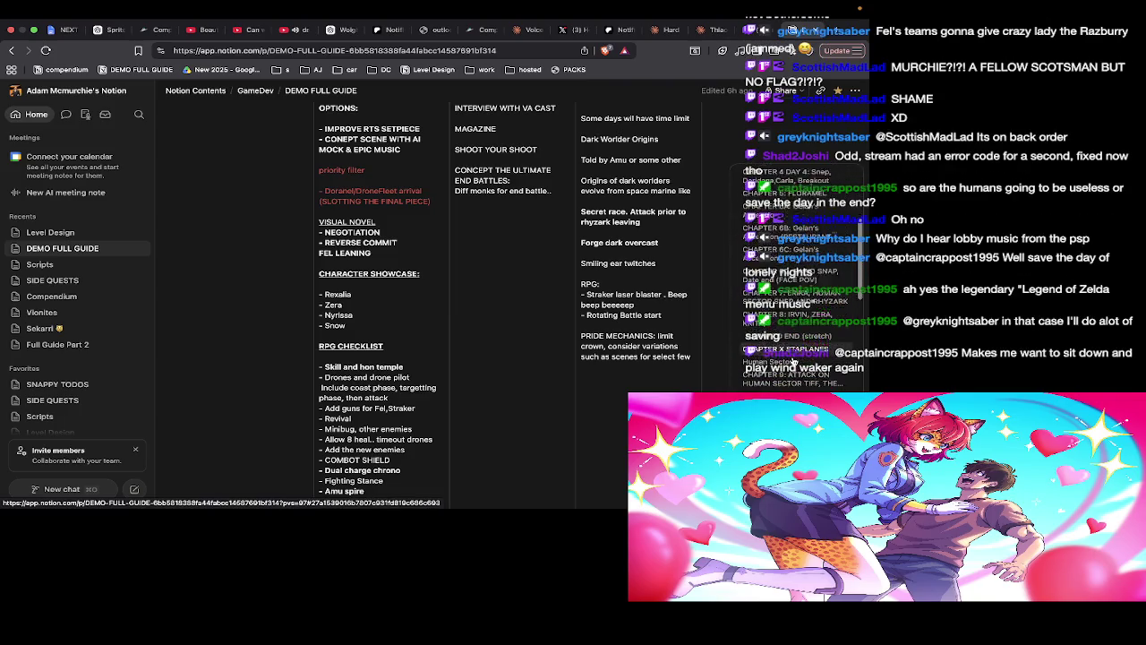
pyautogui.click(792, 361)
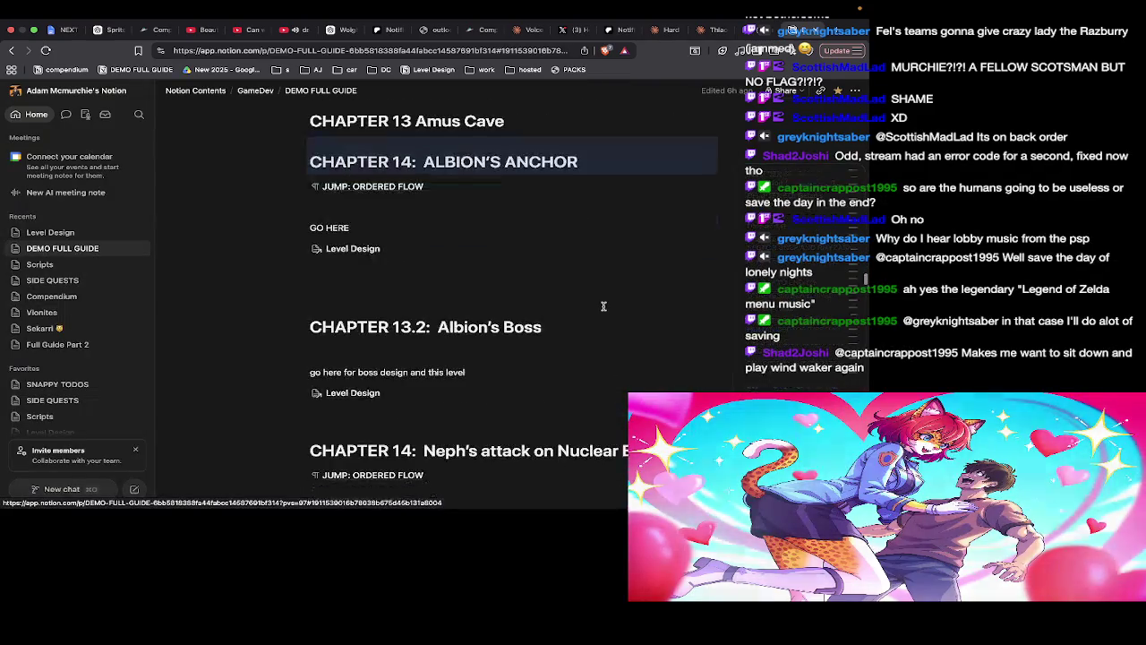
pyautogui.click(374, 255)
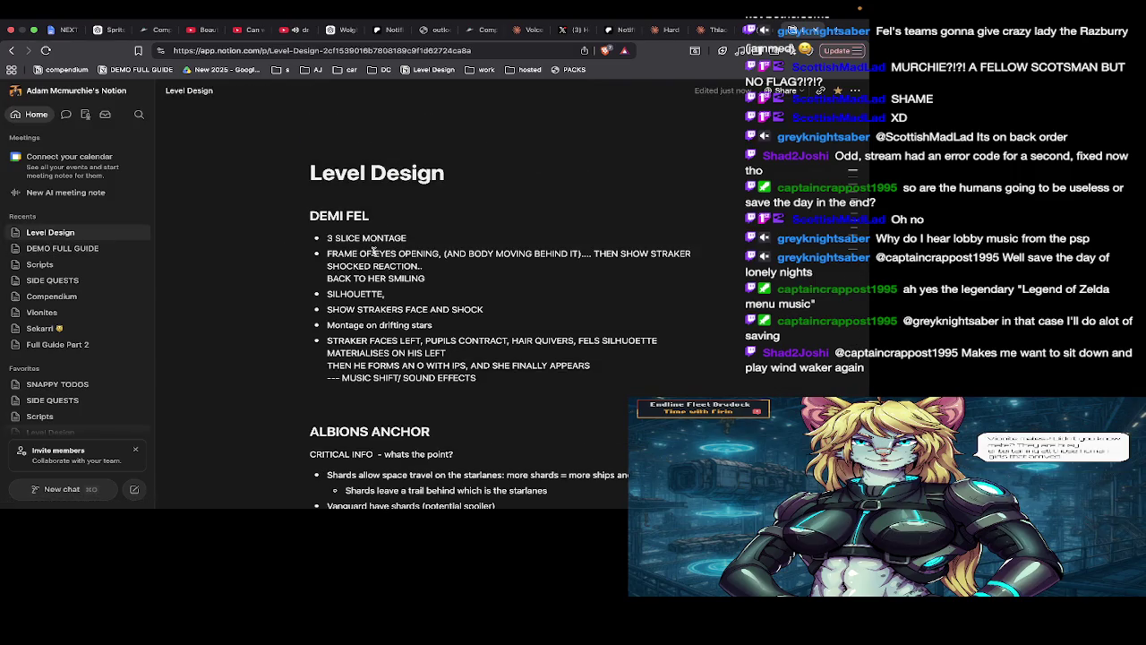
# Delete the blank line sitting between the last OUTLINE bullet and the OUTCOME heading
pyautogui.scroll(-3, 374, 251)
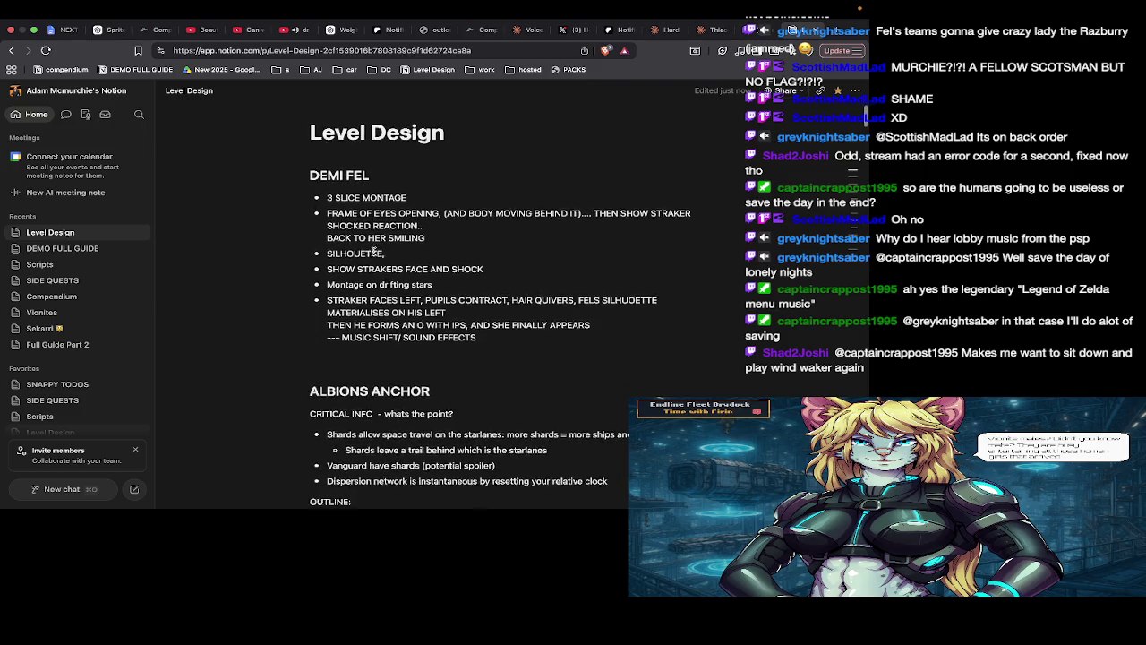
pyautogui.scroll(2, 374, 251)
pyautogui.scroll(2, 374, 251)
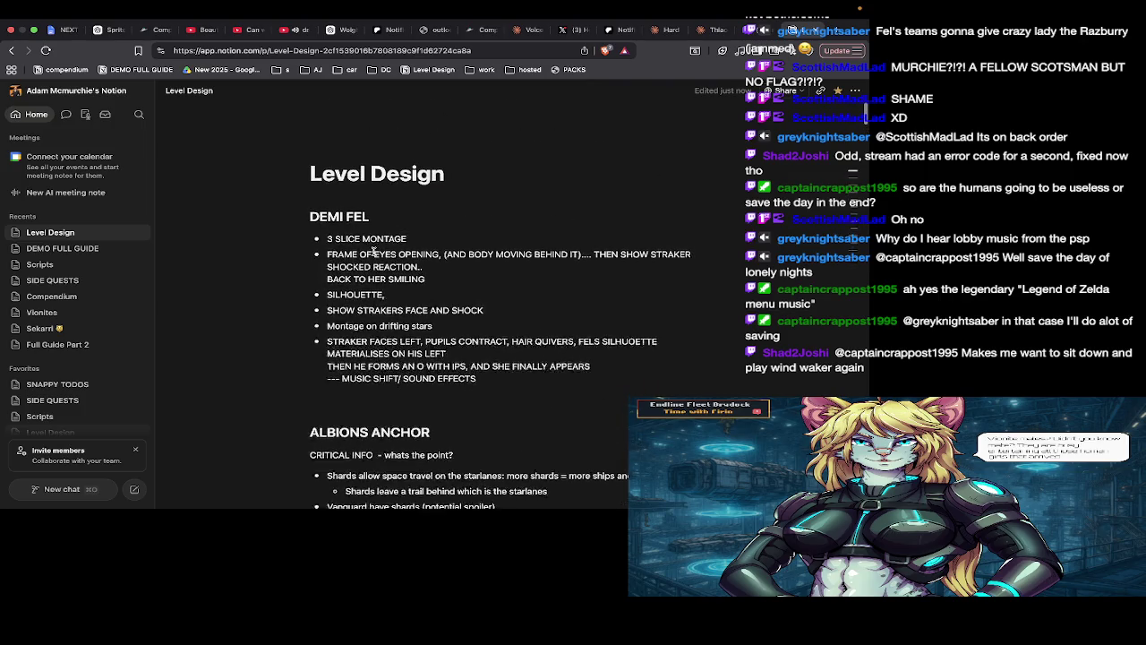
pyautogui.scroll(-3, 375, 252)
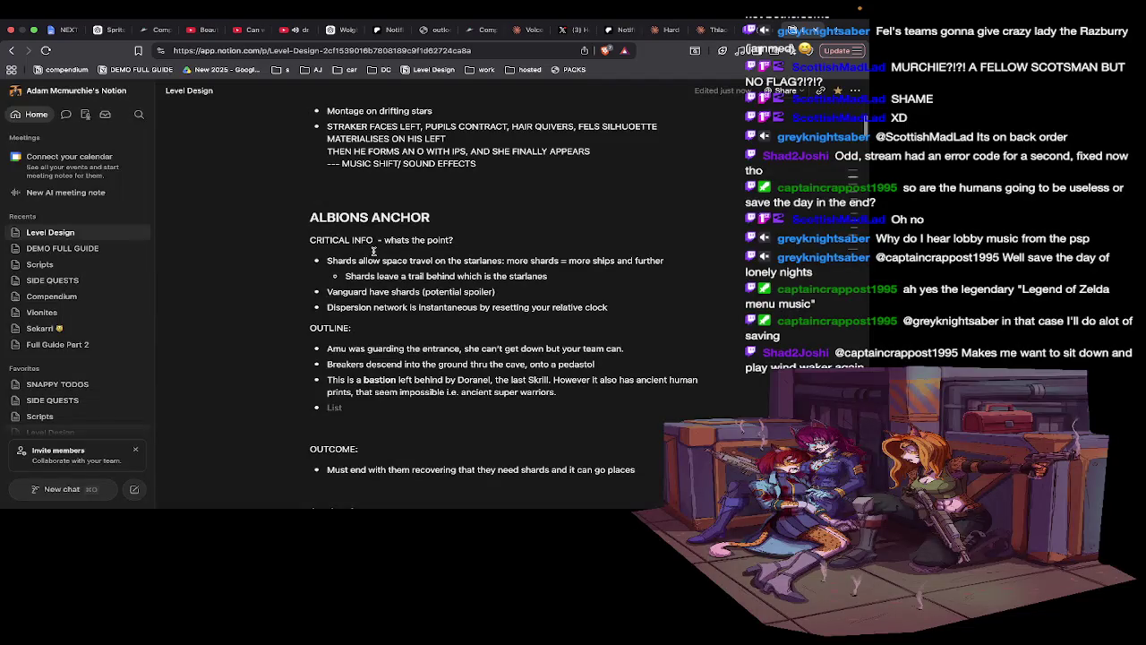
pyautogui.scroll(-2, 374, 251)
pyautogui.moveTo(403, 407)
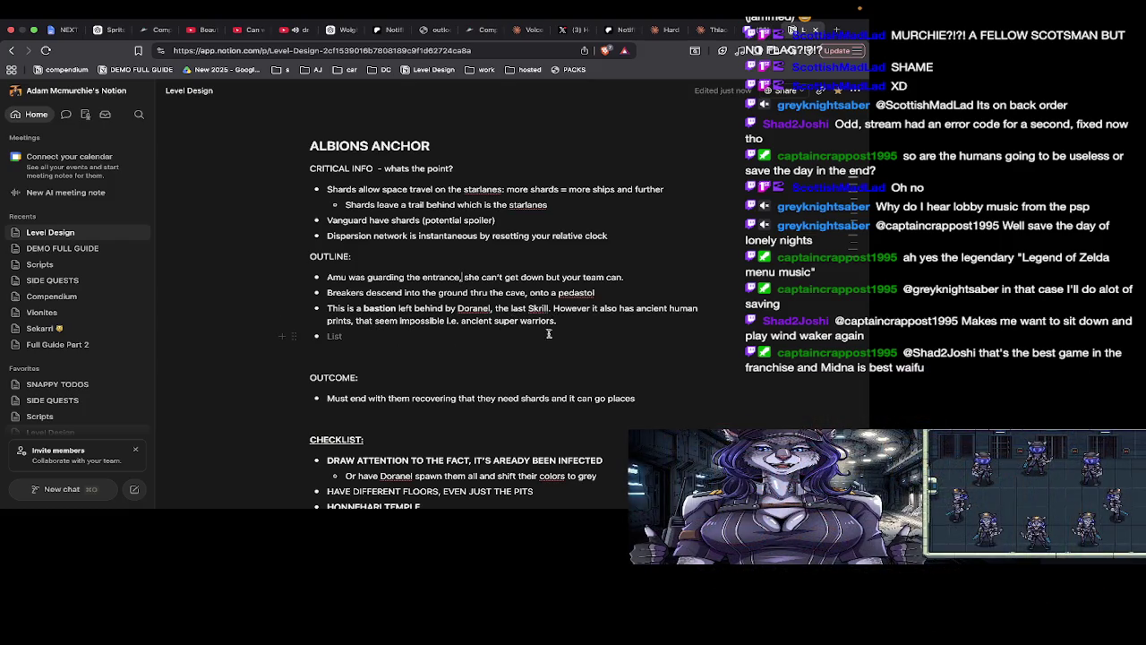
pyautogui.scroll(-1, 512, 349)
pyautogui.scroll(-2, 512, 349)
pyautogui.scroll(-2, 512, 350)
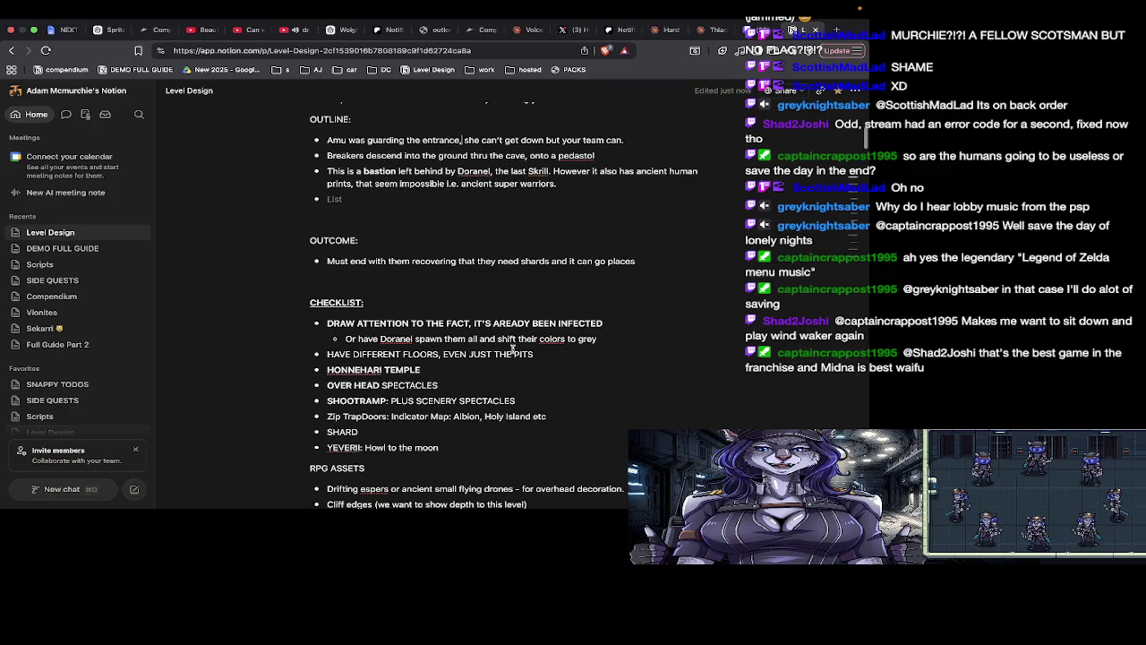
pyautogui.scroll(-1, 512, 349)
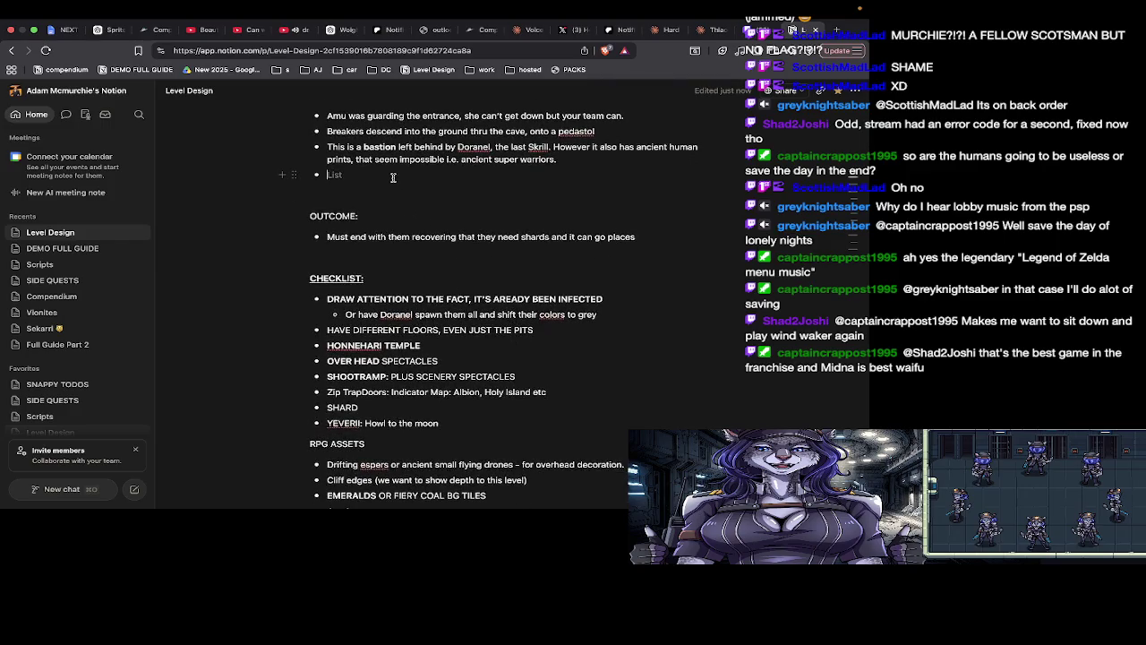
pyautogui.scroll(1, 393, 177)
pyautogui.scroll(1, 392, 177)
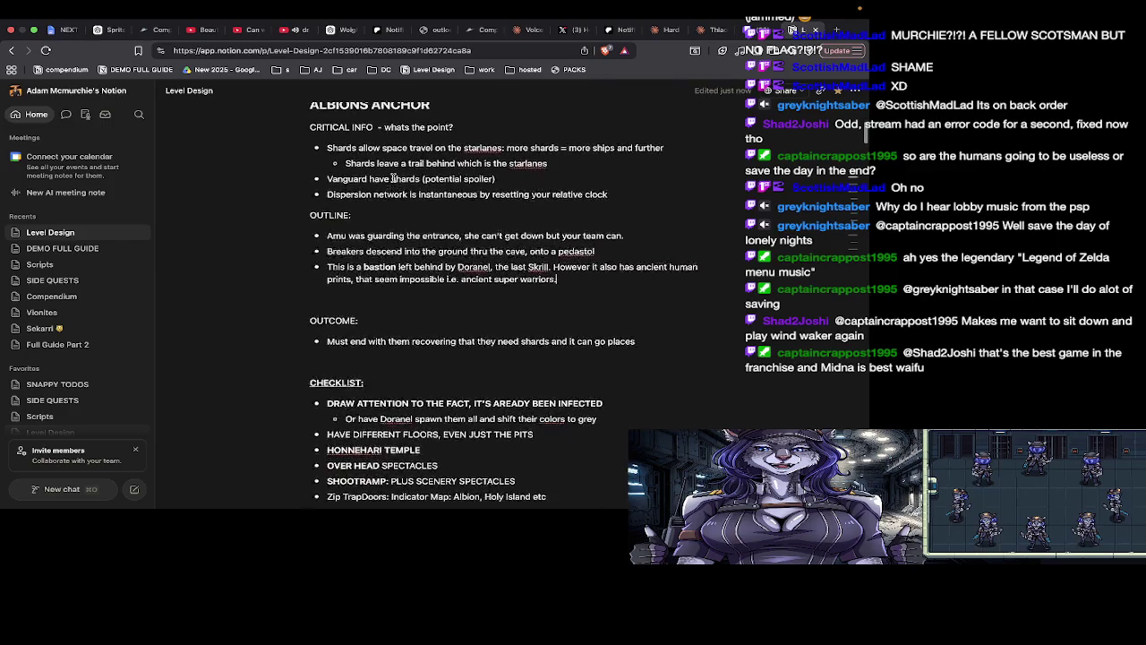
pyautogui.scroll(1, 393, 177)
pyautogui.scroll(-1, 390, 324)
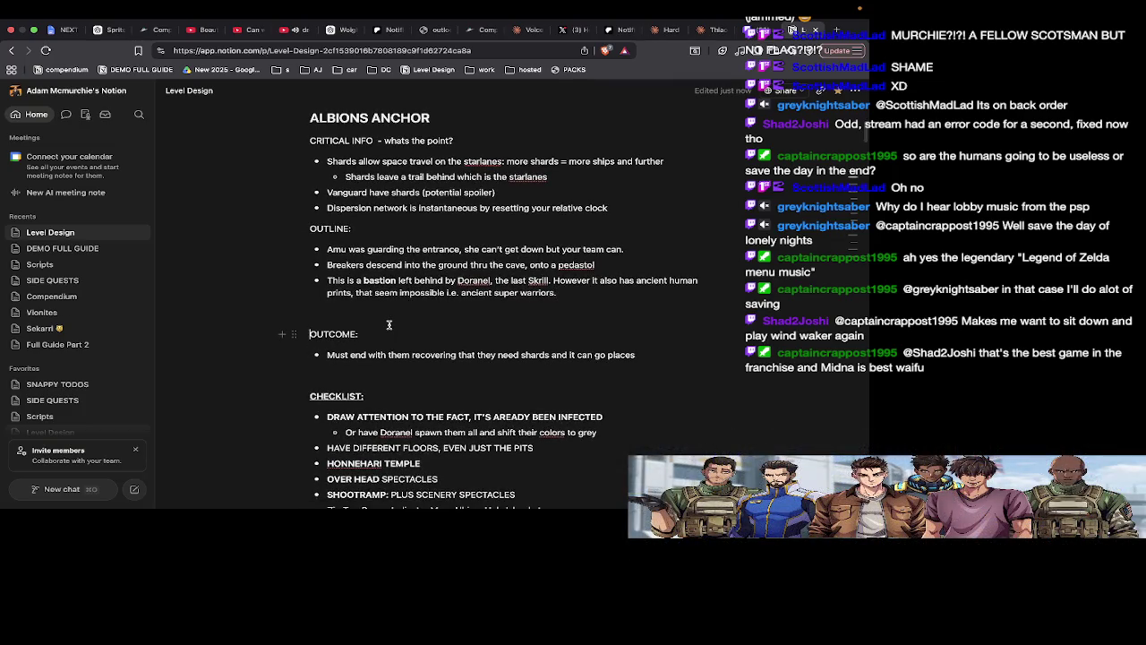
pyautogui.click(377, 315)
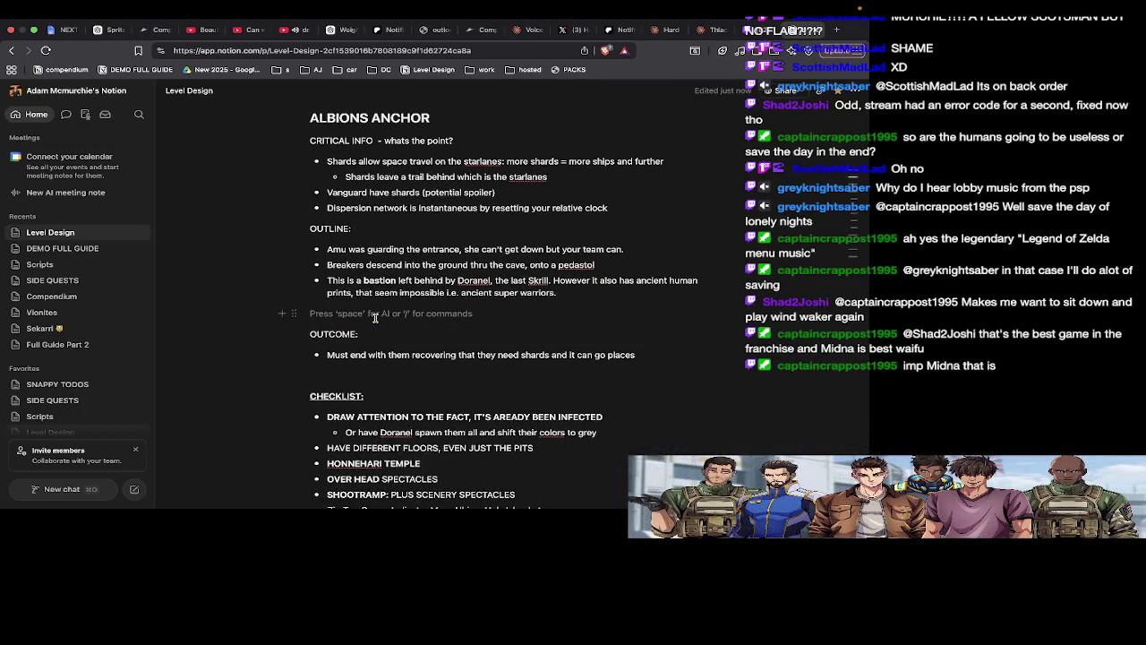
pyautogui.press('BackSpace')
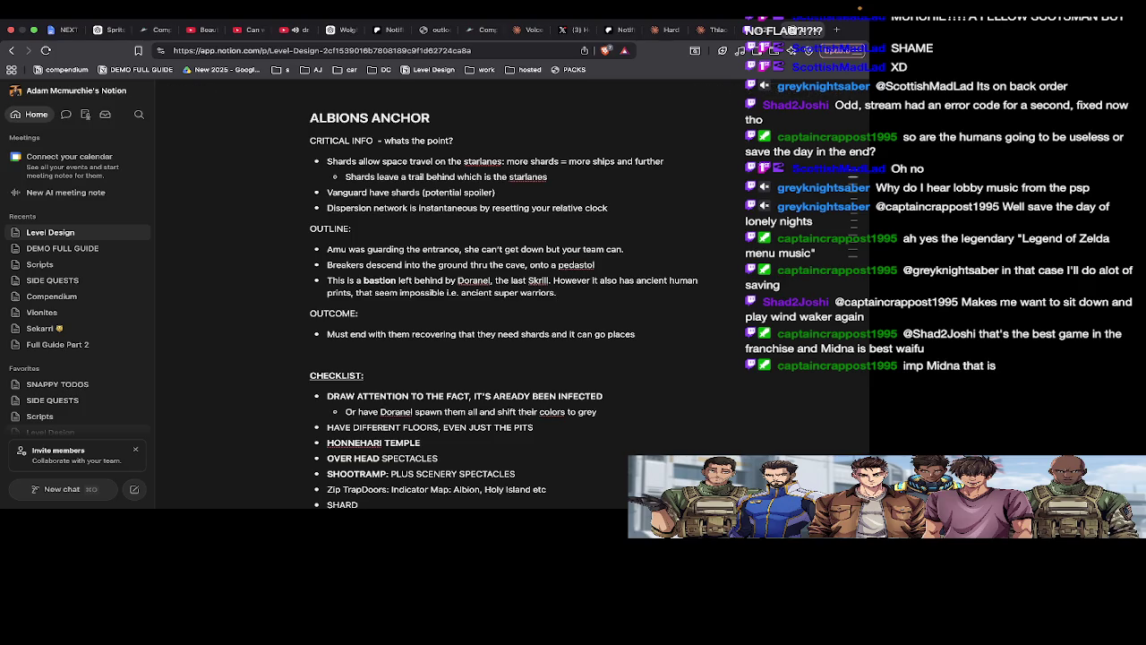
# Scroll through the Level Design page to review the critical info, outline, outcome and checklist
pyautogui.scroll(-1, 374, 327)
pyautogui.scroll(-2, 374, 326)
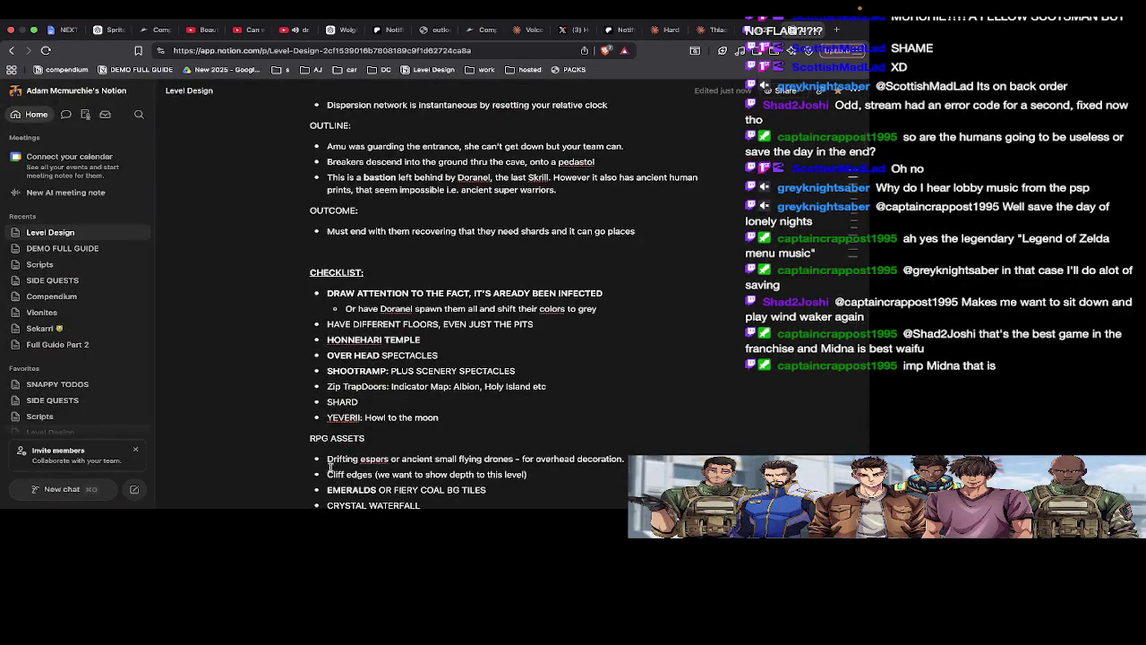
pyautogui.scroll(-1, 394, 446)
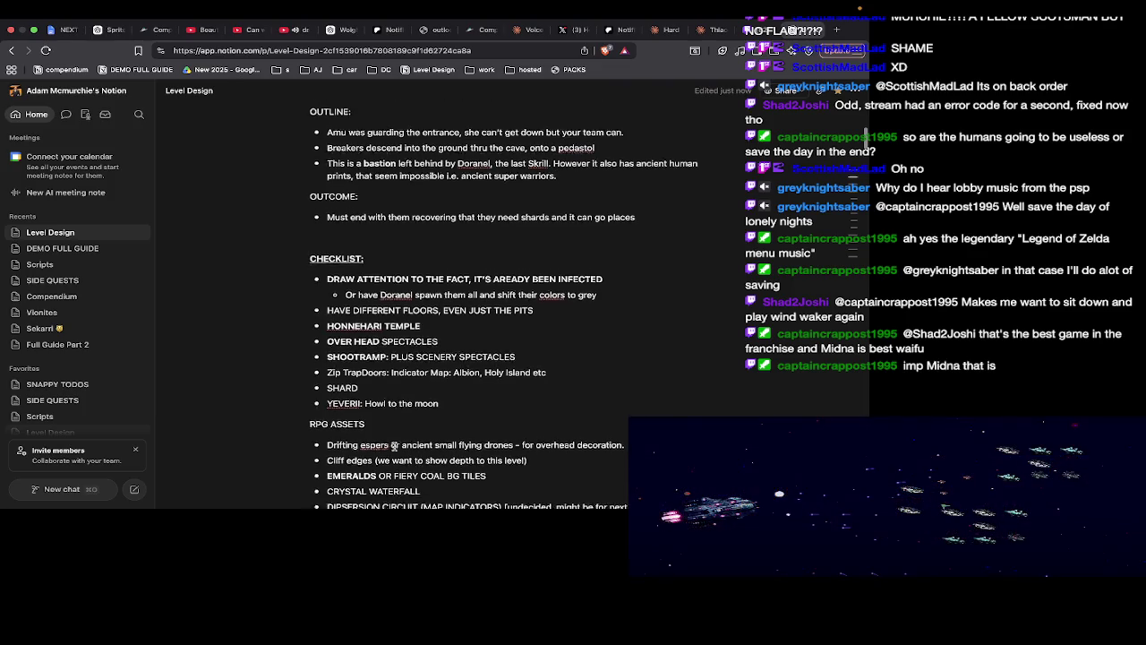
pyautogui.scroll(-1, 394, 445)
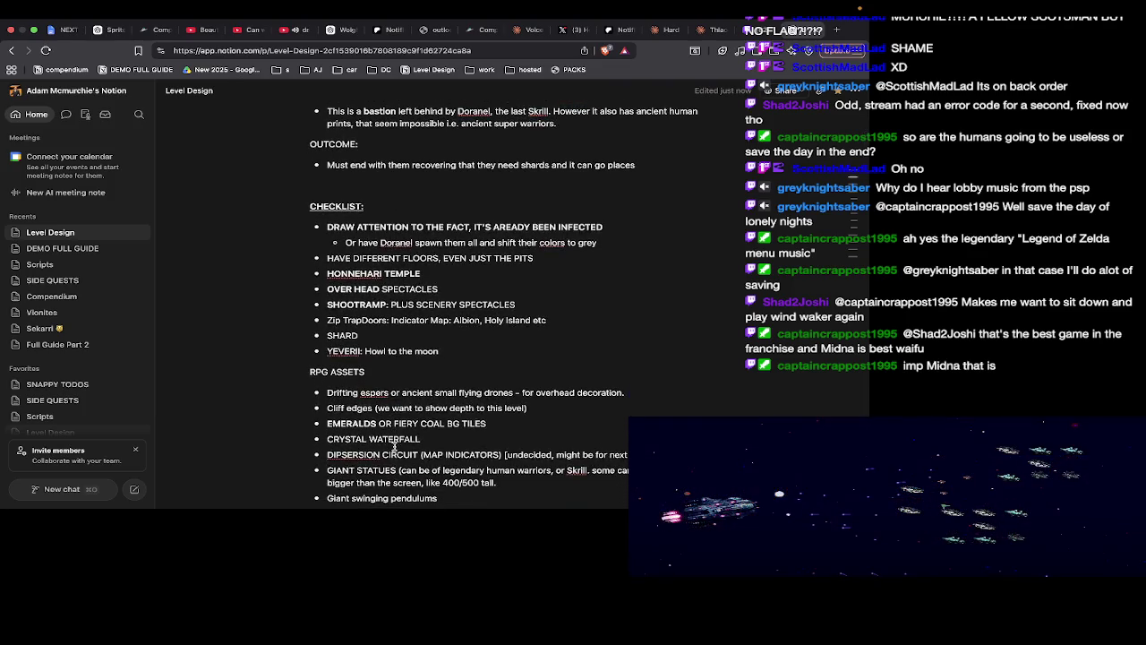
pyautogui.scroll(-2, 394, 446)
pyautogui.scroll(-1, 394, 445)
pyautogui.scroll(-7, 394, 446)
pyautogui.scroll(-2, 393, 446)
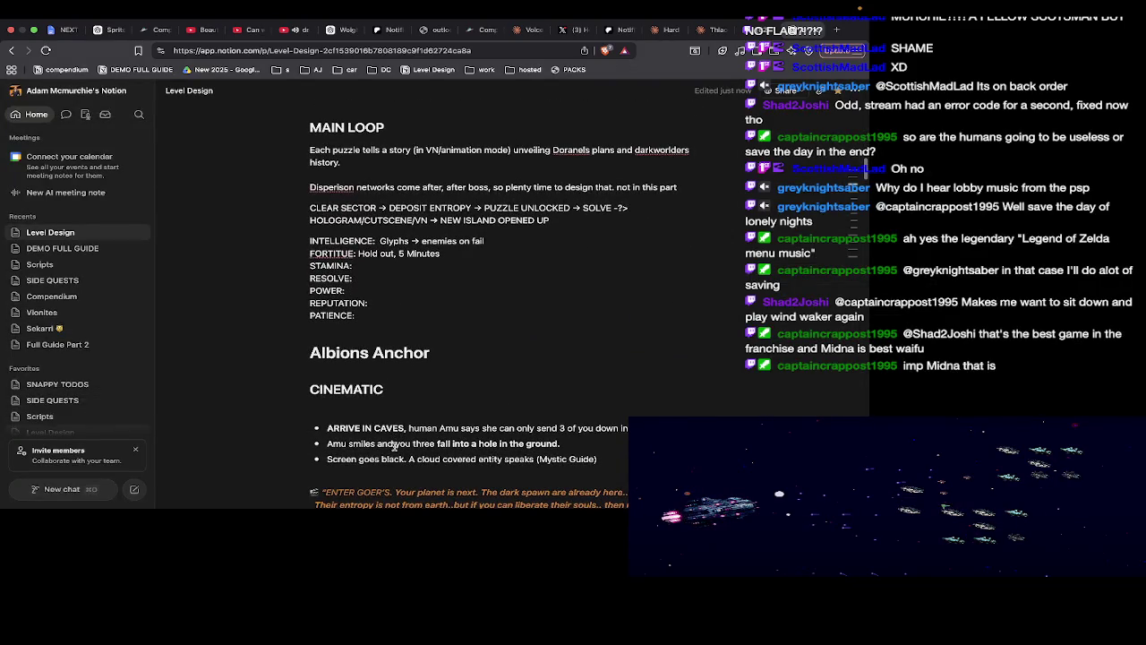
pyautogui.scroll(-2, 394, 446)
pyautogui.scroll(-6, 394, 445)
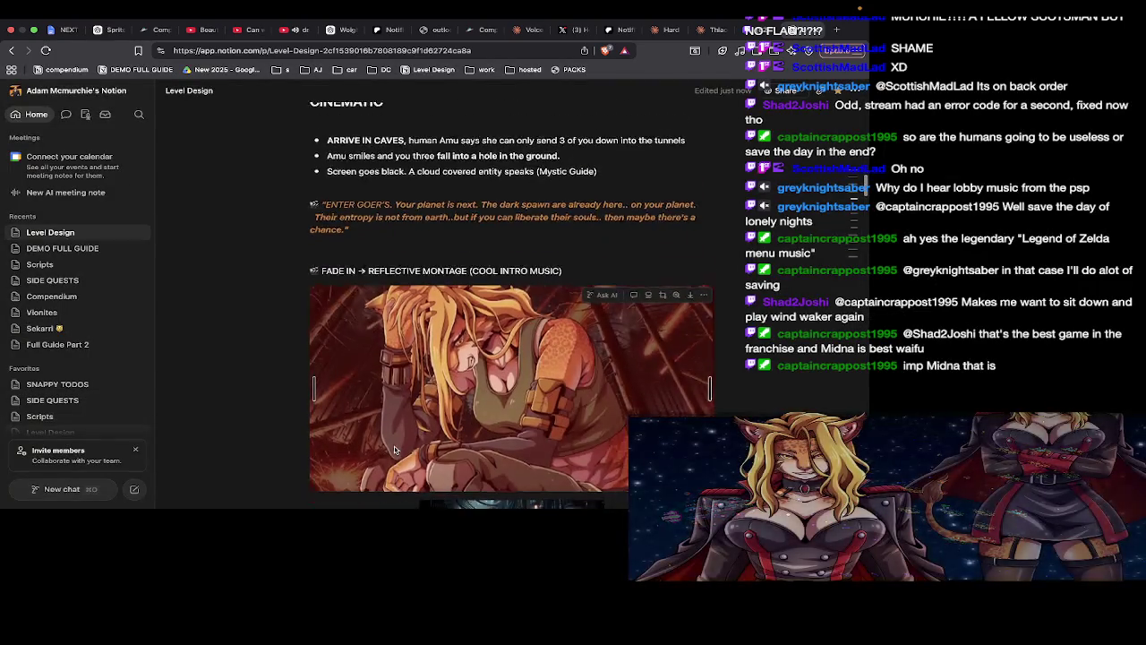
pyautogui.scroll(-10, 394, 445)
pyautogui.scroll(-4, 394, 445)
pyautogui.scroll(-1, 394, 445)
pyautogui.scroll(-3, 394, 446)
pyautogui.scroll(-8, 393, 446)
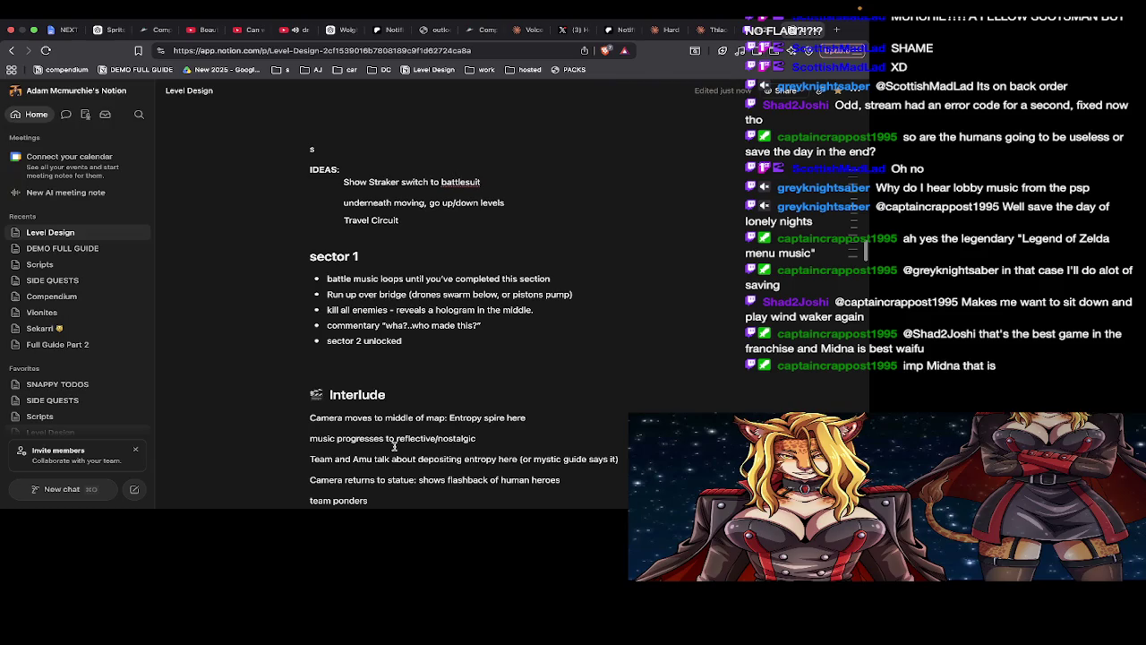
pyautogui.scroll(-5, 394, 446)
pyautogui.scroll(-1, 394, 449)
pyautogui.scroll(-5, 394, 450)
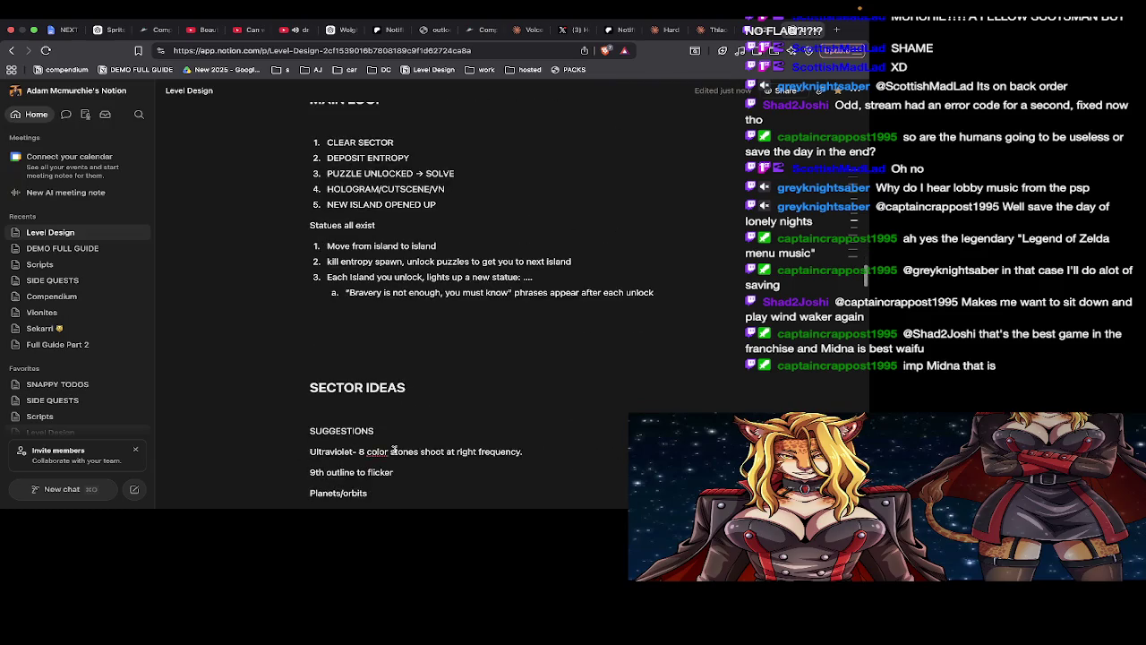
pyautogui.scroll(-5, 394, 450)
pyautogui.scroll(-1, 394, 450)
pyautogui.scroll(-3, 394, 450)
pyautogui.scroll(-7, 394, 449)
pyautogui.scroll(-2, 394, 450)
pyautogui.scroll(-6, 394, 449)
pyautogui.scroll(-1, 394, 449)
pyautogui.scroll(-1, 394, 449)
pyautogui.scroll(-4, 394, 449)
pyautogui.scroll(4, 394, 449)
pyautogui.scroll(5, 394, 450)
pyautogui.scroll(5, 393, 450)
pyautogui.scroll(5, 393, 450)
pyautogui.scroll(5, 394, 449)
pyautogui.scroll(5, 393, 449)
pyautogui.scroll(5, 393, 449)
pyautogui.scroll(1, 394, 449)
pyautogui.scroll(3, 394, 449)
pyautogui.scroll(5, 394, 449)
pyautogui.scroll(3, 394, 450)
pyautogui.scroll(2, 394, 449)
pyautogui.scroll(5, 394, 450)
pyautogui.scroll(2, 394, 449)
pyautogui.scroll(2, 394, 449)
pyautogui.scroll(-3, 394, 450)
pyautogui.scroll(-1, 394, 449)
pyautogui.scroll(-2, 394, 450)
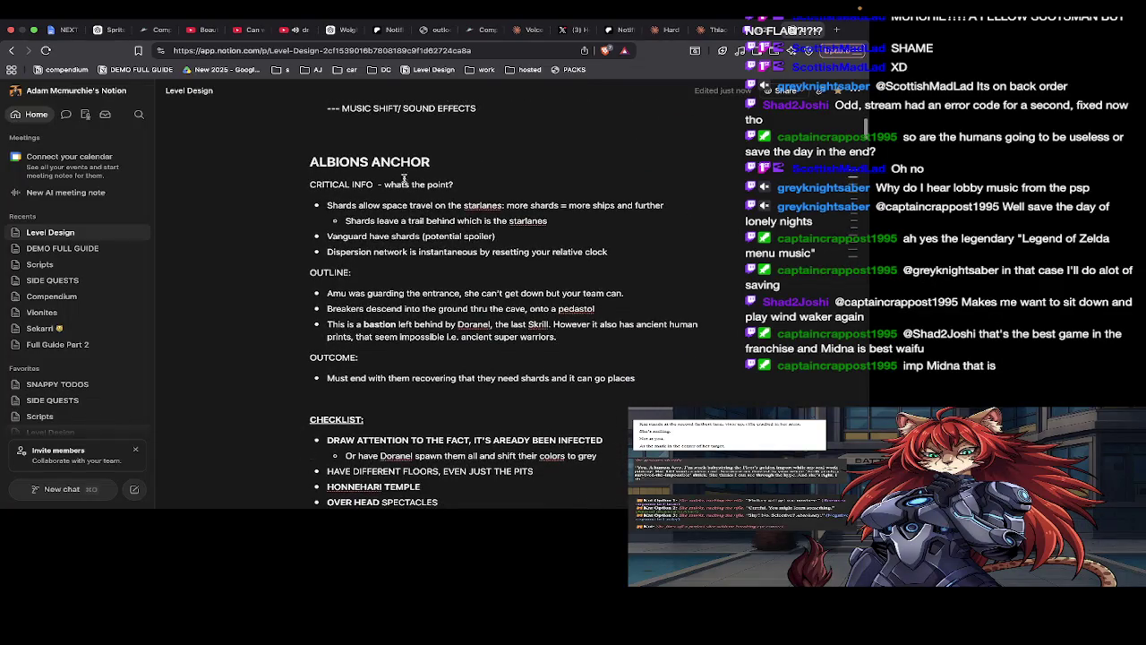
# Insert a '## background info' heading under the ALBIONS ANCHOR title, above CRITICAL INFO
pyautogui.press('Return')
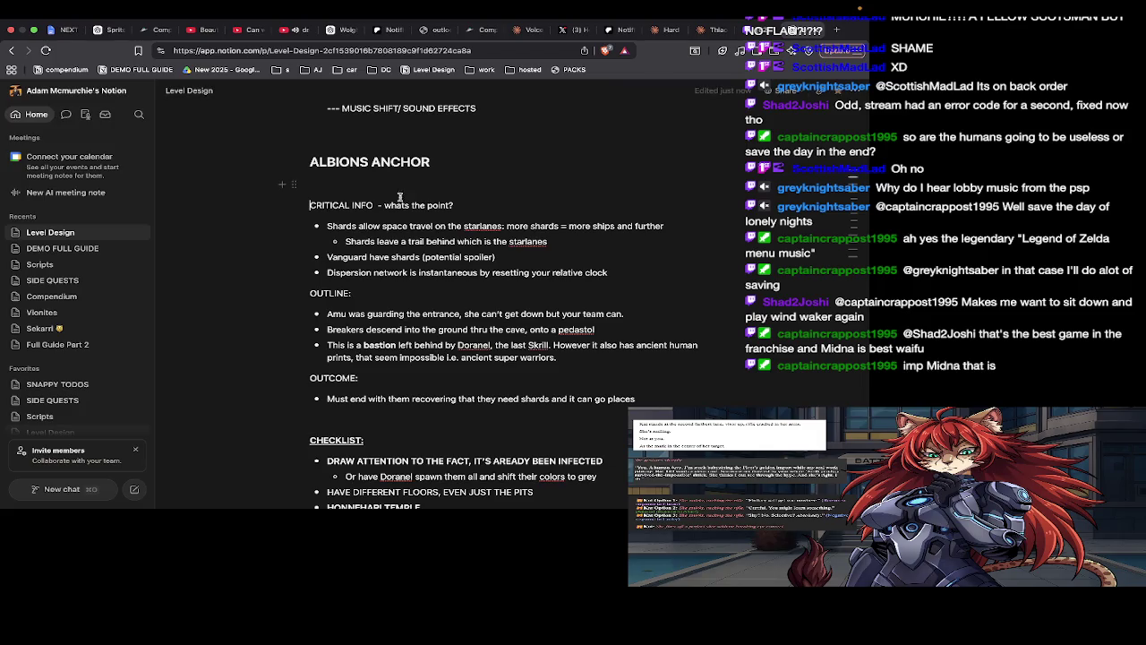
pyautogui.press('Escape')
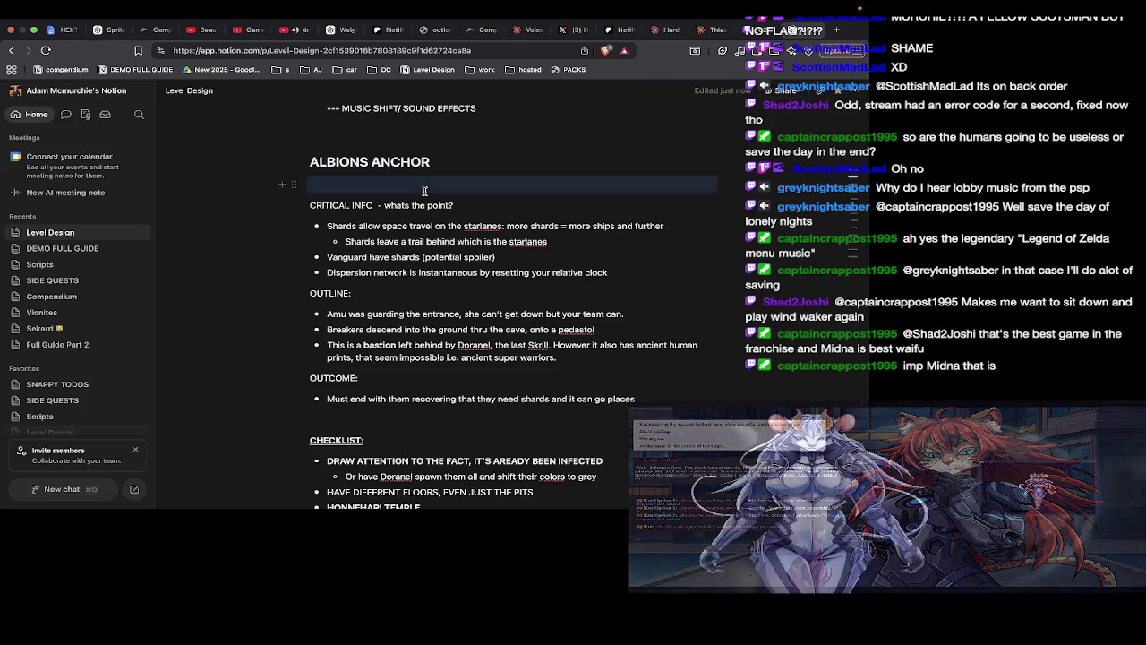
pyautogui.click(419, 190)
pyautogui.write('##')
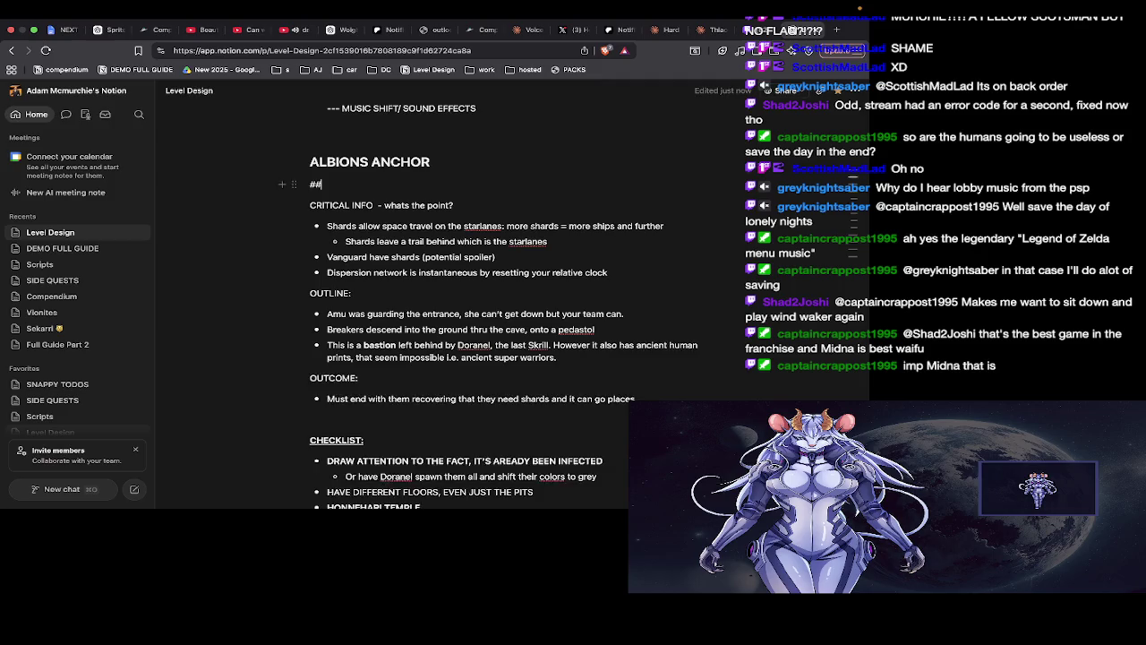
pyautogui.write(' background info')
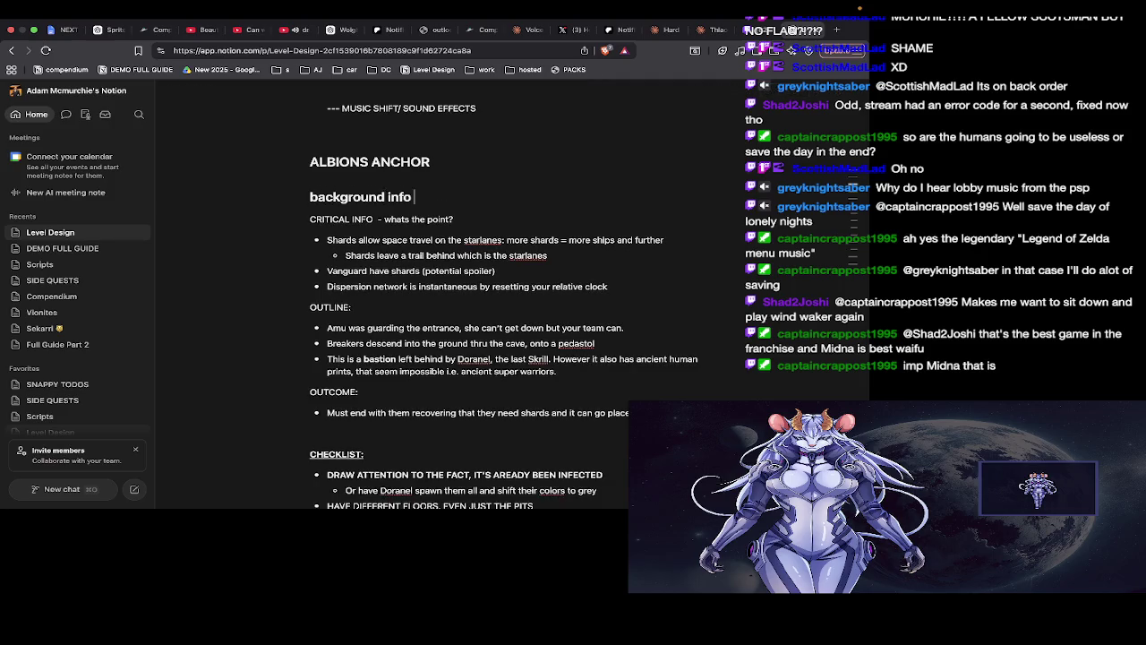
pyautogui.scroll(-3, 415, 179)
pyautogui.scroll(-3, 415, 179)
pyautogui.scroll(-3, 415, 179)
pyautogui.scroll(2, 415, 179)
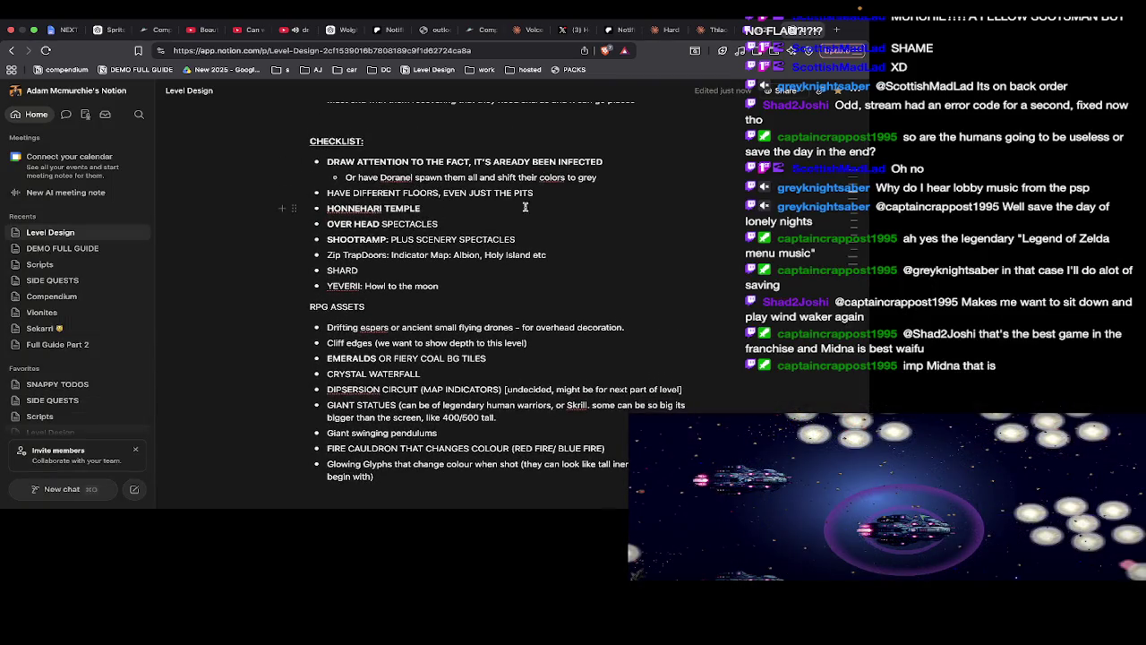
# Delete the HONNEHARI TEMPLE checklist item and its leftover empty bullet
pyautogui.moveTo(522, 195); pyautogui.dragTo(387, 194)
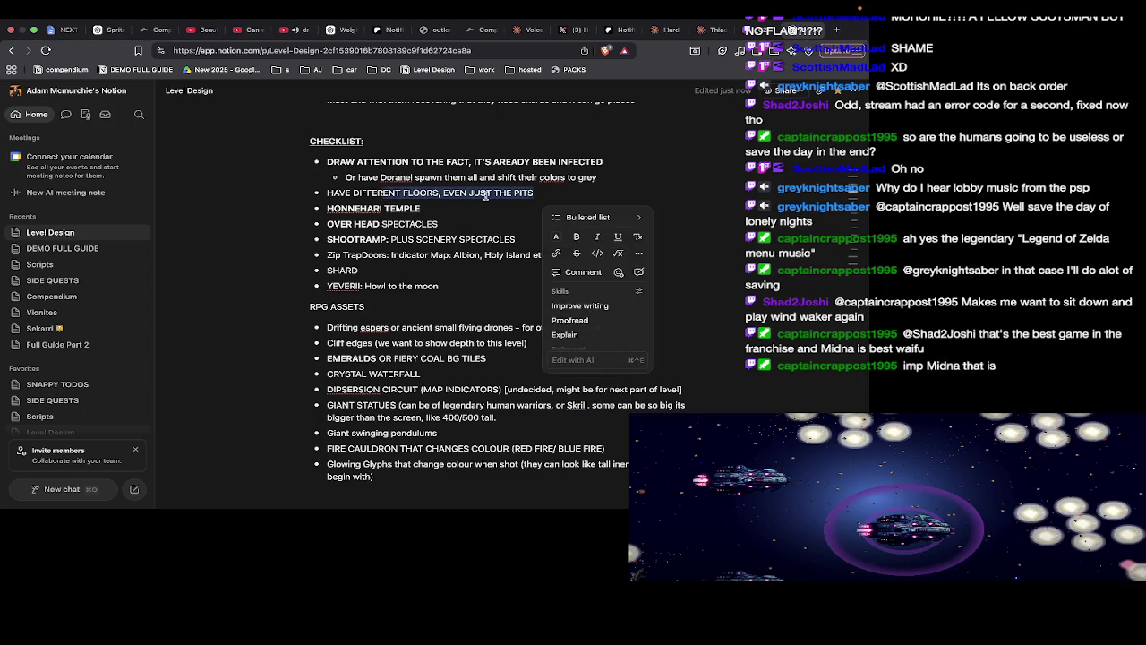
pyautogui.doubleClick(401, 212)
pyautogui.tripleClick(401, 212)
pyautogui.press('BackSpace')
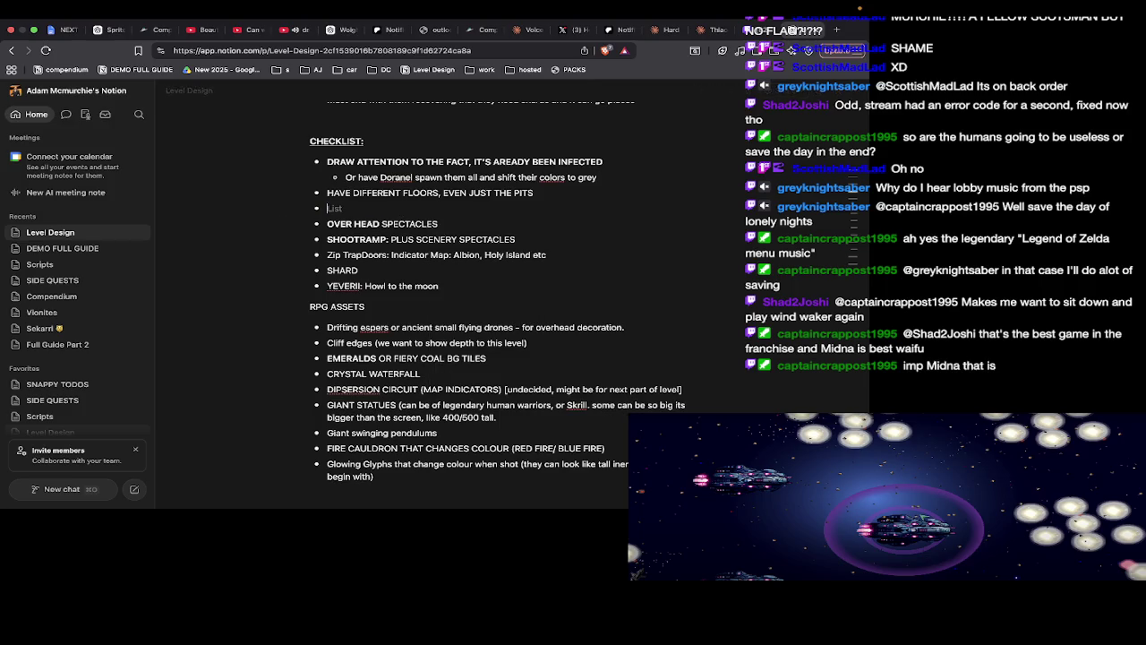
pyautogui.press('BackSpace')
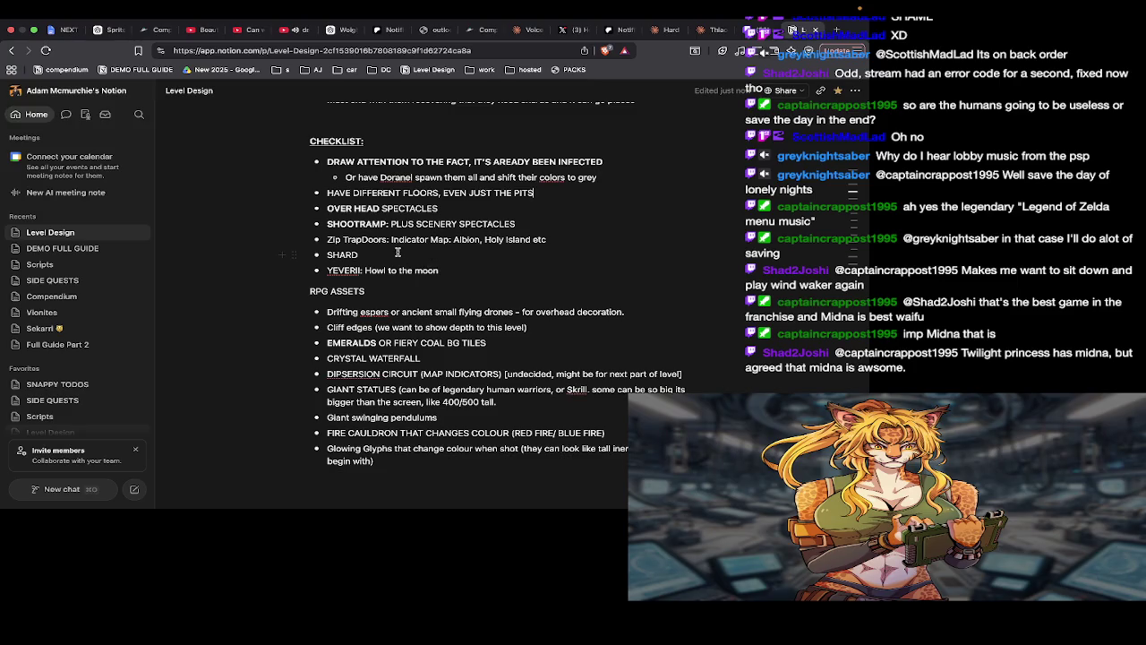
# Indent 'YEVERII: Howl to the moon' so it becomes a sub-bullet under SHARD
pyautogui.moveTo(549, 239); pyautogui.dragTo(330, 239)
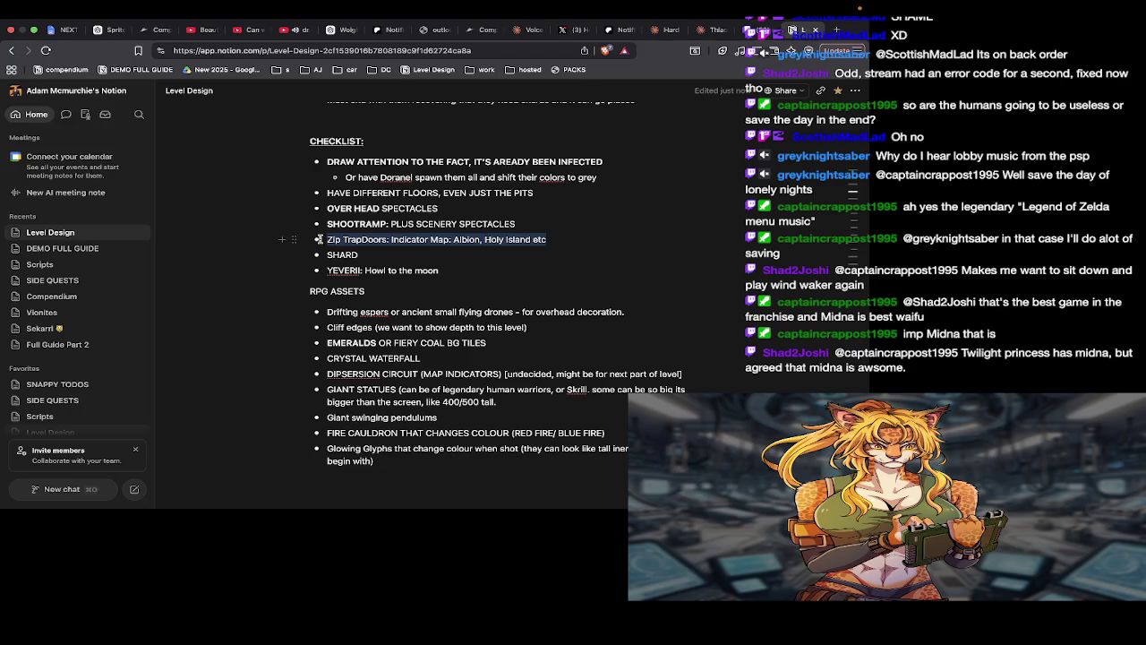
pyautogui.scroll(-2, 336, 273)
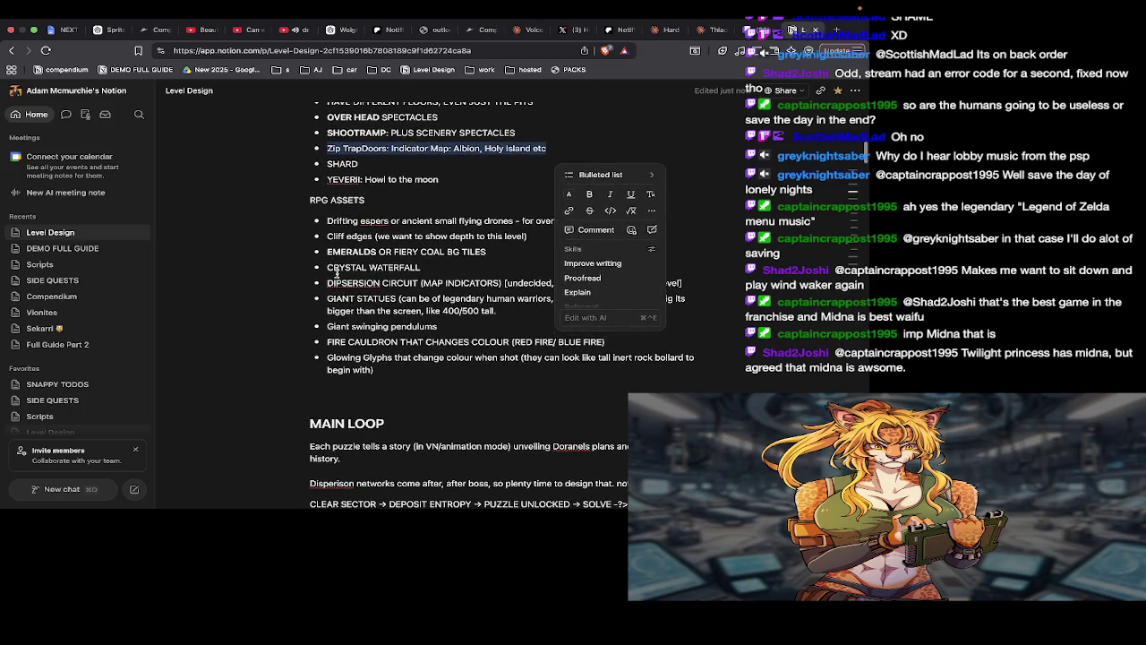
pyautogui.tripleClick(420, 180)
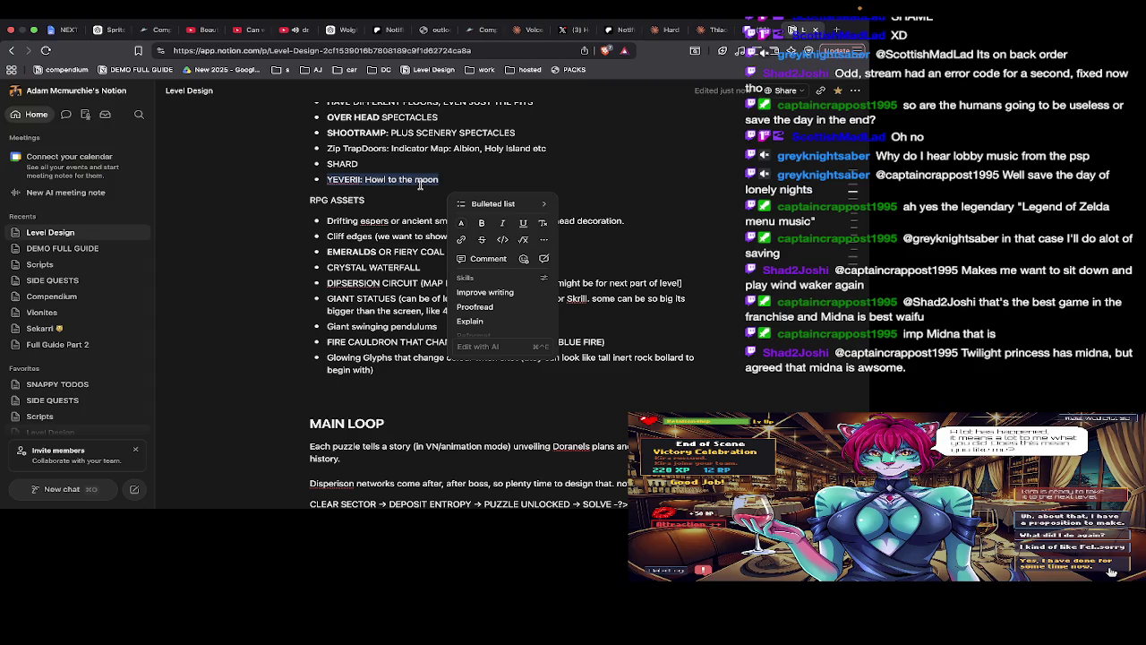
pyautogui.click(420, 183)
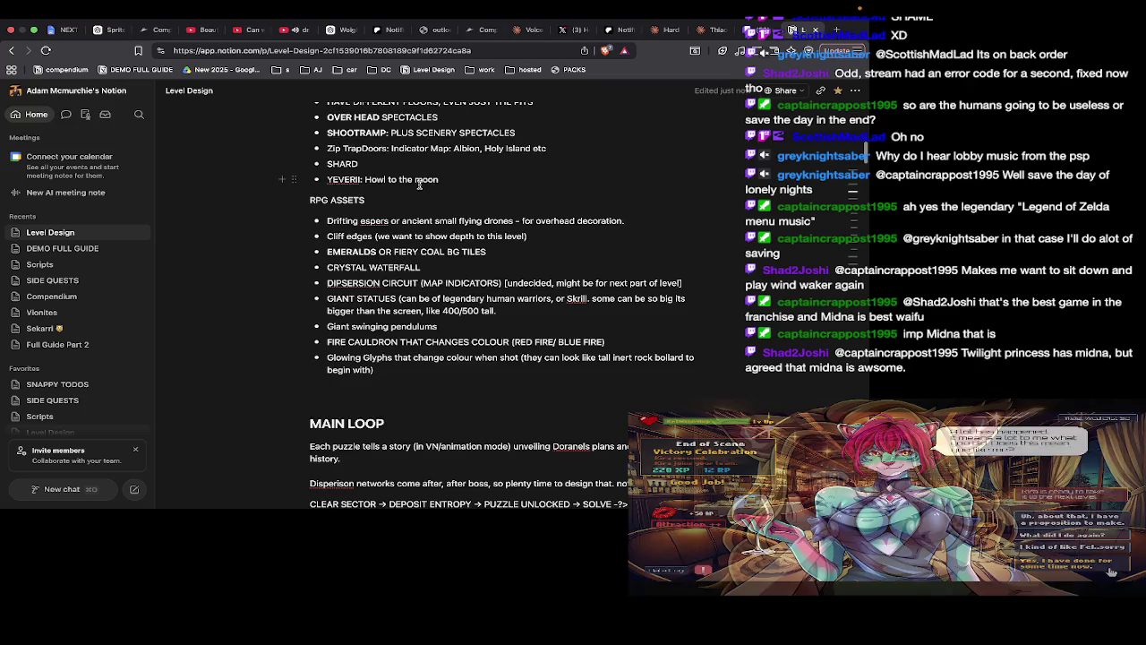
pyautogui.scroll(-2, 420, 182)
pyautogui.scroll(1, 419, 185)
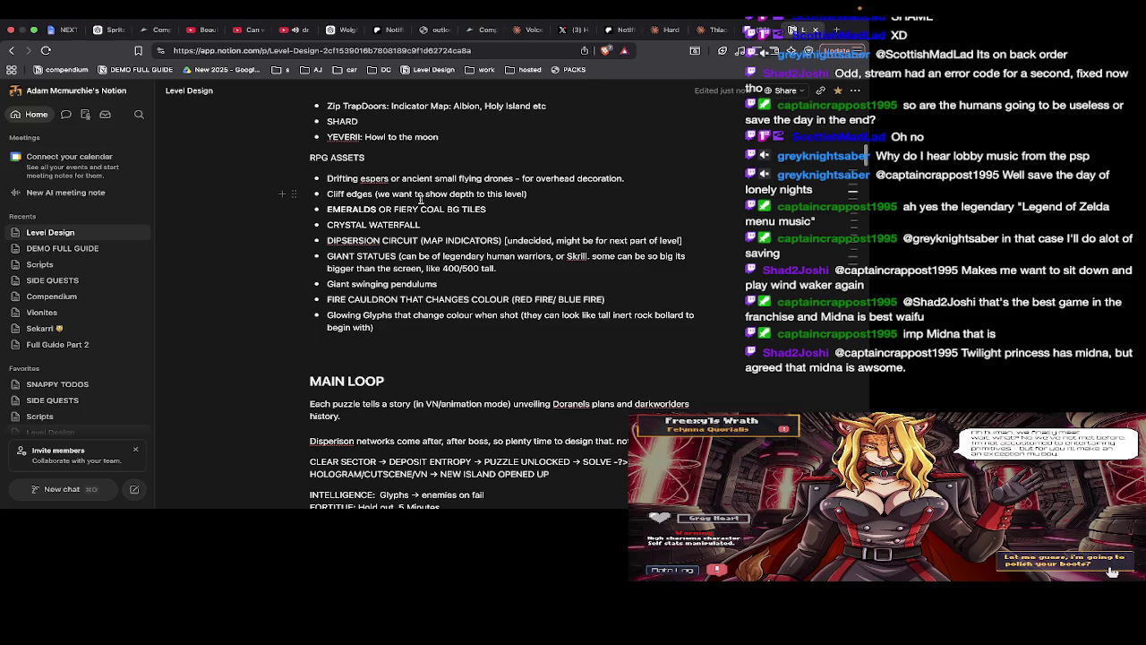
pyautogui.press('Tab')
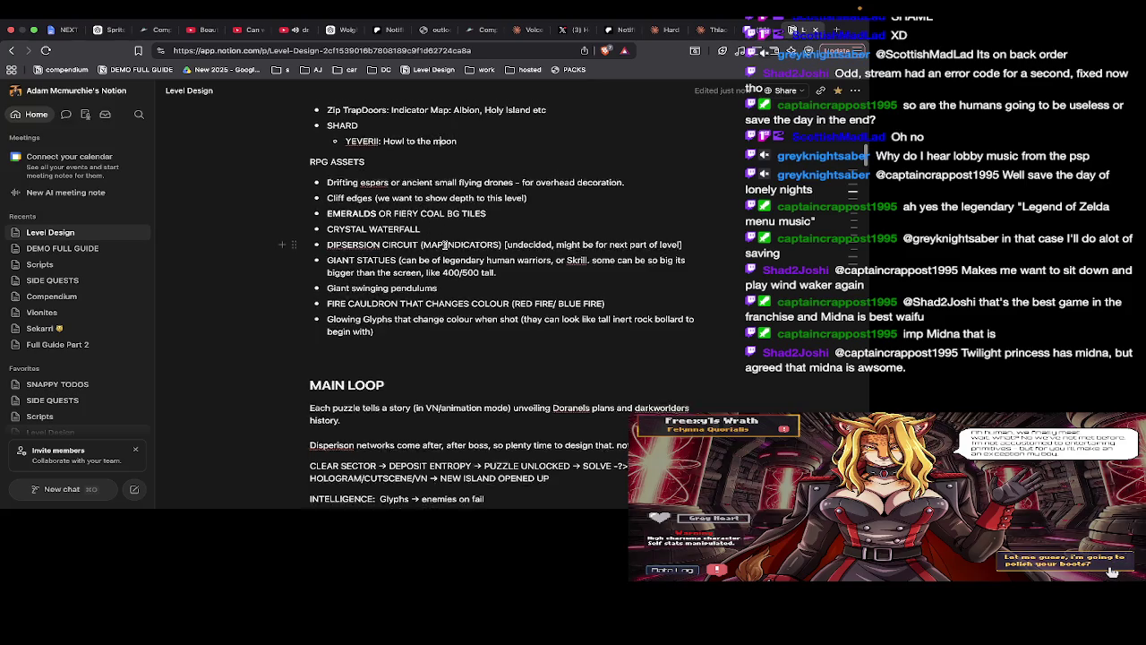
pyautogui.scroll(2, 444, 244)
pyautogui.scroll(-3, 442, 253)
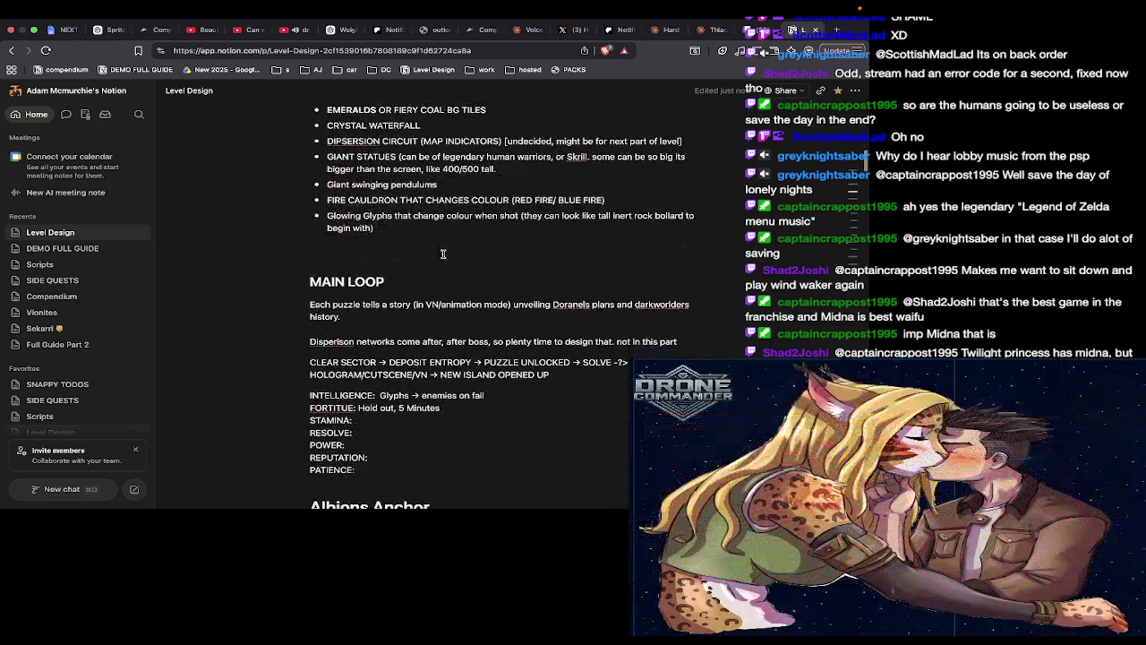
pyautogui.scroll(-2, 432, 338)
pyautogui.scroll(-2, 433, 340)
pyautogui.scroll(-3, 433, 345)
pyautogui.scroll(-4, 433, 348)
pyautogui.scroll(-2, 433, 348)
pyautogui.scroll(-2, 433, 347)
pyautogui.scroll(-3, 433, 348)
pyautogui.scroll(-3, 433, 345)
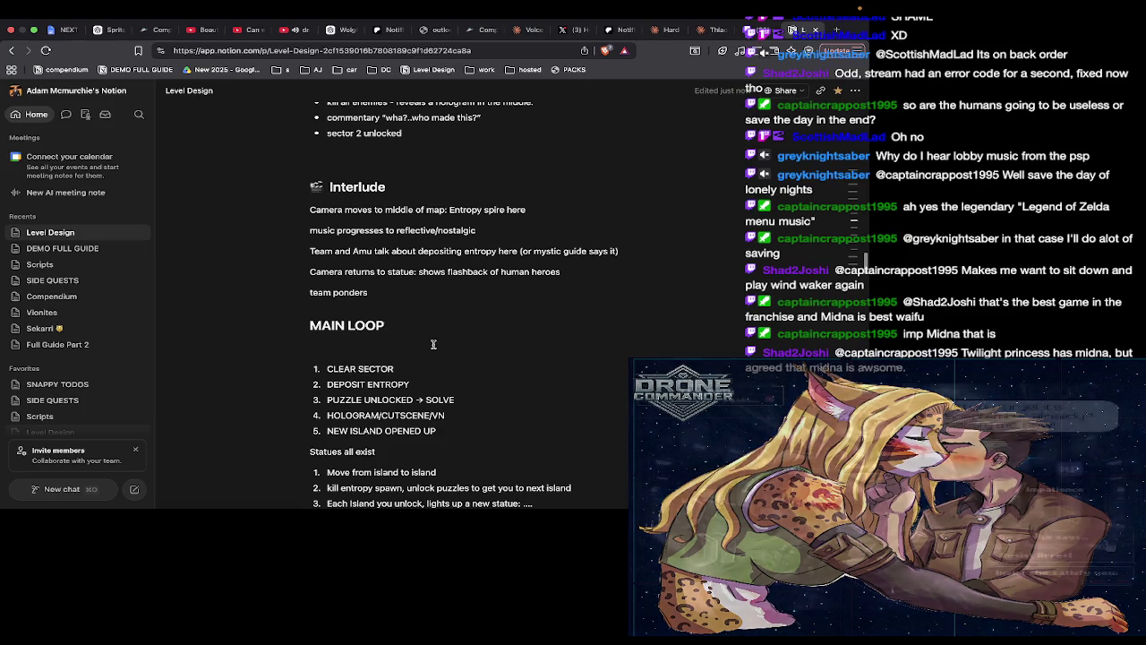
pyautogui.scroll(3, 433, 344)
pyautogui.scroll(3, 433, 344)
pyautogui.scroll(2, 434, 344)
pyautogui.scroll(3, 433, 343)
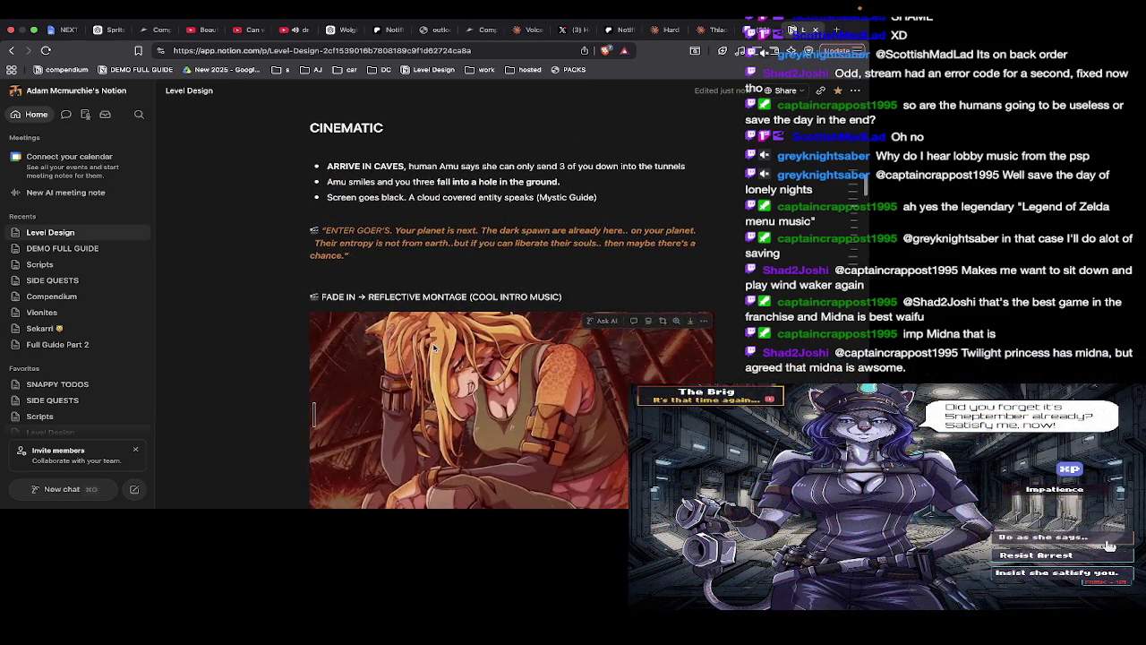
pyautogui.scroll(-6, 434, 347)
pyautogui.scroll(-5, 434, 344)
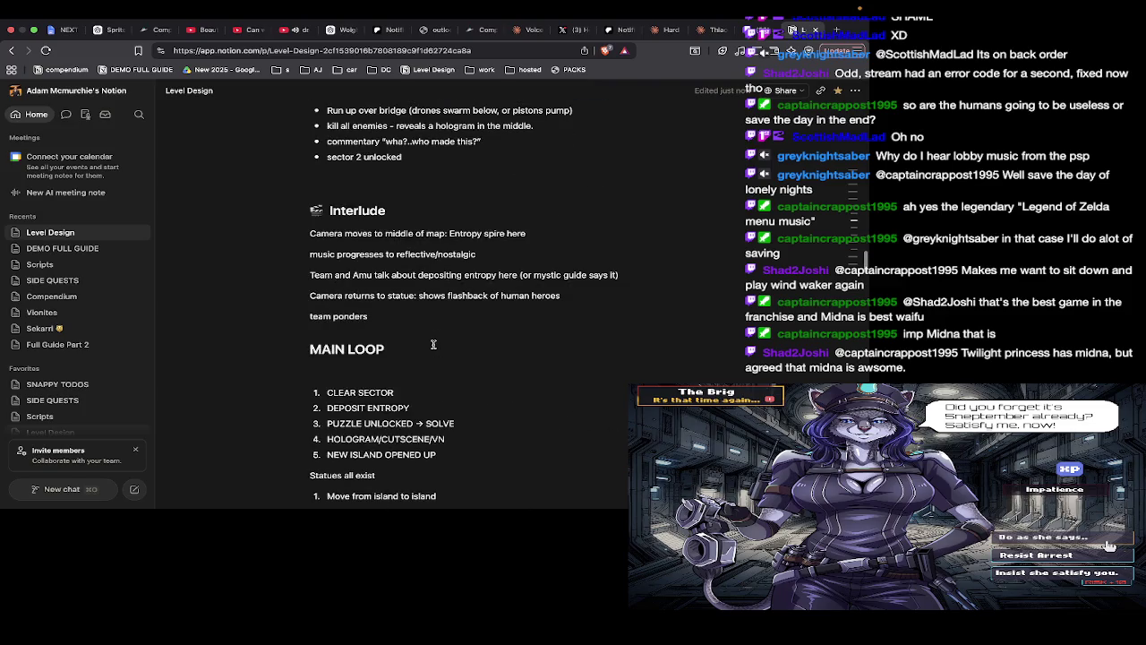
pyautogui.scroll(-1, 433, 344)
pyautogui.scroll(-3, 433, 344)
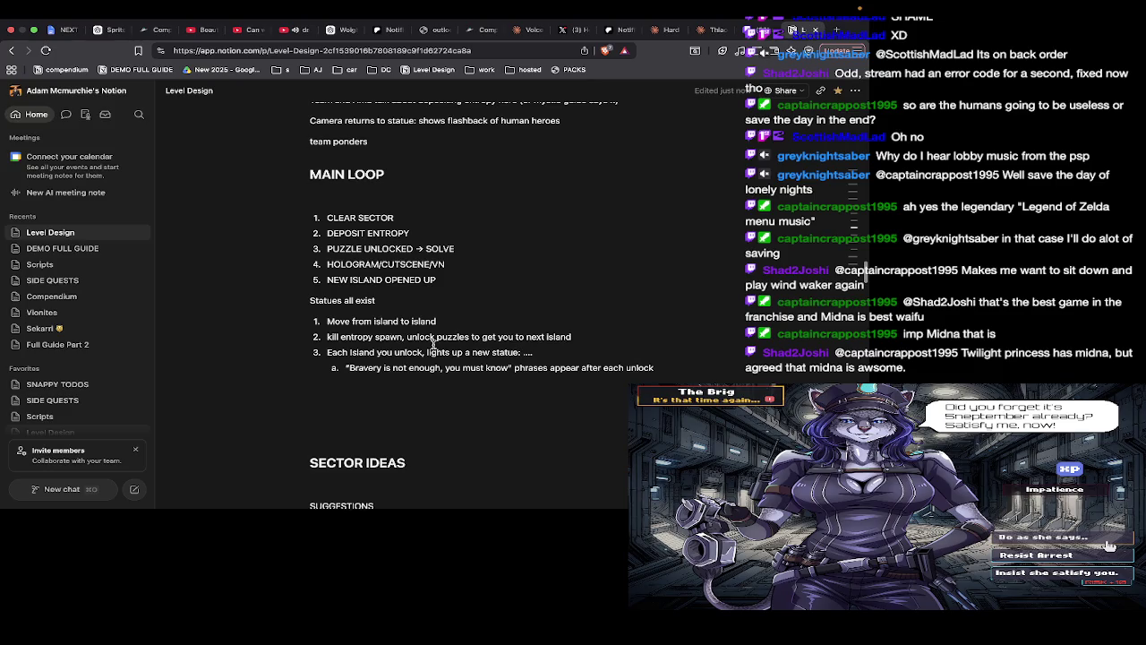
pyautogui.scroll(-3, 434, 344)
pyautogui.scroll(-2, 433, 344)
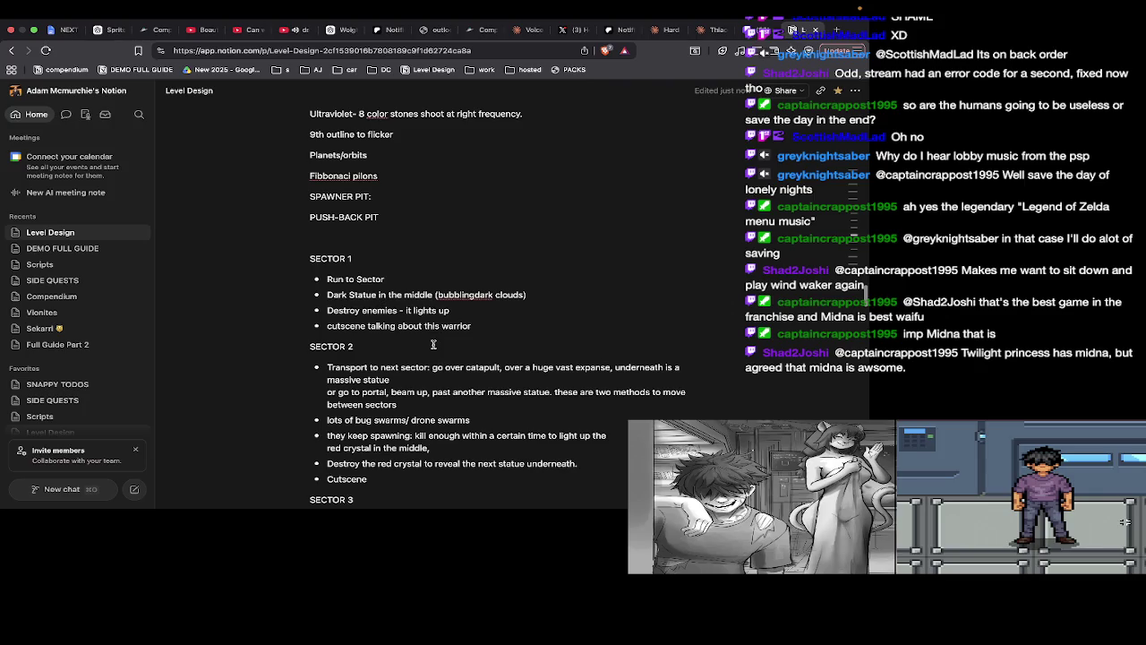
pyautogui.scroll(-4, 433, 343)
pyautogui.scroll(-4, 433, 344)
pyautogui.scroll(-2, 433, 344)
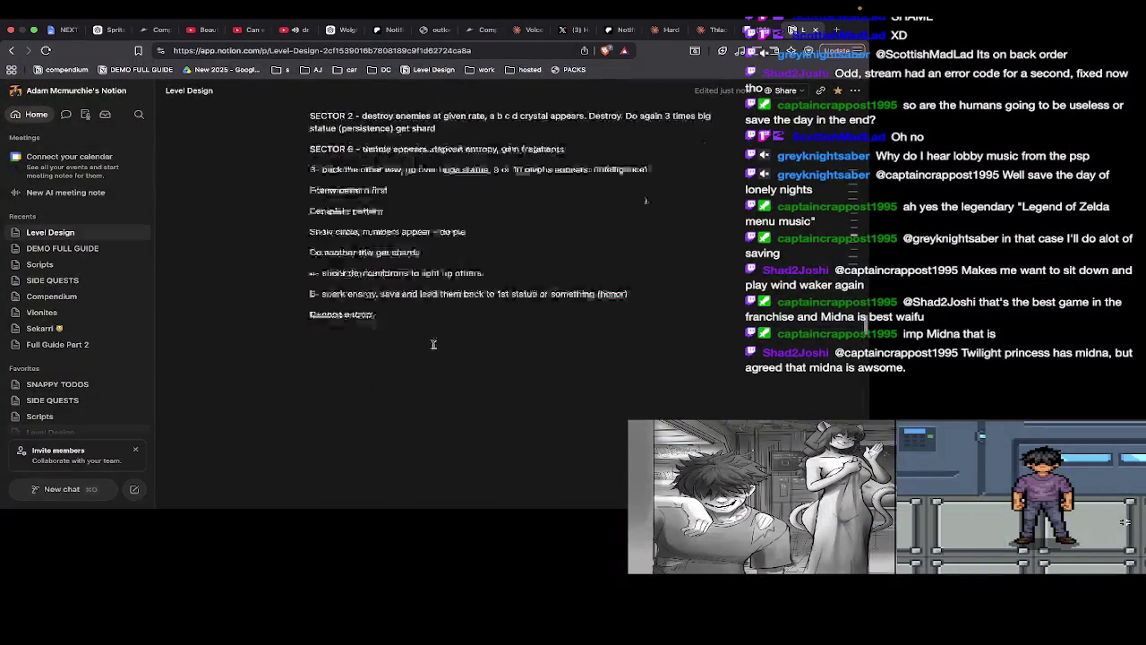
pyautogui.scroll(-4, 433, 343)
pyautogui.scroll(2, 434, 344)
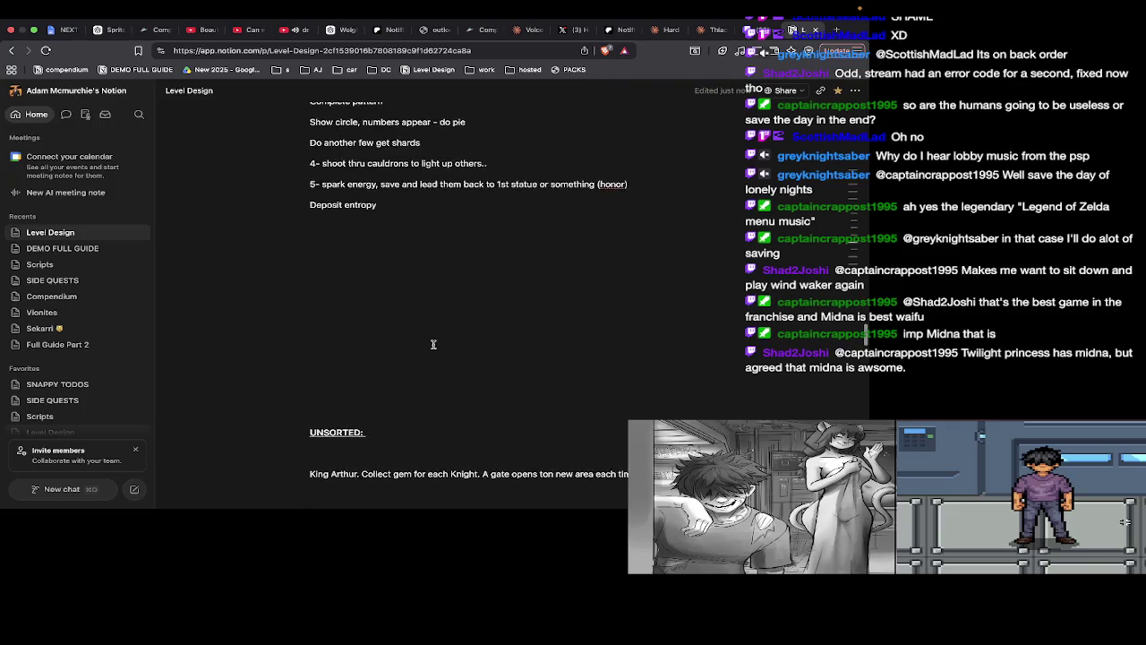
pyautogui.scroll(-1, 433, 343)
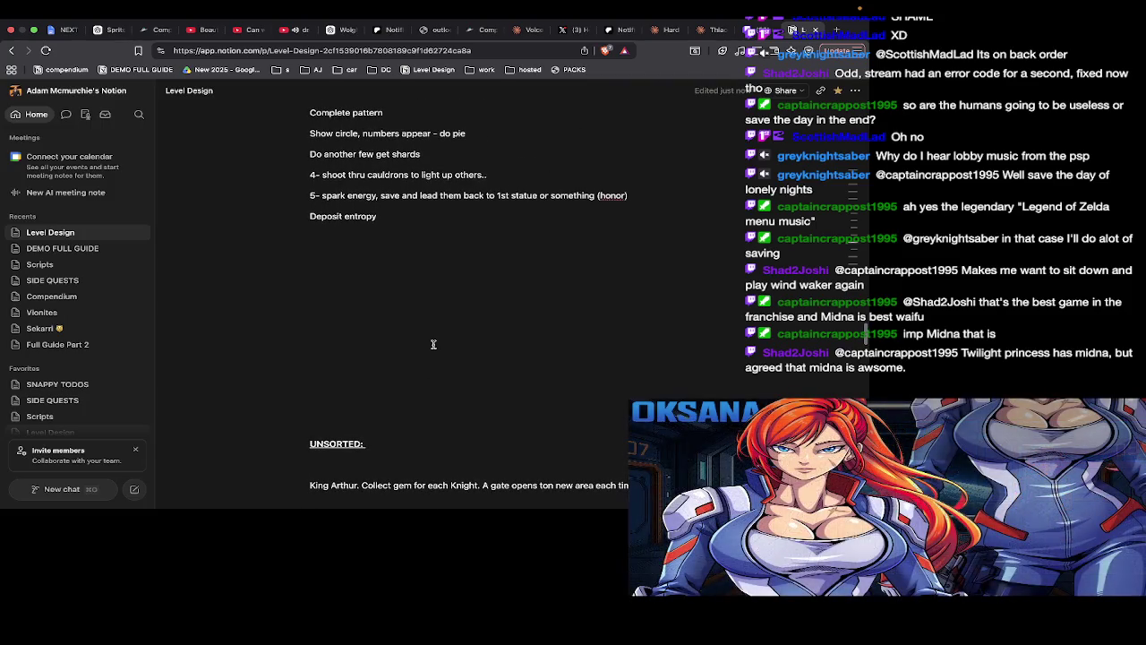
pyautogui.scroll(3, 433, 343)
pyautogui.scroll(3, 434, 344)
pyautogui.scroll(3, 433, 344)
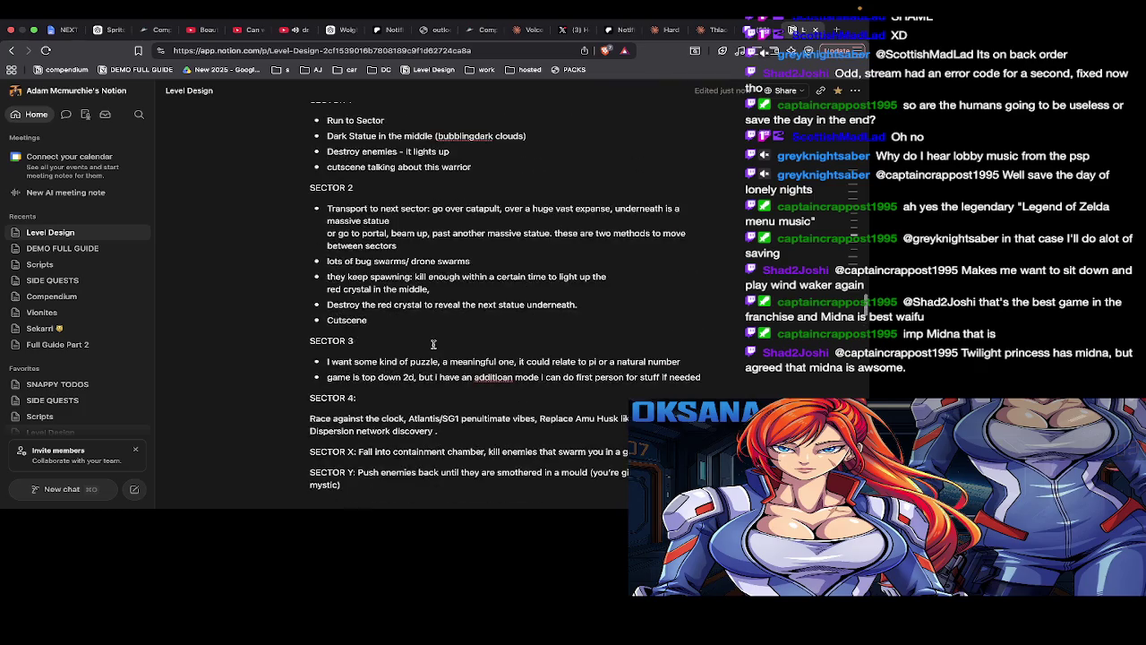
pyautogui.scroll(1, 434, 344)
pyautogui.scroll(2, 433, 345)
pyautogui.scroll(3, 433, 347)
pyautogui.scroll(1, 434, 349)
pyautogui.scroll(1, 434, 350)
pyautogui.scroll(1, 433, 349)
pyautogui.press('Up')
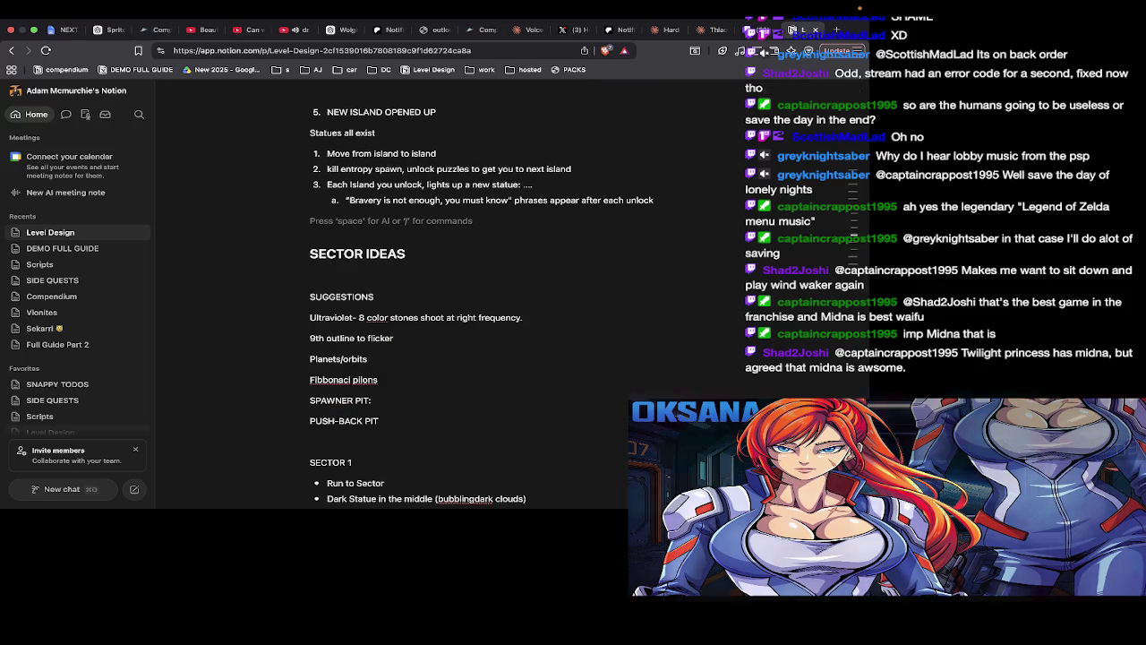
pyautogui.scroll(-1, 865, 284)
pyautogui.scroll(-2, 866, 284)
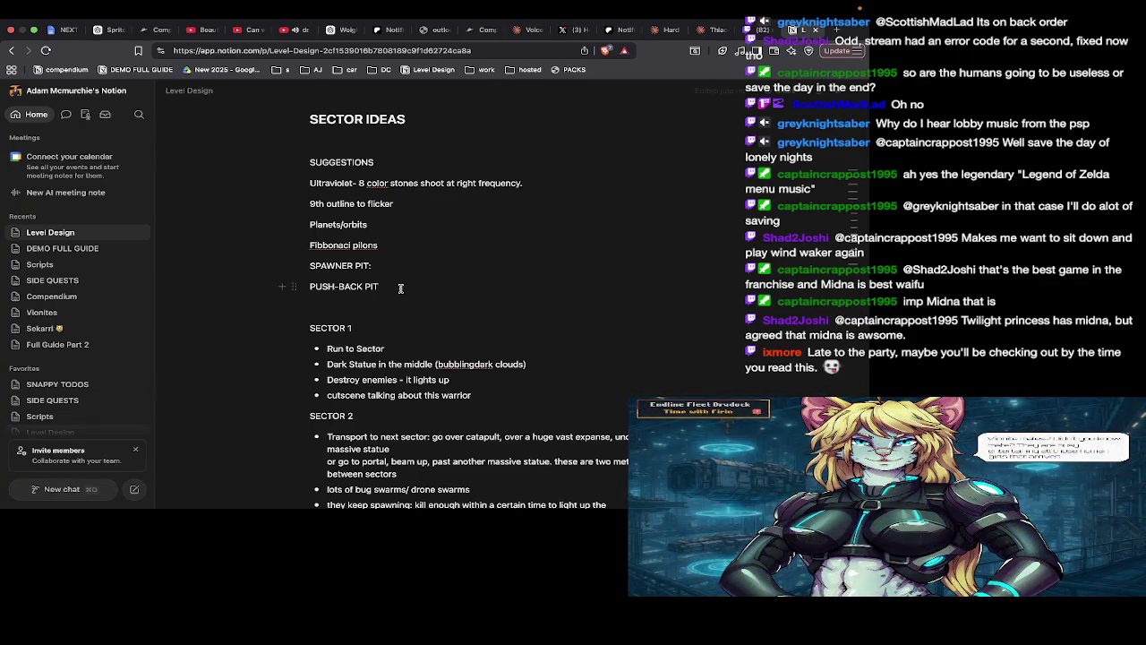
pyautogui.scroll(3, 402, 289)
pyautogui.scroll(3, 402, 290)
pyautogui.scroll(5, 402, 290)
pyautogui.scroll(3, 402, 289)
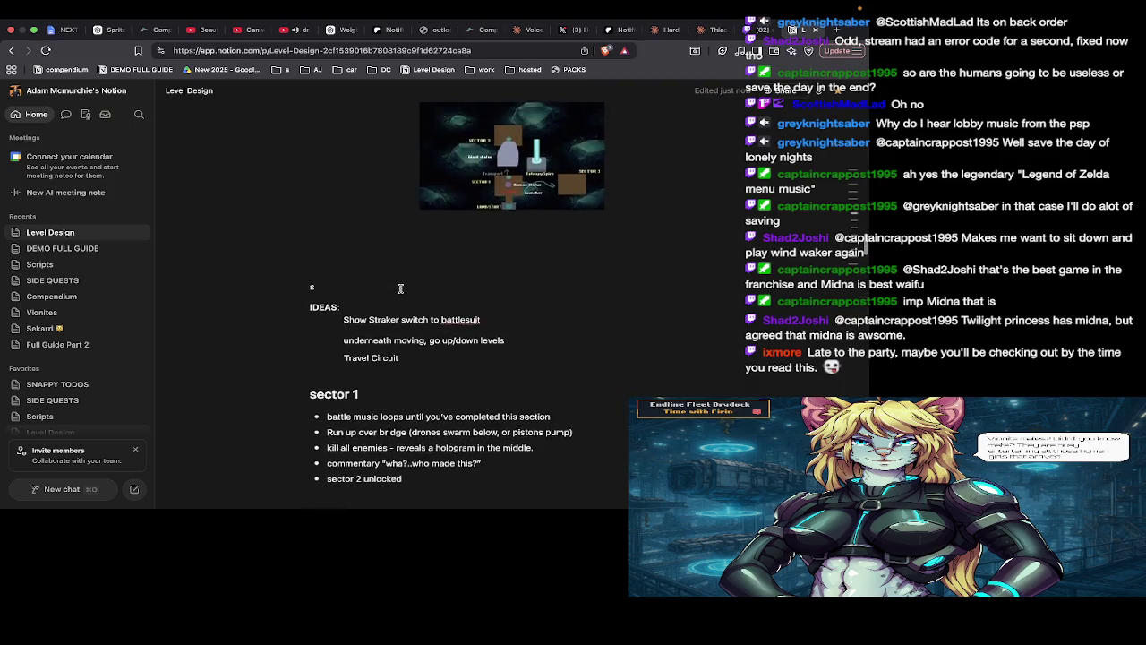
pyautogui.scroll(5, 402, 290)
pyautogui.scroll(3, 401, 289)
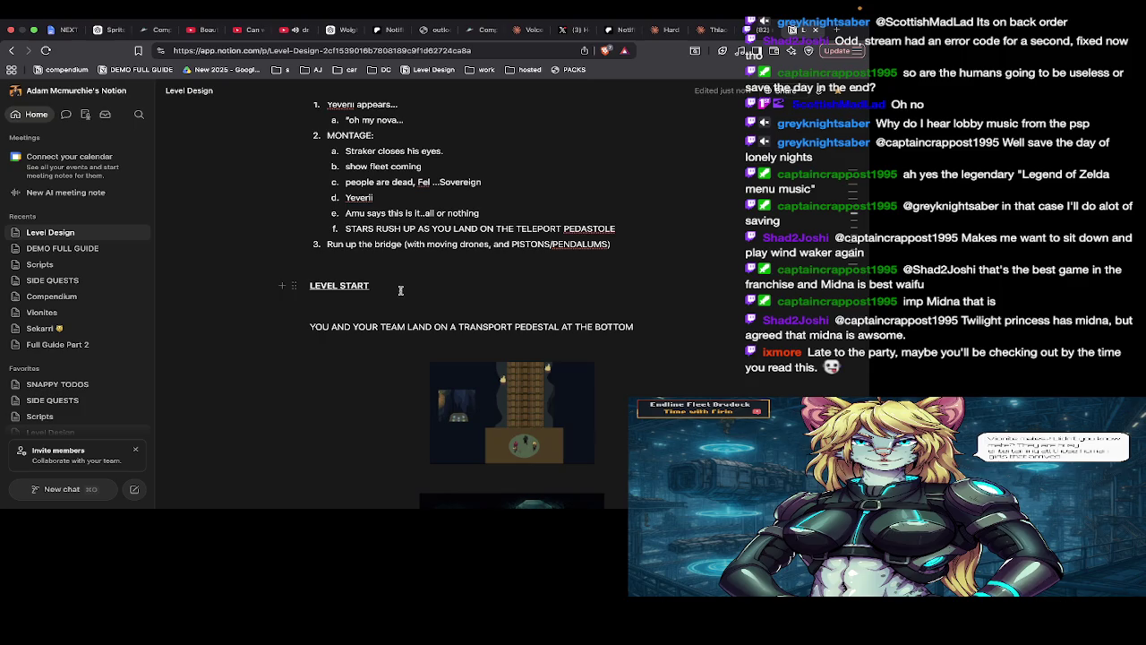
pyautogui.scroll(4, 401, 289)
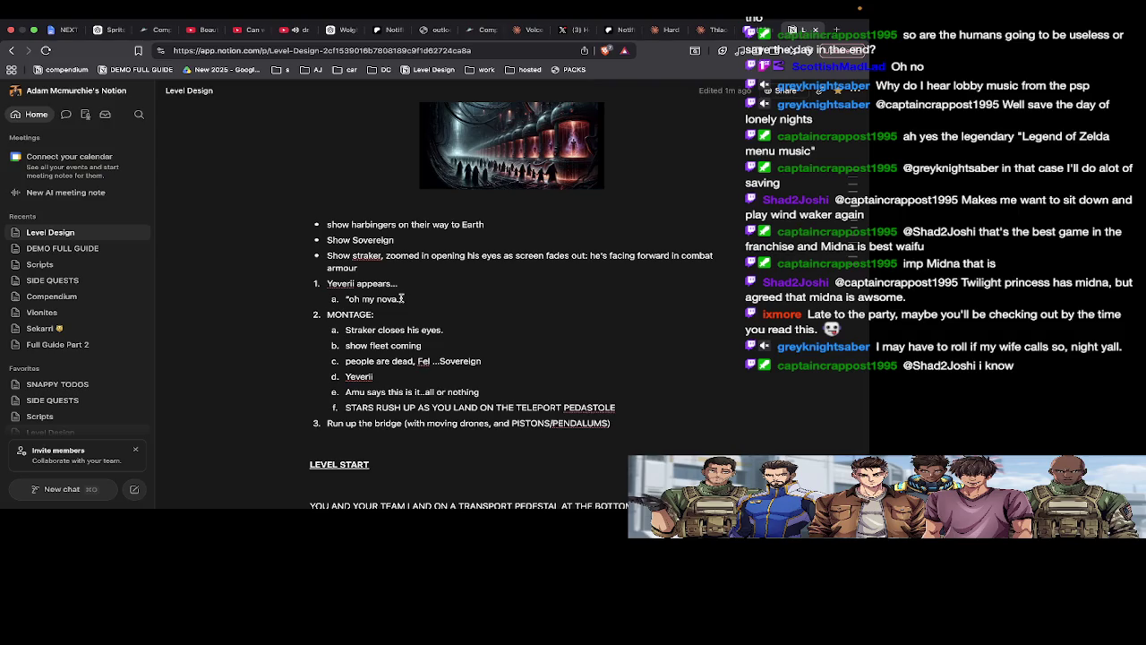
pyautogui.press('super+Tab')
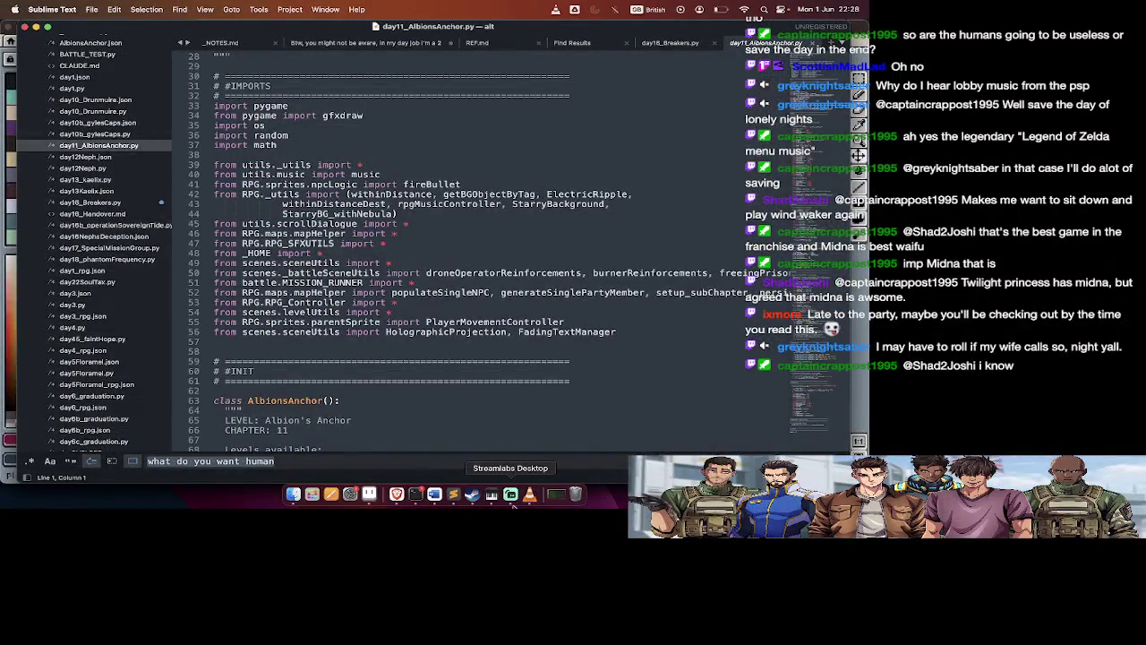
pyautogui.press('super+Tab')
# Go to the end of the PATIENCE line in the MAIN LOOP list, then return to OUTCOME
pyautogui.scroll(5, 540, 277)
pyautogui.scroll(5, 540, 277)
pyautogui.scroll(5, 540, 276)
pyautogui.scroll(3, 540, 277)
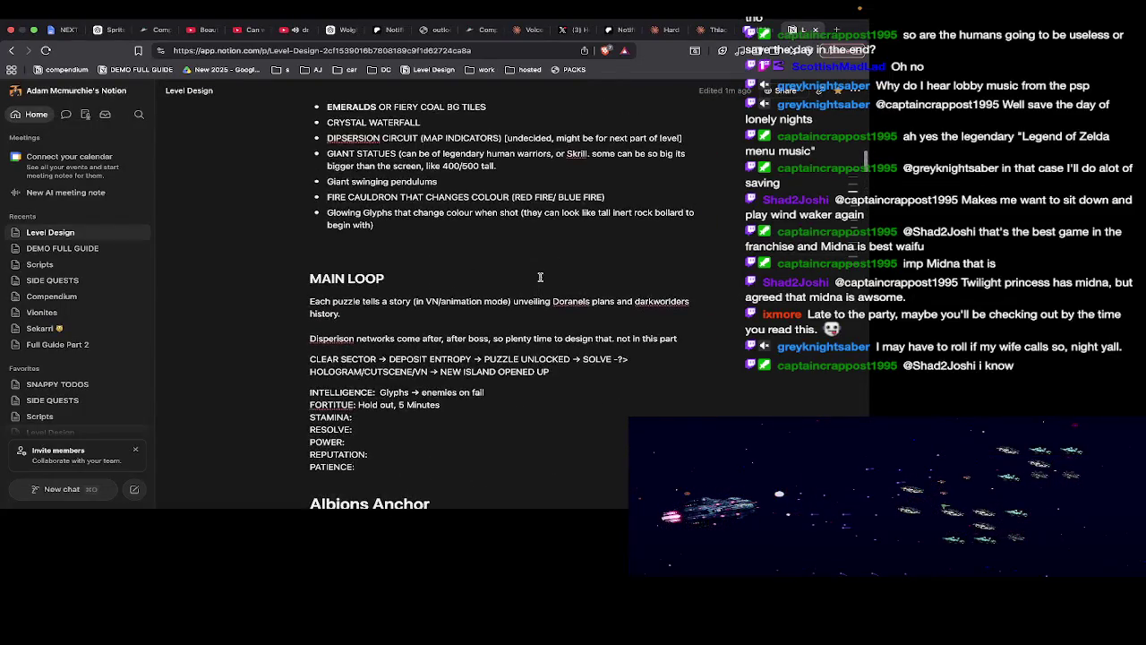
pyautogui.scroll(-1, 466, 286)
pyautogui.scroll(-2, 389, 294)
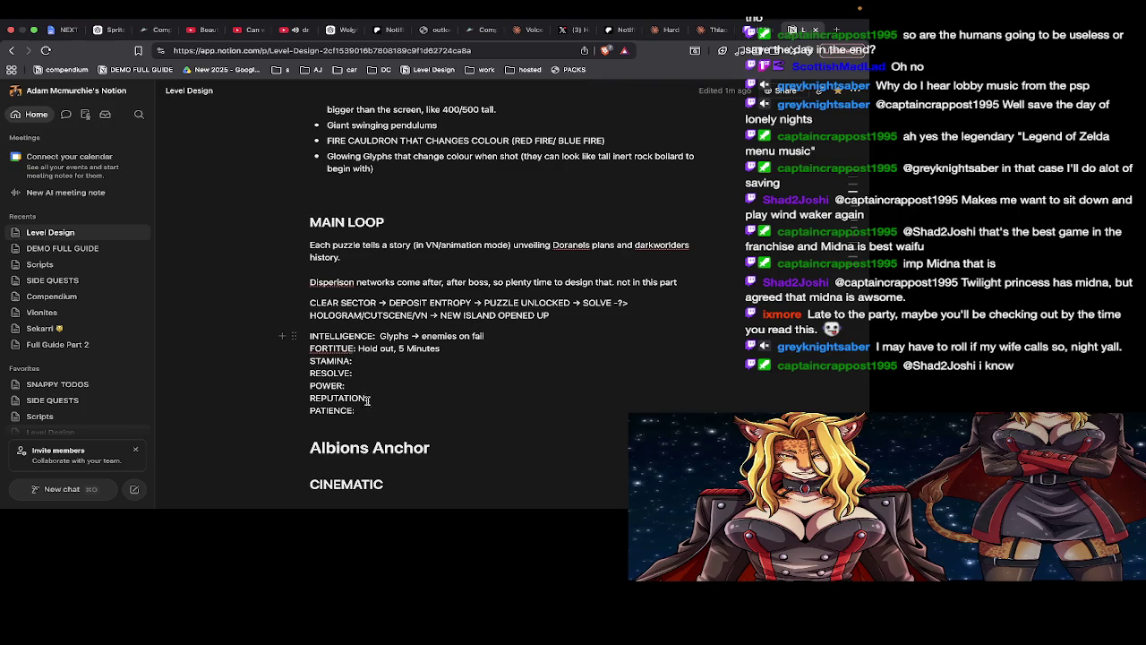
pyautogui.click(368, 408)
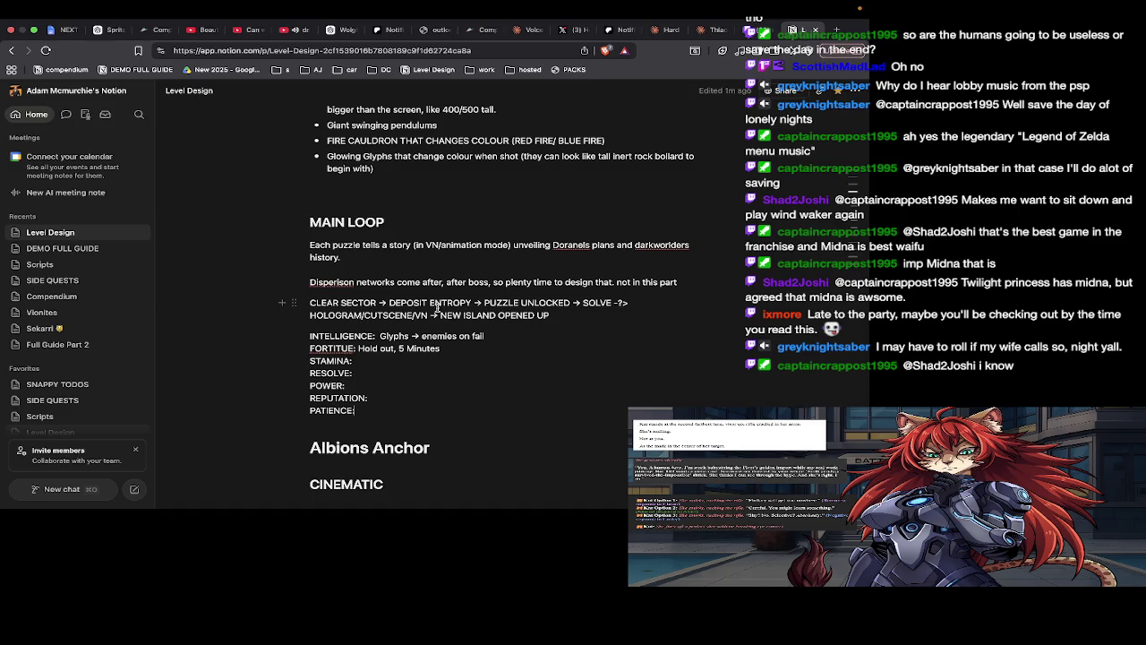
pyautogui.scroll(1, 437, 307)
pyautogui.scroll(3, 421, 299)
pyautogui.scroll(2, 403, 291)
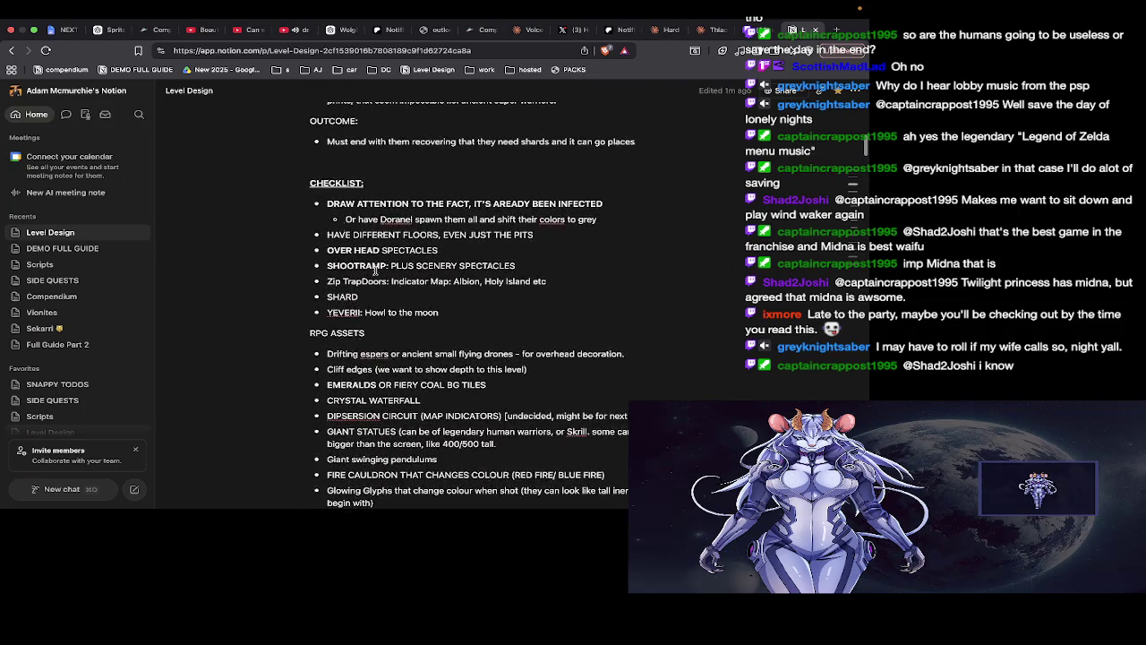
pyautogui.scroll(4, 340, 207)
pyautogui.scroll(1, 338, 215)
pyautogui.scroll(2, 337, 224)
pyautogui.scroll(-4, 332, 234)
# Insert a '---' divider below the OUTCOME note, separating it from CHECKLIST
pyautogui.click(334, 315)
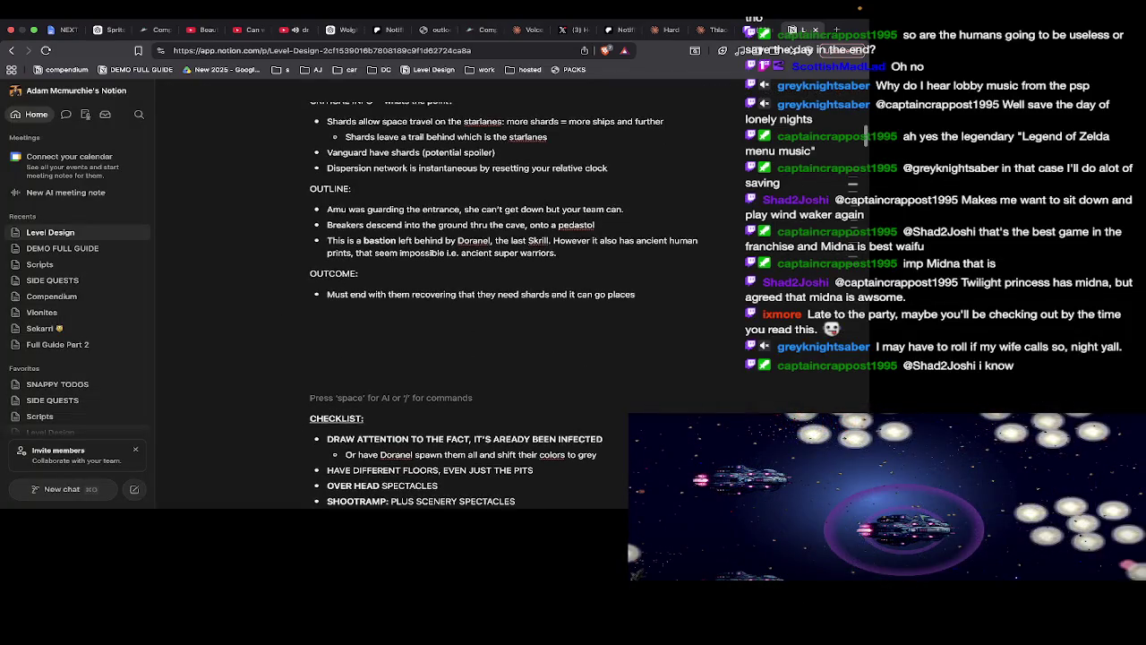
pyautogui.press('Return')
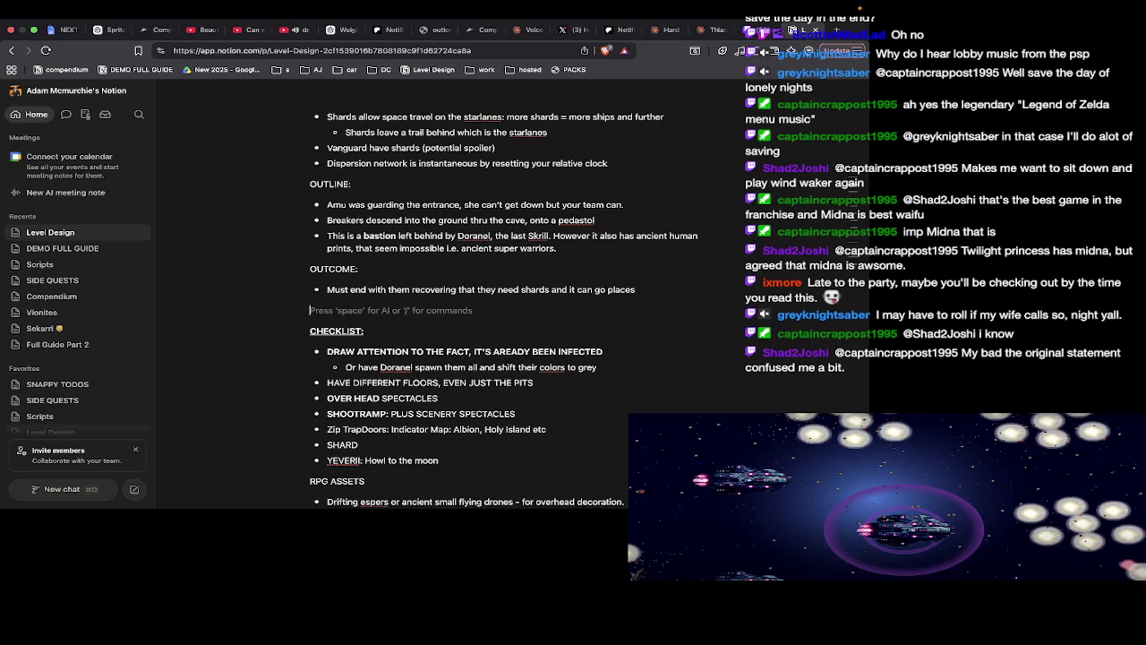
pyautogui.write('---')
pyautogui.scroll(-3, 626, 537)
pyautogui.scroll(-2, 626, 537)
pyautogui.scroll(-1, 626, 537)
pyautogui.scroll(-4, 626, 537)
pyautogui.scroll(2, 467, 254)
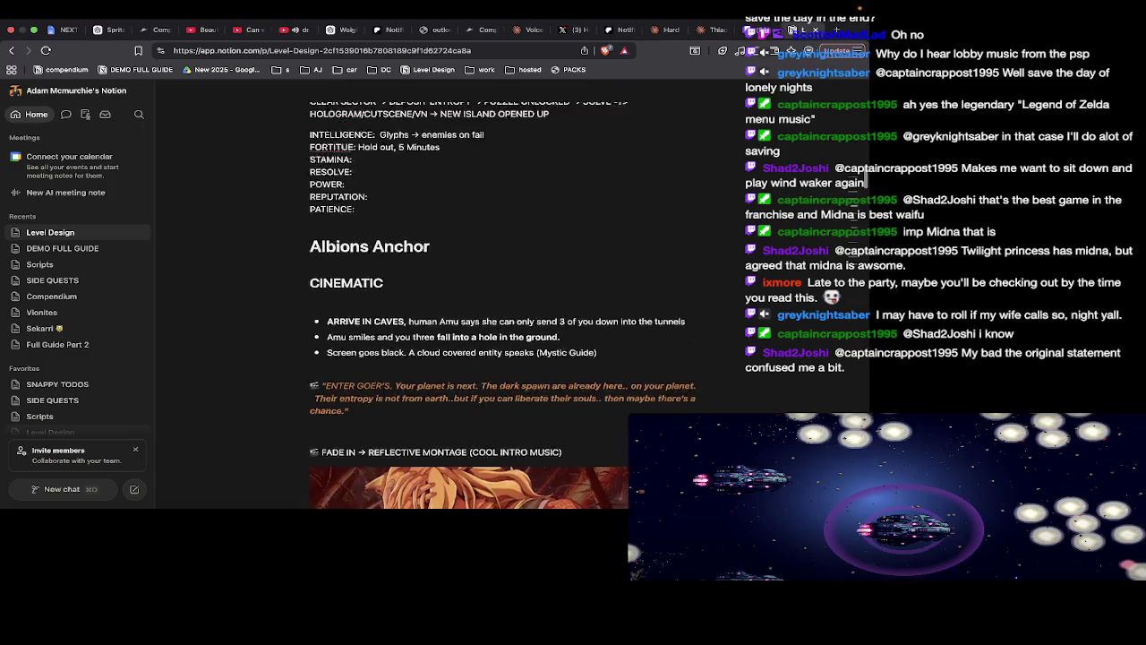
pyautogui.scroll(1, 466, 254)
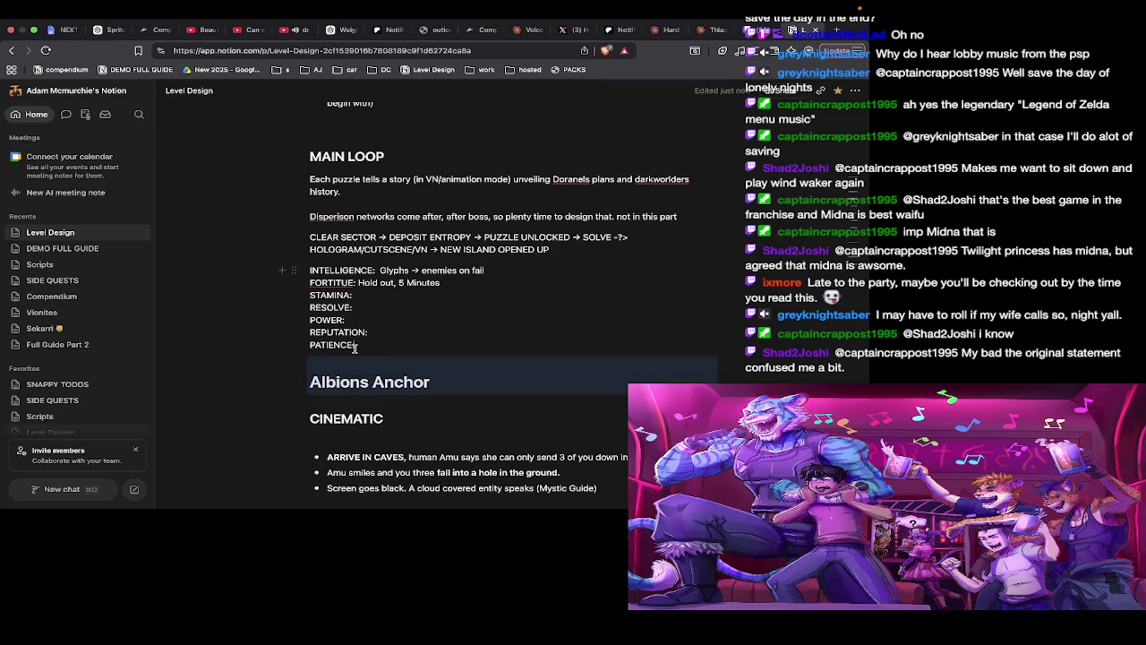
pyautogui.press('Return')
# Add a 'PUZZLE TYPES:' line above Albions Anchor
pyautogui.write('PUZZLE TYPES:')
pyautogui.scroll(-1, 502, 269)
pyautogui.scroll(-5, 502, 304)
pyautogui.scroll(-5, 502, 305)
pyautogui.scroll(-1, 501, 304)
pyautogui.scroll(-5, 501, 304)
pyautogui.scroll(-5, 501, 305)
pyautogui.scroll(-3, 502, 304)
pyautogui.scroll(-3, 502, 304)
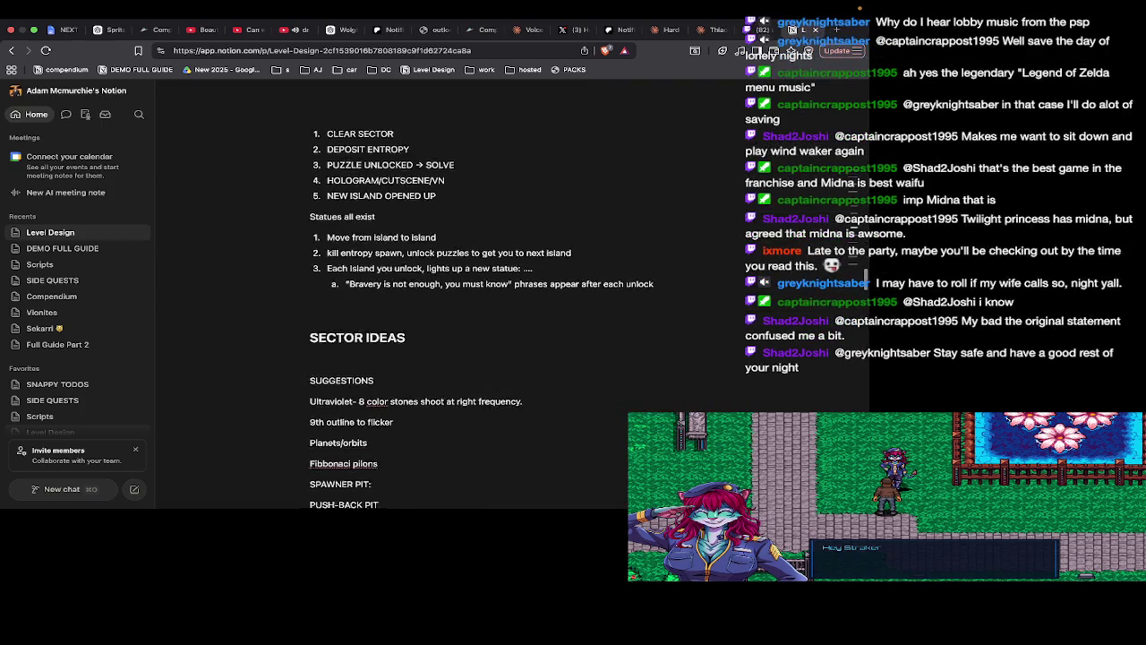
pyautogui.scroll(-6, 515, 309)
pyautogui.scroll(1, 515, 309)
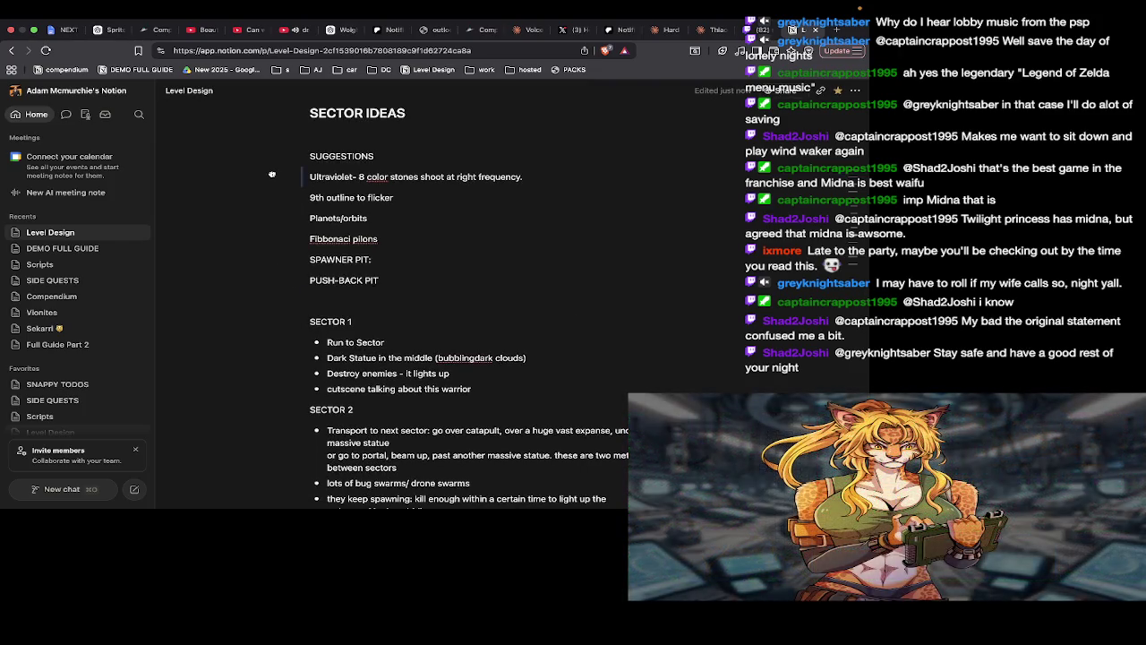
# Cut the six suggestion lines, Ultraviolet stones through PUSH-BACK PIT, out of SECTOR IDEAS
pyautogui.press('Escape')
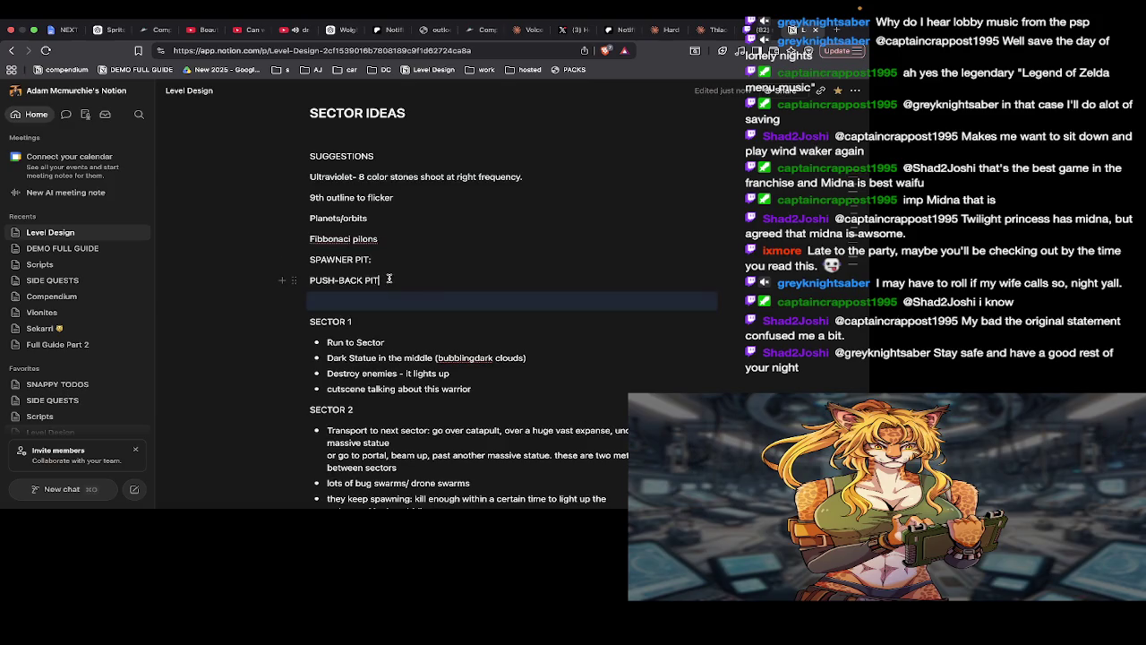
pyautogui.moveTo(389, 280); pyautogui.dragTo(310, 176)
pyautogui.press('super+c')
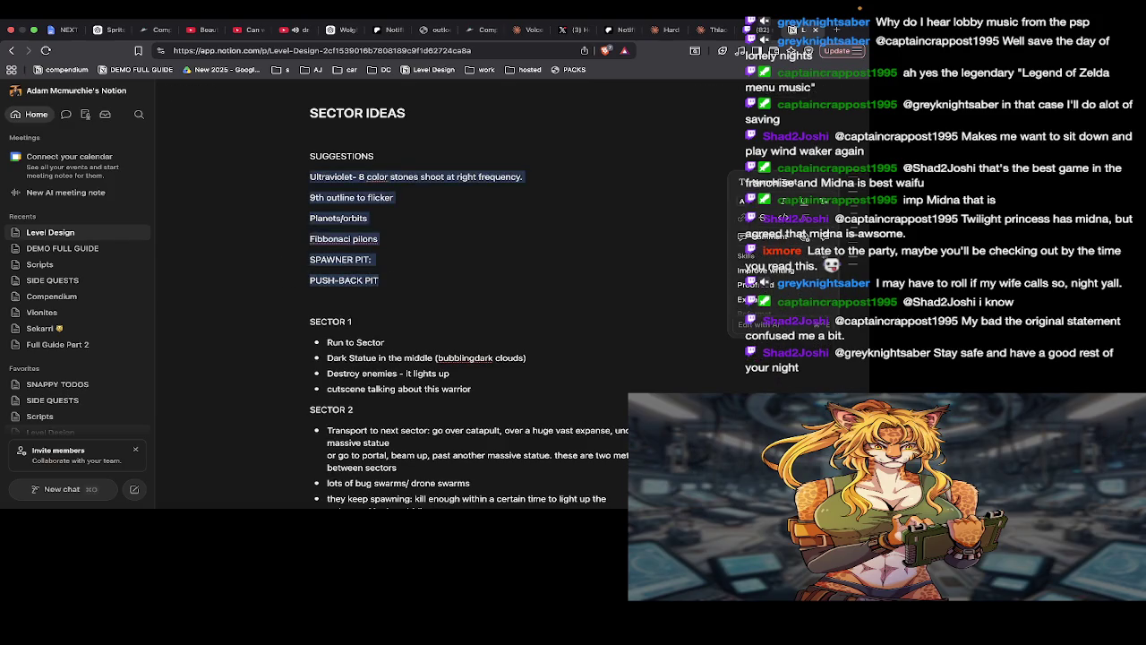
pyautogui.press('BackSpace')
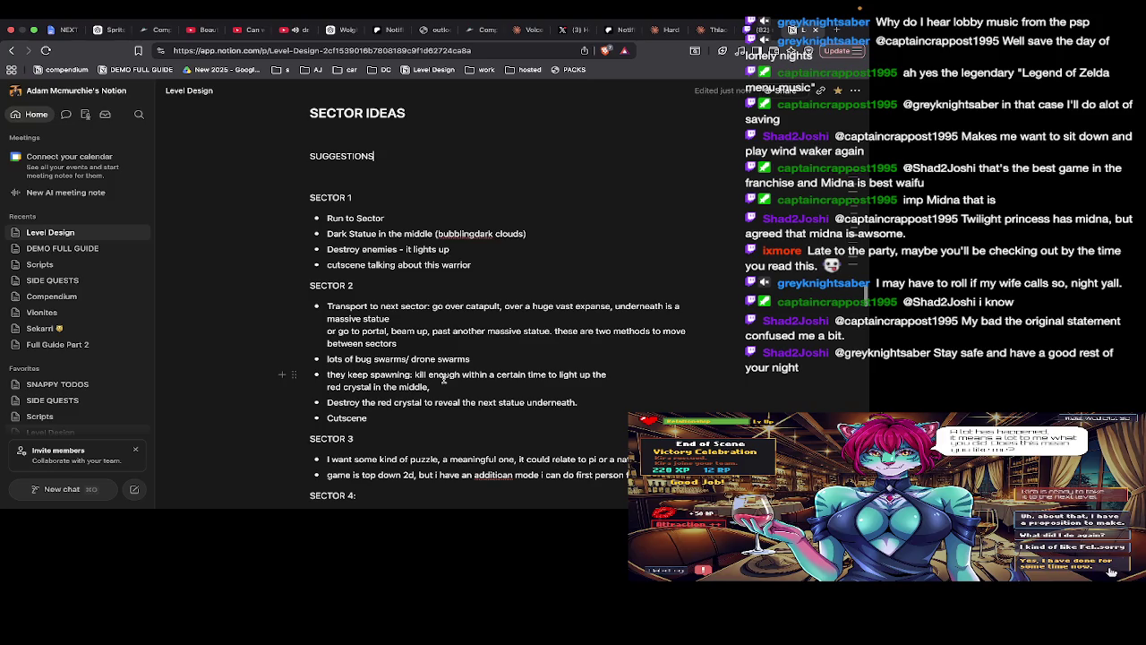
pyautogui.scroll(-3, 443, 379)
pyautogui.scroll(-4, 443, 379)
pyautogui.scroll(-2, 443, 380)
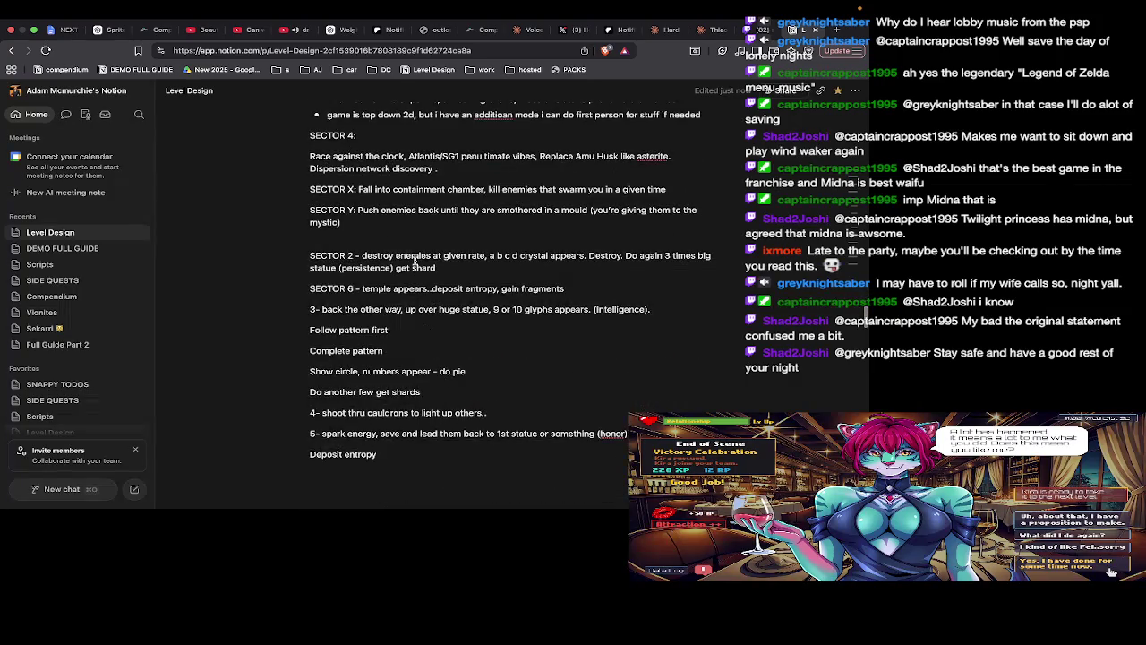
pyautogui.scroll(-1, 438, 399)
pyautogui.scroll(-2, 398, 329)
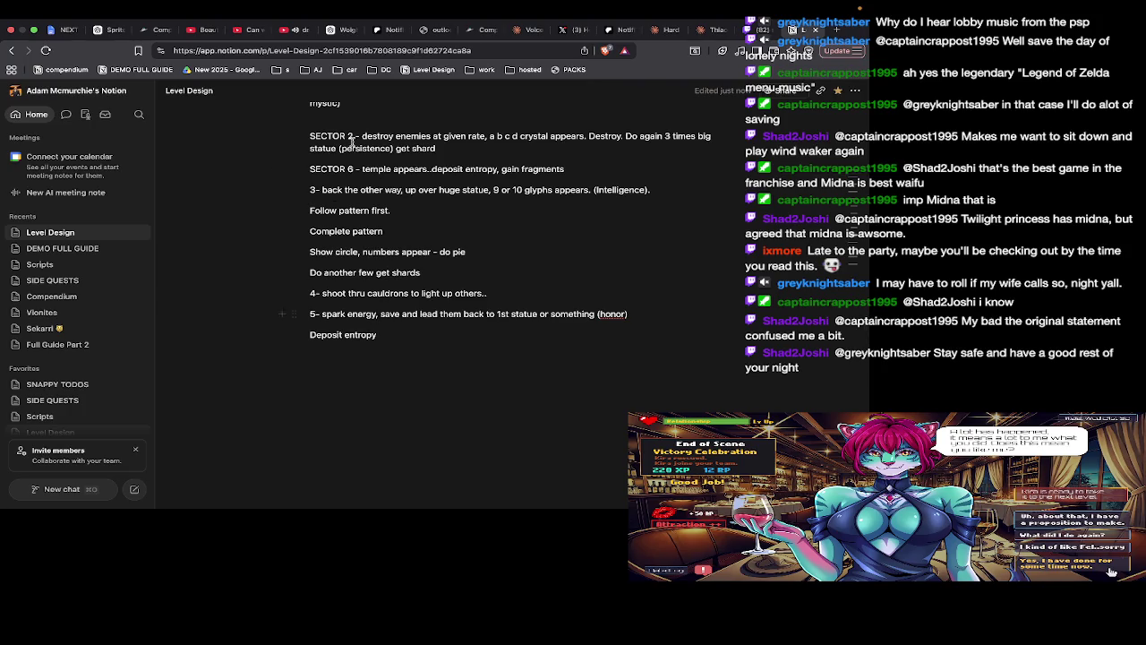
pyautogui.scroll(-5, 361, 246)
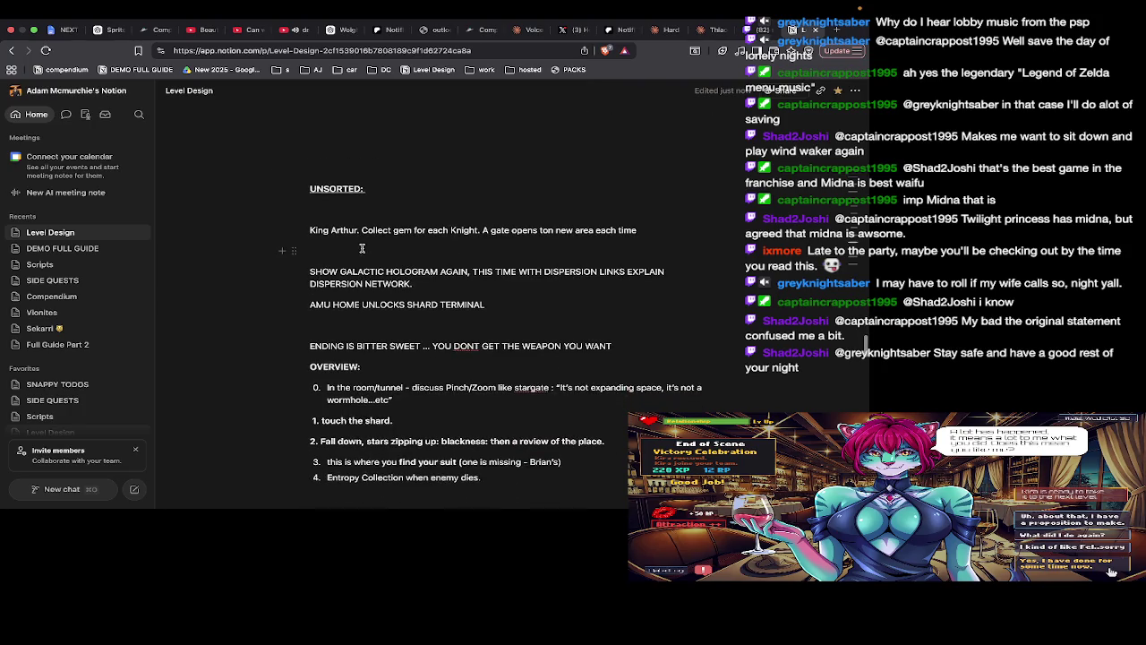
pyautogui.scroll(-1, 367, 260)
pyautogui.scroll(-1, 376, 277)
pyautogui.scroll(-3, 389, 309)
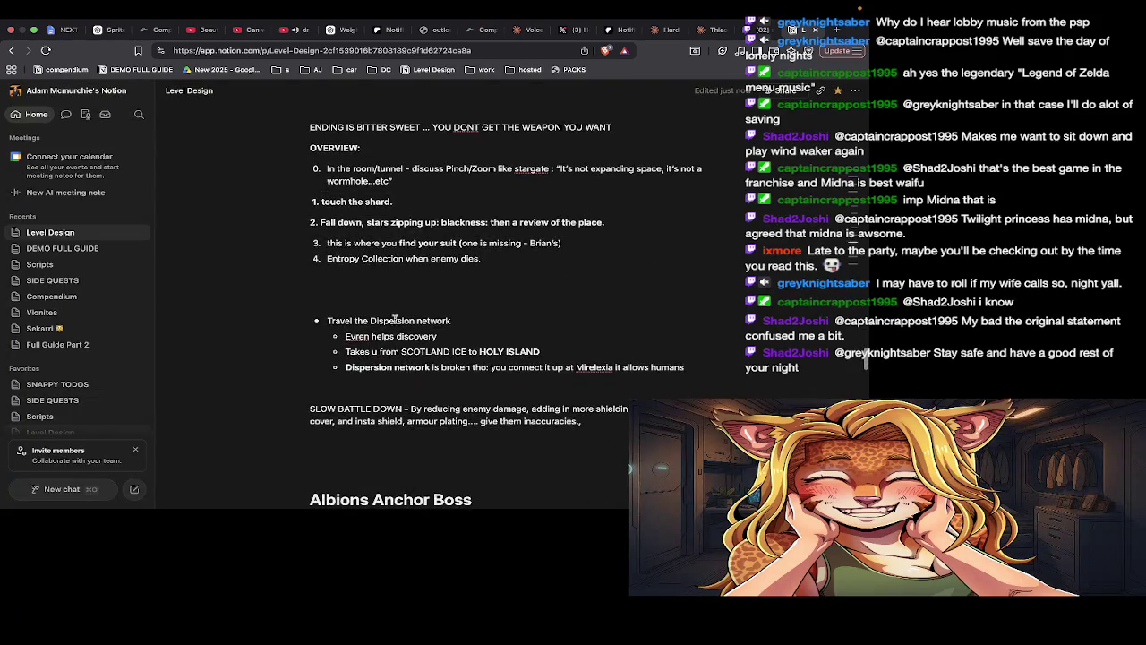
pyautogui.scroll(1, 398, 327)
pyautogui.scroll(5, 412, 358)
pyautogui.scroll(3, 415, 365)
pyautogui.scroll(5, 415, 365)
pyautogui.scroll(5, 416, 365)
pyautogui.scroll(3, 416, 365)
pyautogui.scroll(2, 416, 365)
pyautogui.scroll(2, 415, 365)
pyautogui.scroll(5, 415, 365)
pyautogui.scroll(1, 415, 365)
pyautogui.scroll(2, 415, 366)
pyautogui.scroll(1, 415, 365)
pyautogui.scroll(1, 415, 365)
pyautogui.scroll(1, 413, 369)
pyautogui.scroll(-2, 411, 372)
# Paste the six suggestions under PUZZLE TYPES: and make it a ### heading
pyautogui.click(410, 373)
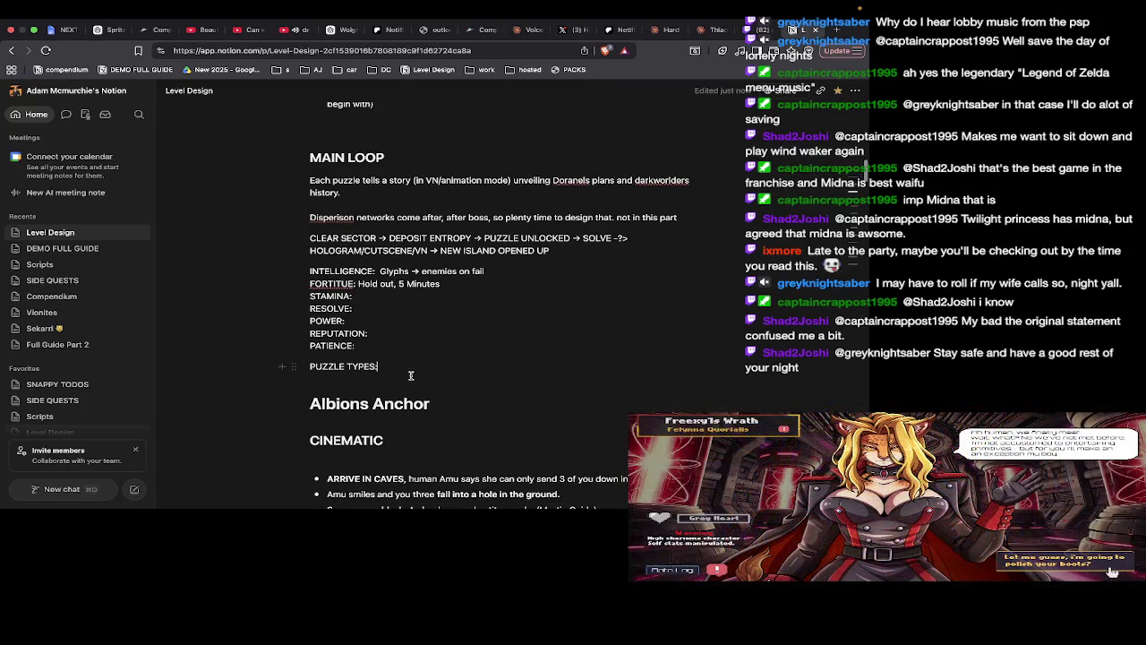
pyautogui.press('Return')
pyautogui.press('super+v')
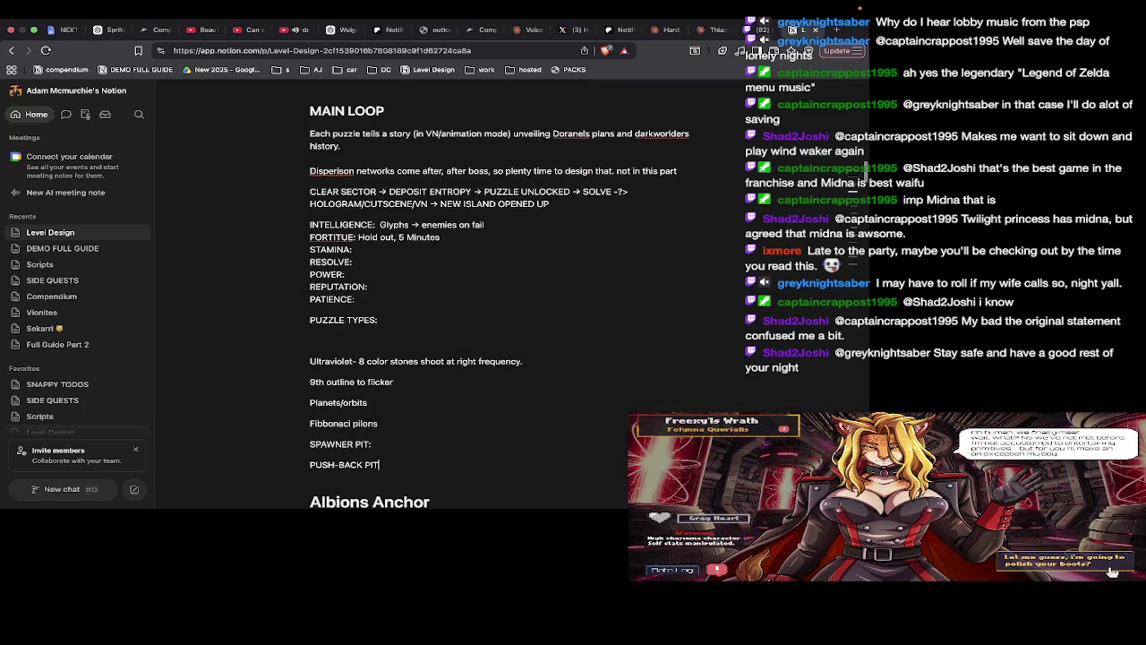
pyautogui.scroll(1, 368, 287)
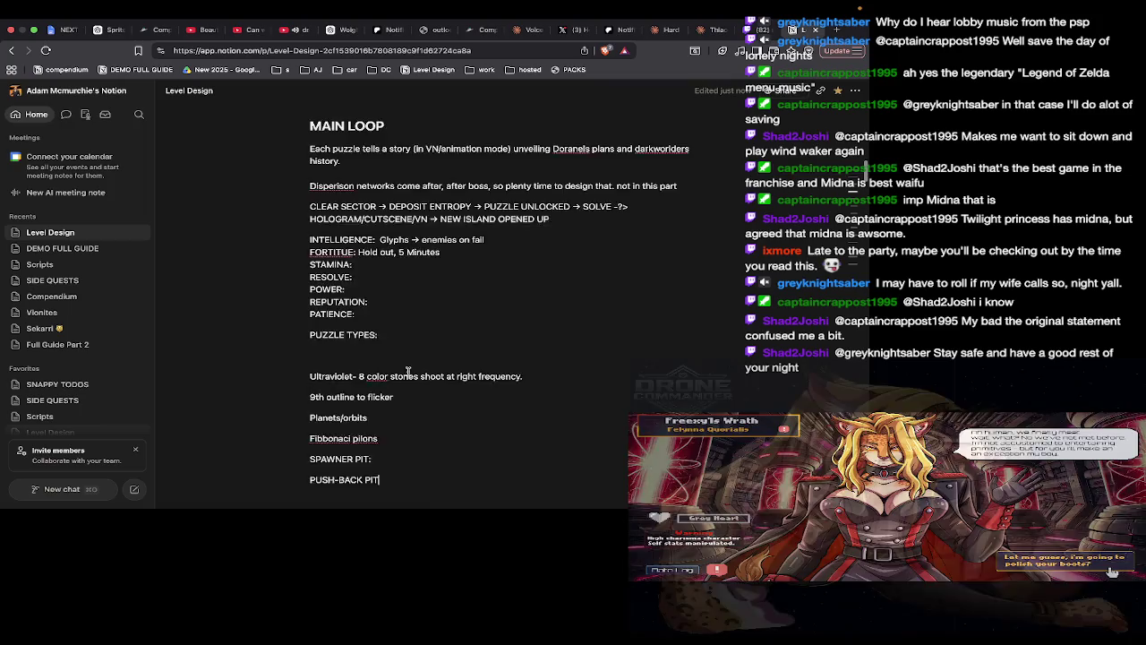
pyautogui.scroll(-2, 393, 233)
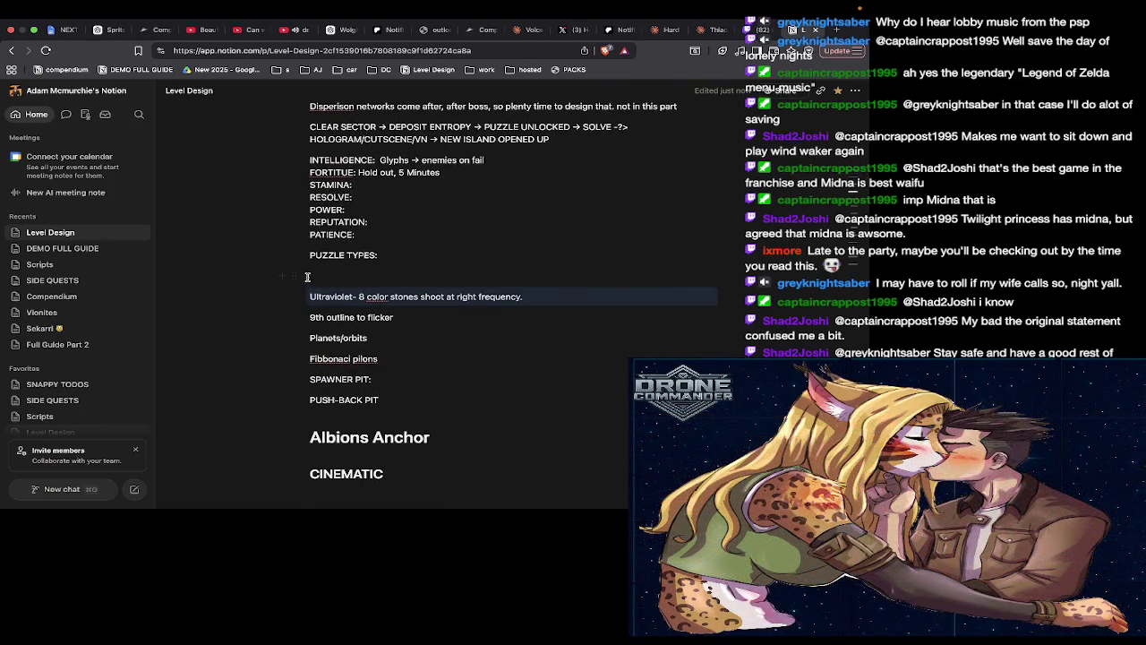
pyautogui.write('###')
pyautogui.click(338, 294)
pyautogui.scroll(-3, 394, 373)
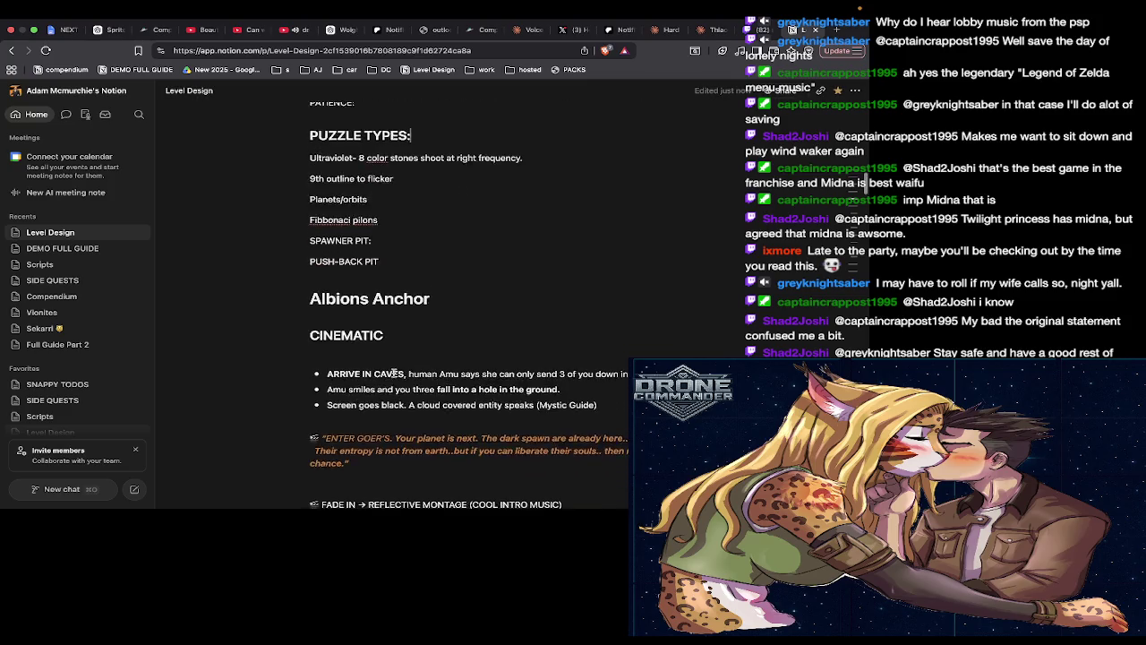
# Cut the CINEMATIC section with its montage list and delete the leftover Albions Anchor heading
pyautogui.scroll(-2, 393, 372)
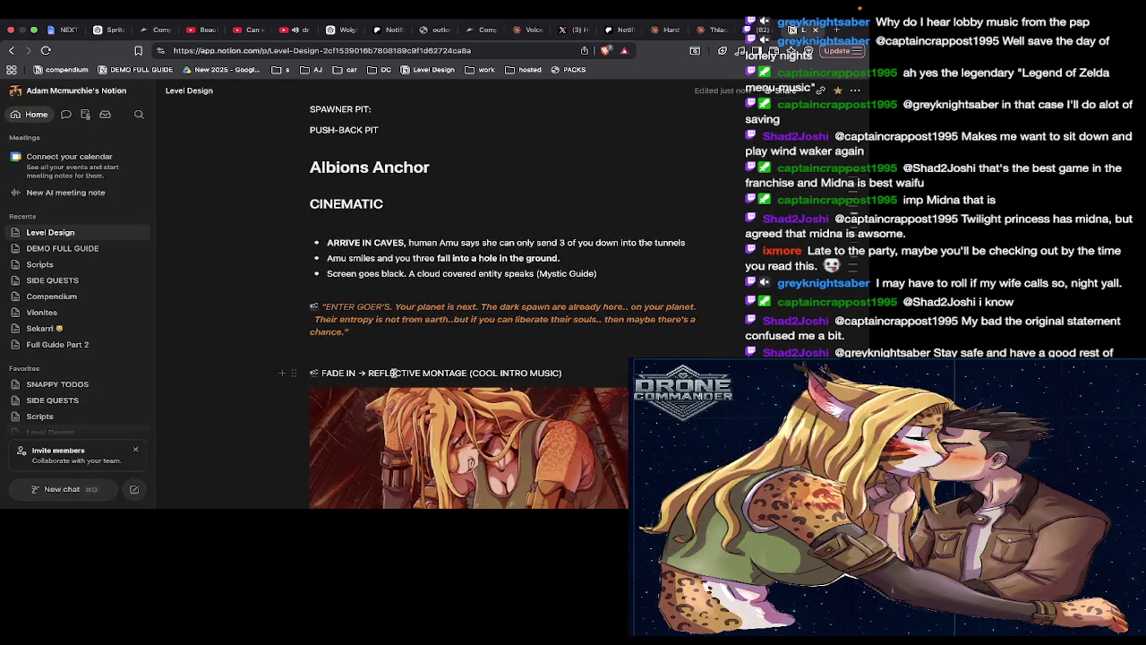
pyautogui.scroll(-2, 396, 385)
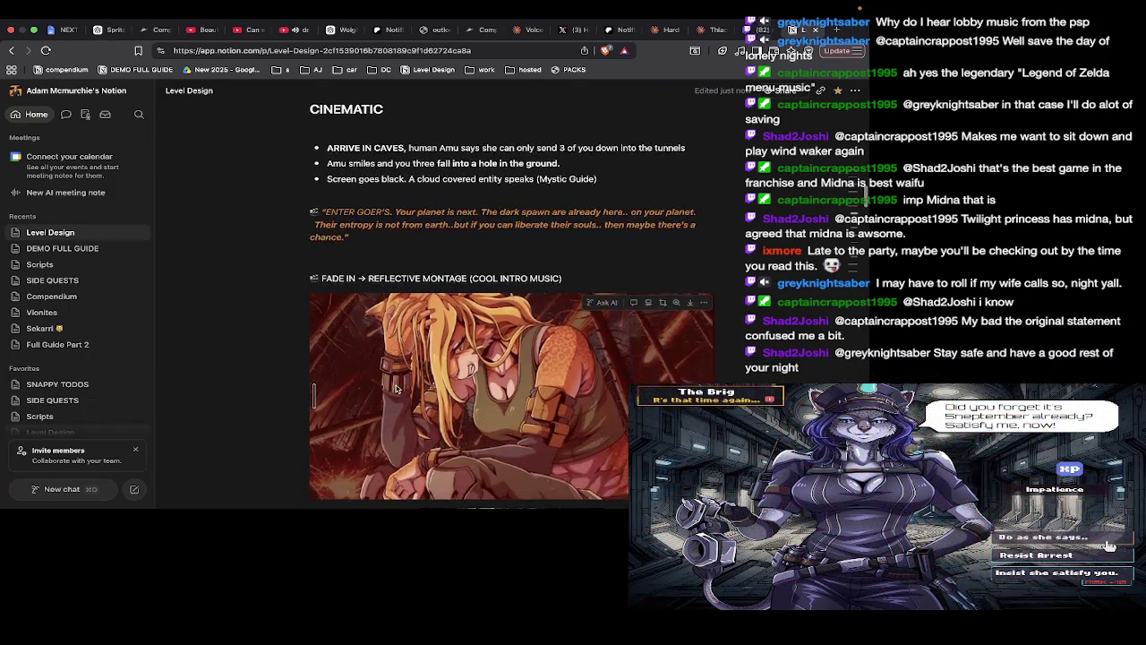
pyautogui.scroll(-3, 397, 389)
pyautogui.scroll(-1, 396, 388)
pyautogui.scroll(-2, 397, 388)
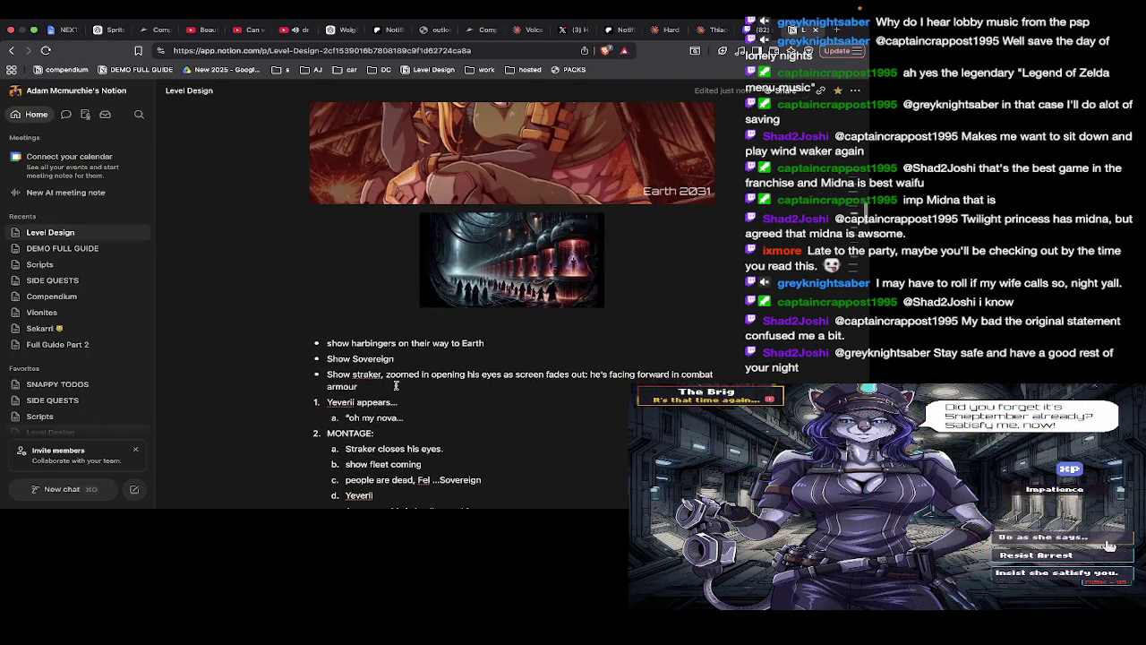
pyautogui.scroll(-3, 396, 387)
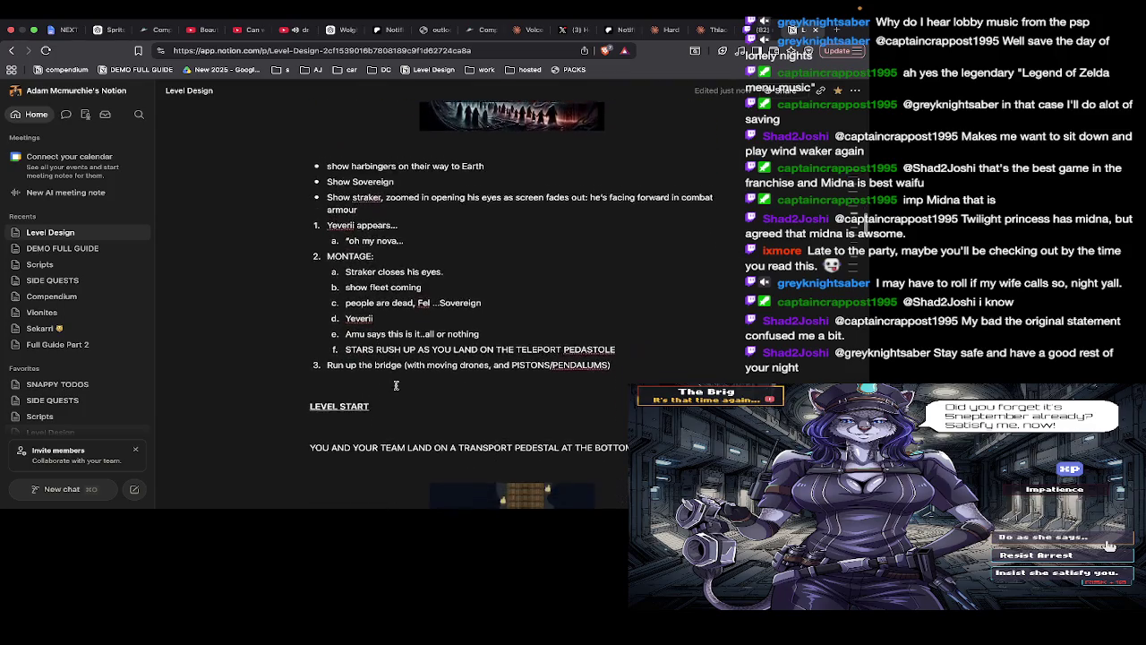
pyautogui.moveTo(427, 370)
pyautogui.mouseDown()
pyautogui.moveTo(303, 159)
pyautogui.moveTo(294, 203)
pyautogui.moveTo(310, 182)
pyautogui.mouseUp()
pyautogui.press('BackSpace')
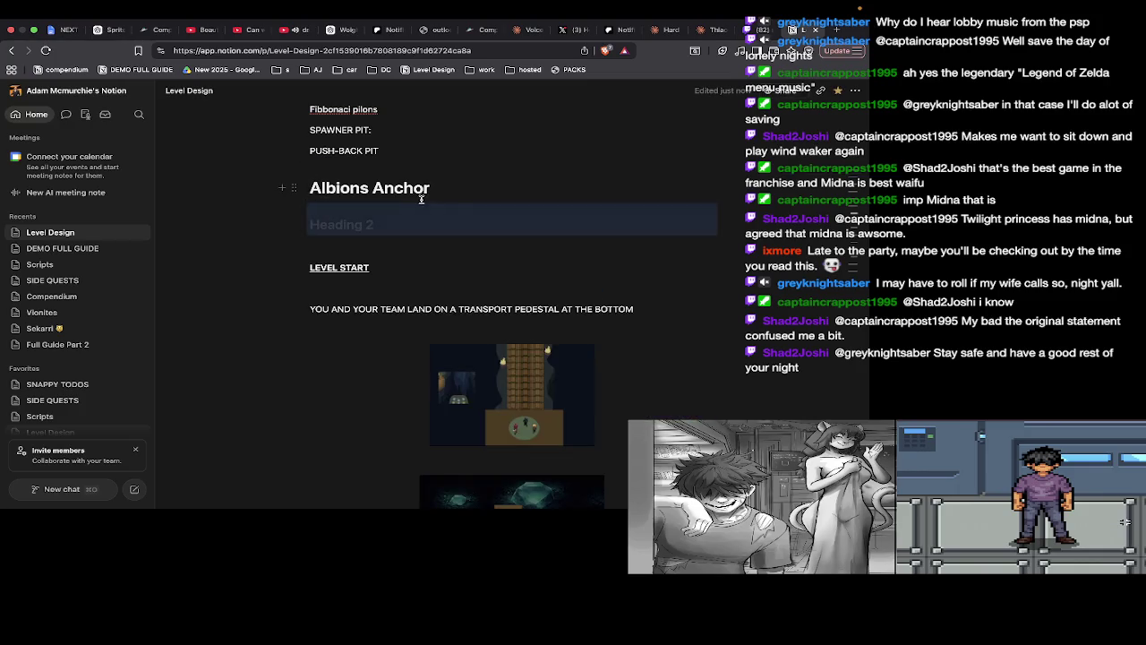
pyautogui.press('BackSpace')
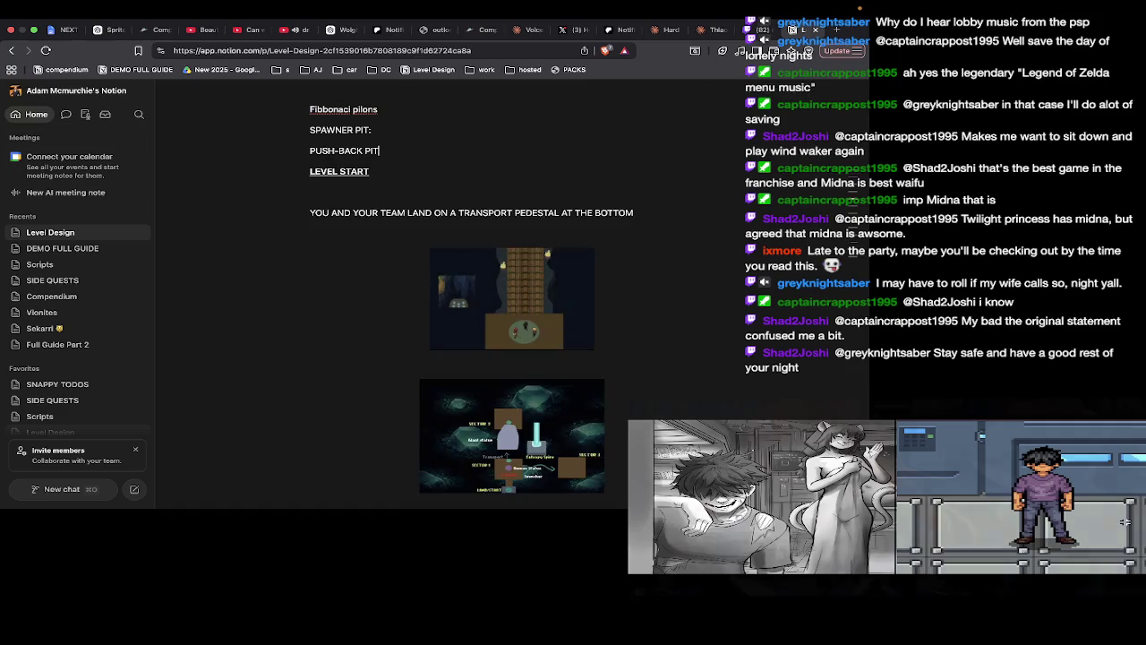
# Paste the CINEMATIC section on the empty line after OUTCOME and remove the extra empty item
pyautogui.scroll(-10, 417, 199)
pyautogui.scroll(5, 417, 198)
pyautogui.scroll(3, 453, 484)
pyautogui.scroll(3, 454, 483)
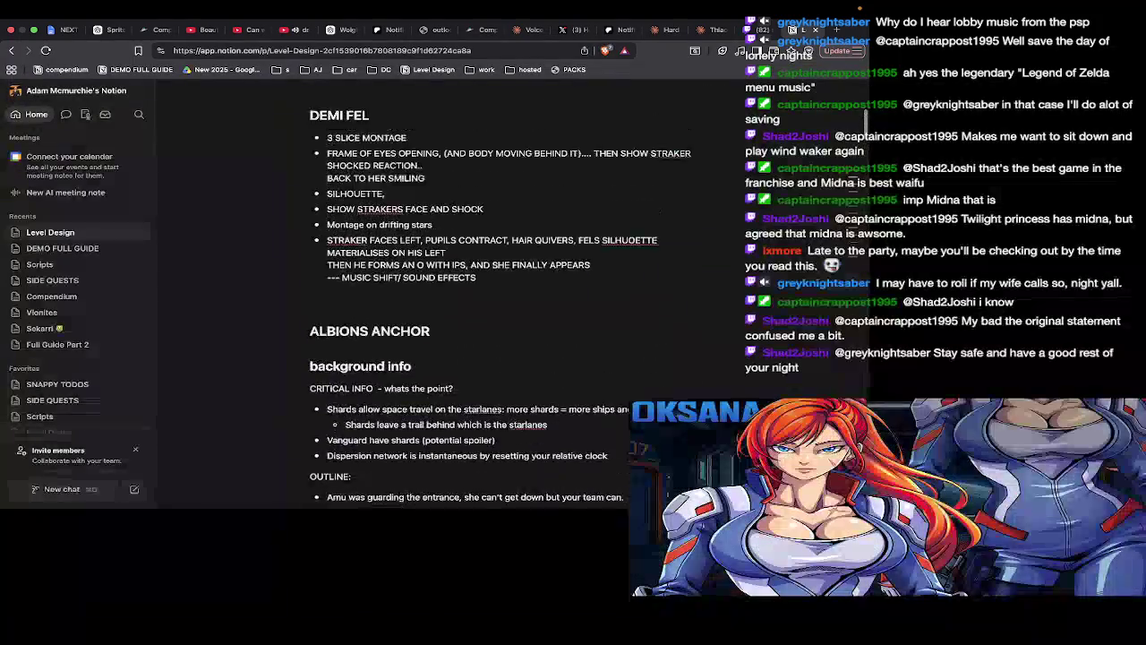
pyautogui.scroll(3, 454, 483)
pyautogui.scroll(-3, 454, 483)
pyautogui.scroll(-3, 454, 479)
pyautogui.click(434, 366)
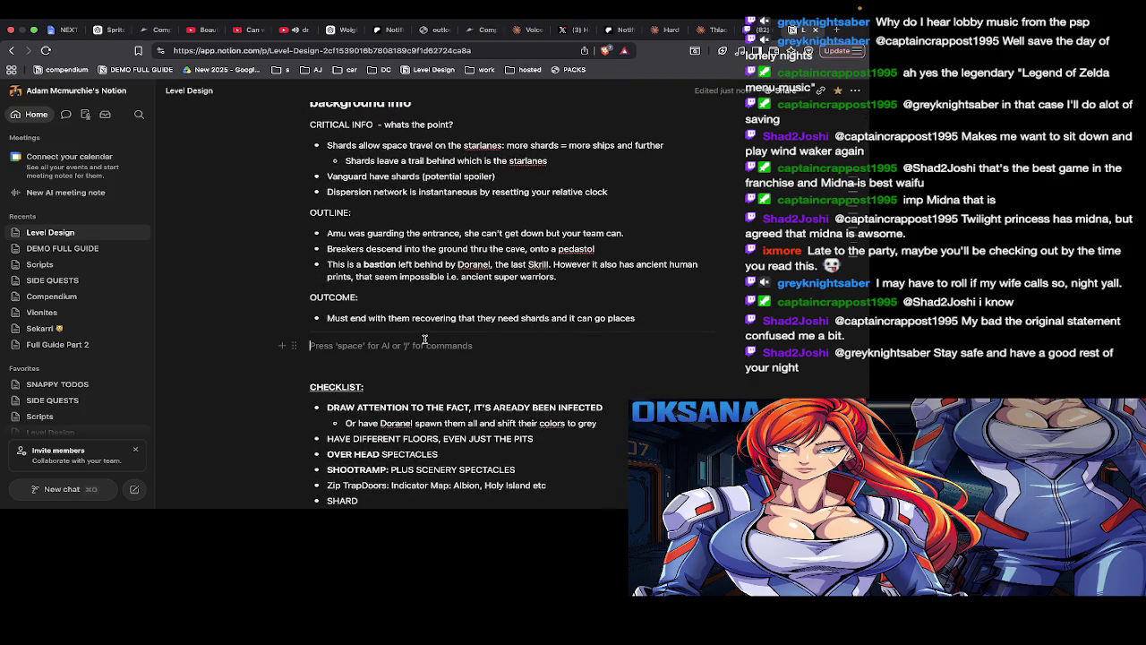
pyautogui.write("• show harbingers on their way to Earth • Show Sovereign • Show straker, zoomed in opening his eyes as screen fades out: he's facing forward in combat armour 1. Yeverii appears... \ta. “oh my nova... 2. MONTAGE: \ta. Straker closes his eyes. \tb. show fleet coming \tc. people are dead, Fel ...Sovereign \td. Yeverii \te. Amu says this is it..all or nothing \tf. STARS RUSH UP AS YOU LAND ON THE TELEPORT PEDASTOLE 3. Run up the bridge (with moving drones, and PISTONS/PENDALUMS)")
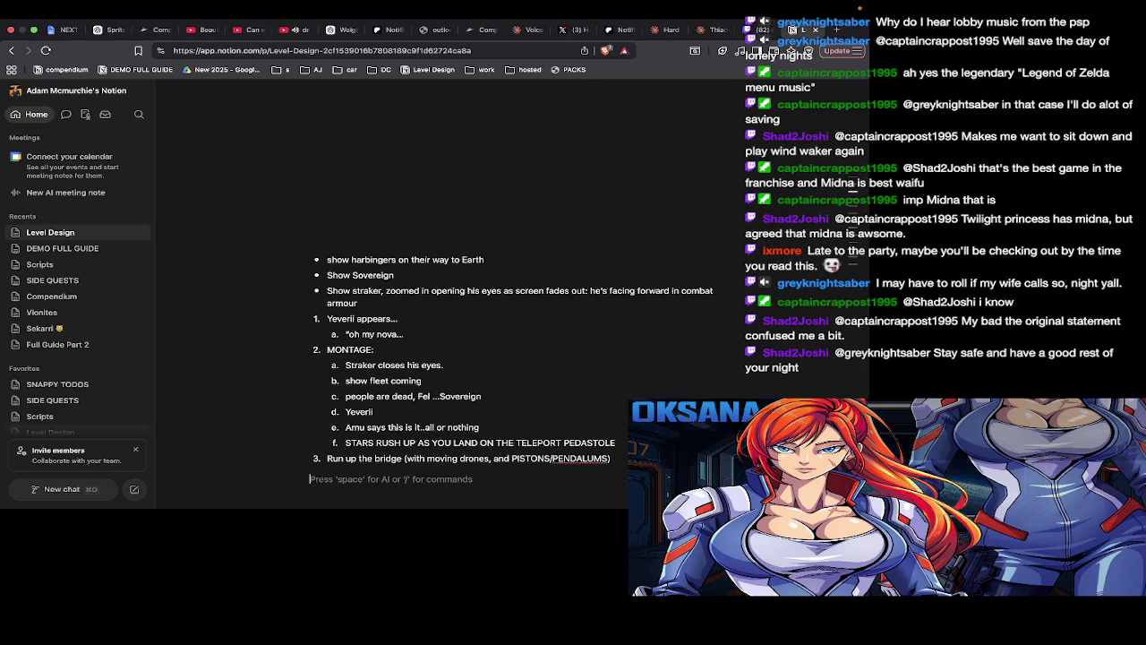
pyautogui.press('BackSpace')
pyautogui.scroll(4, 428, 338)
pyautogui.scroll(3, 428, 338)
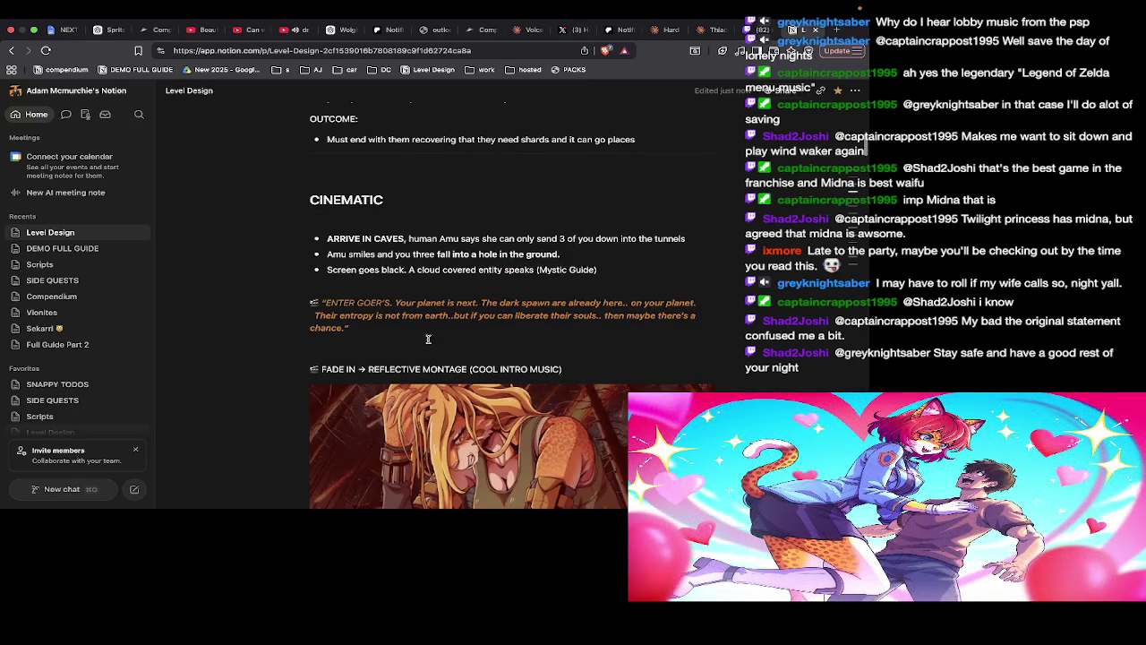
pyautogui.scroll(1, 428, 339)
pyautogui.scroll(3, 428, 338)
pyautogui.scroll(-1, 428, 338)
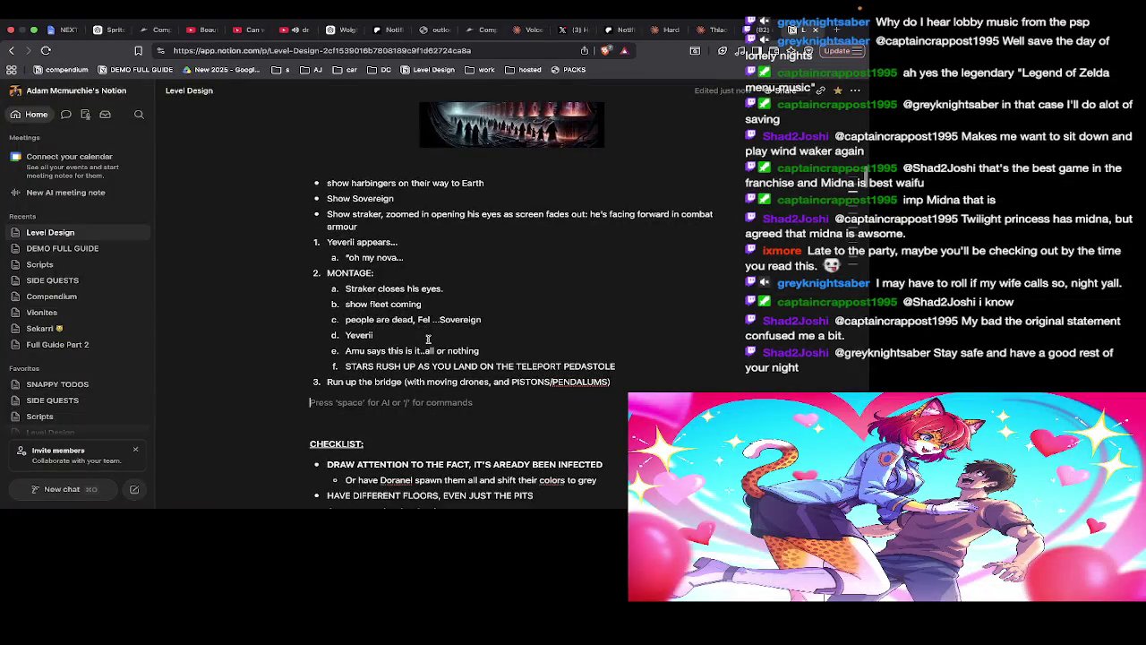
# Add a '# LEVEL DESIGN' heading after the cinematic montage
pyautogui.write('# ')
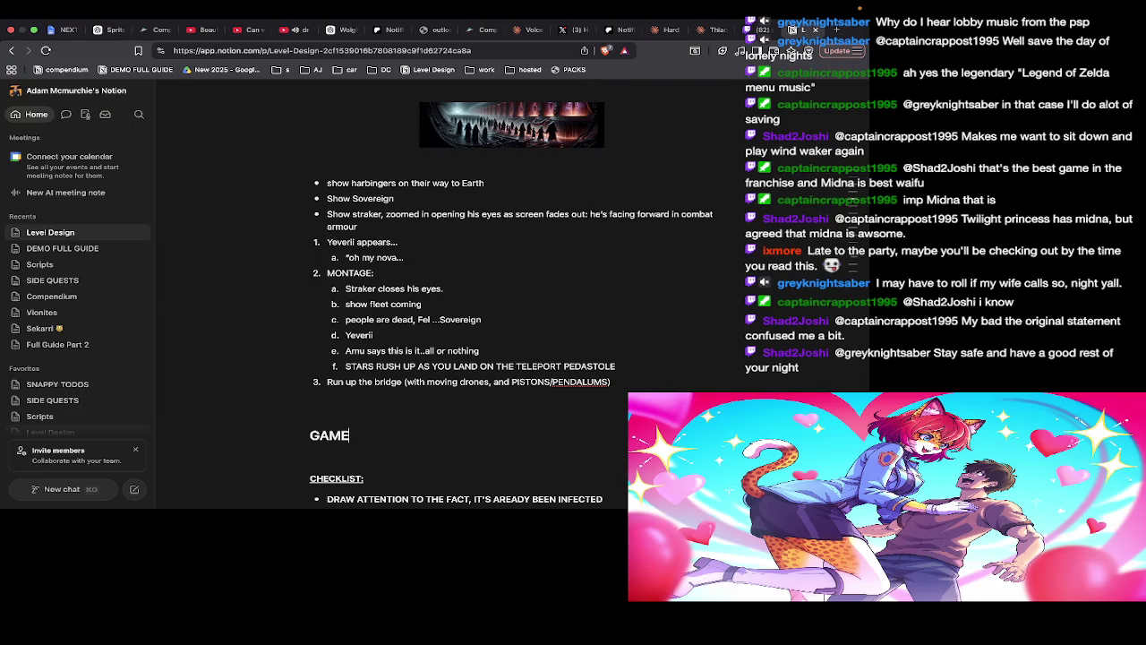
pyautogui.write('VEL DESIGN')
pyautogui.scroll(5, 427, 341)
pyautogui.scroll(5, 427, 340)
pyautogui.scroll(-1, 427, 340)
pyautogui.scroll(-8, 427, 340)
pyautogui.scroll(-5, 427, 340)
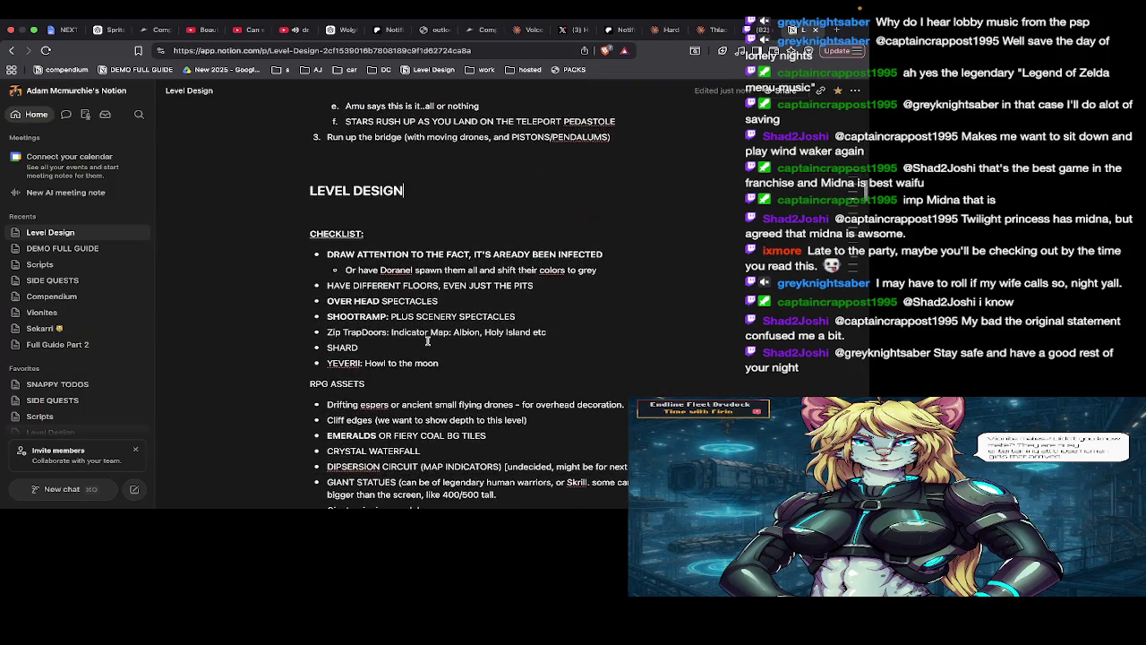
pyautogui.scroll(-1, 428, 345)
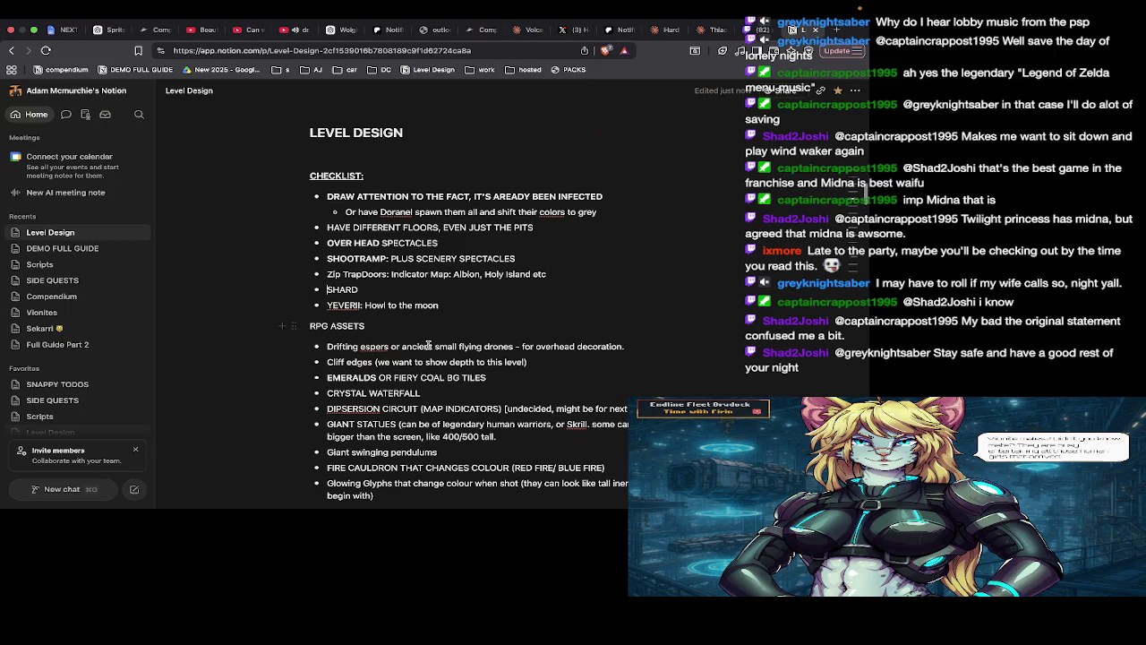
pyautogui.scroll(-4, 444, 305)
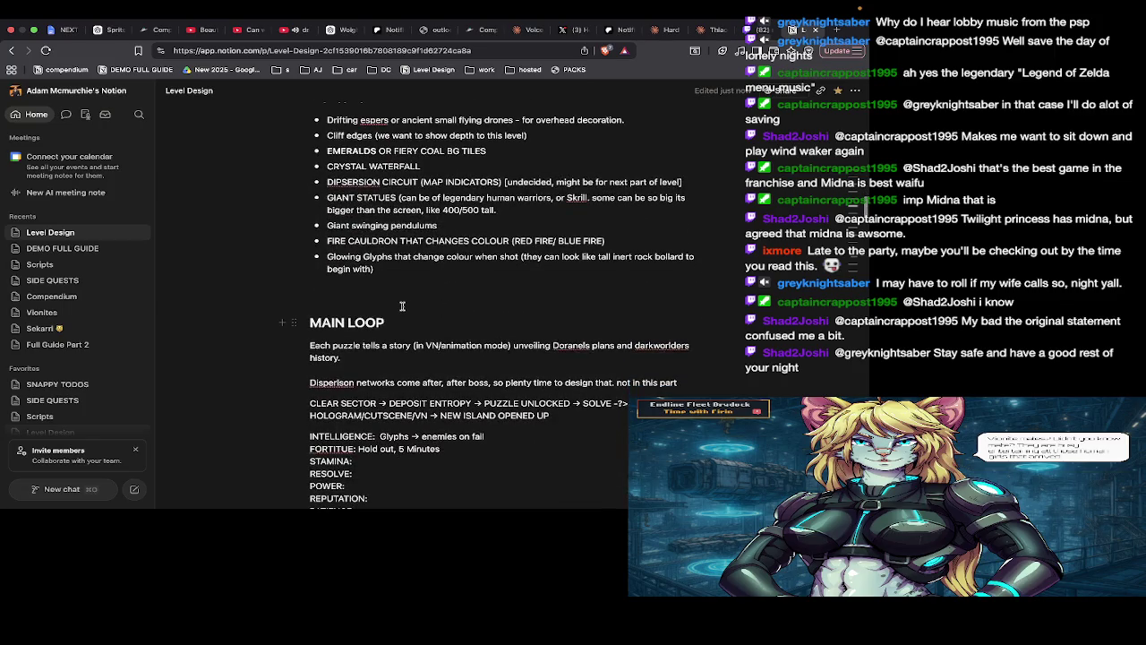
pyautogui.scroll(2, 411, 376)
# Move the CHECKLIST and RPG ASSETS lists onto a new line below PUSH-BACK PIT
pyautogui.moveTo(366, 413); pyautogui.dragTo(299, 214)
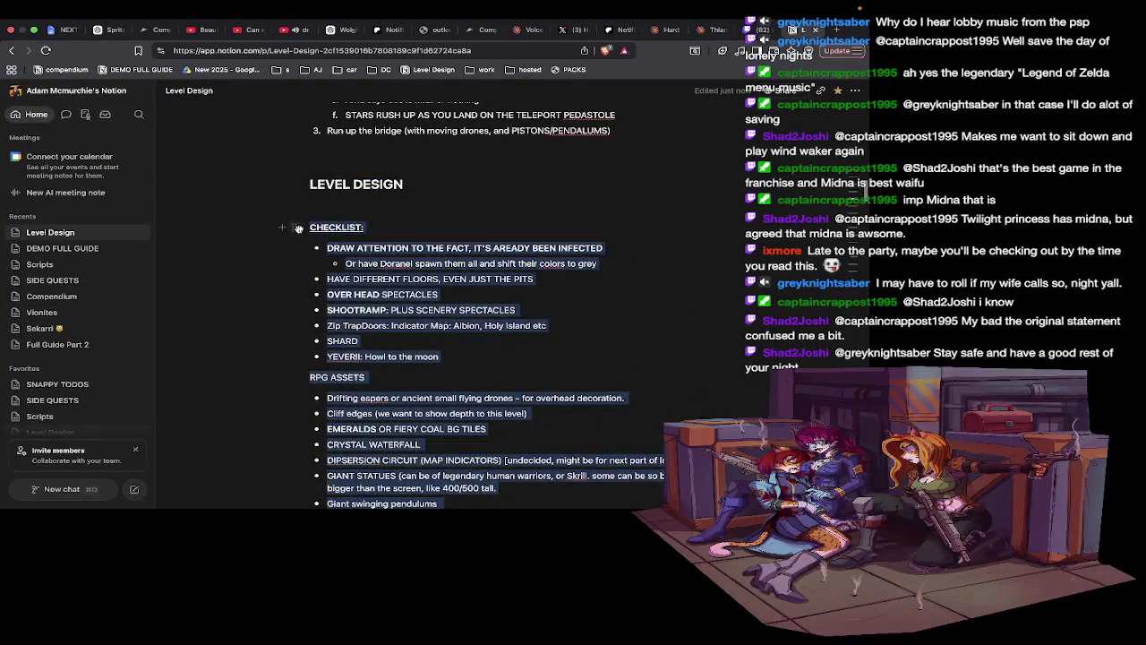
pyautogui.press('Delete')
pyautogui.scroll(-2, 301, 257)
pyautogui.scroll(-6, 301, 257)
pyautogui.scroll(-1, 359, 244)
pyautogui.moveTo(377, 230); pyautogui.dragTo(391, 222)
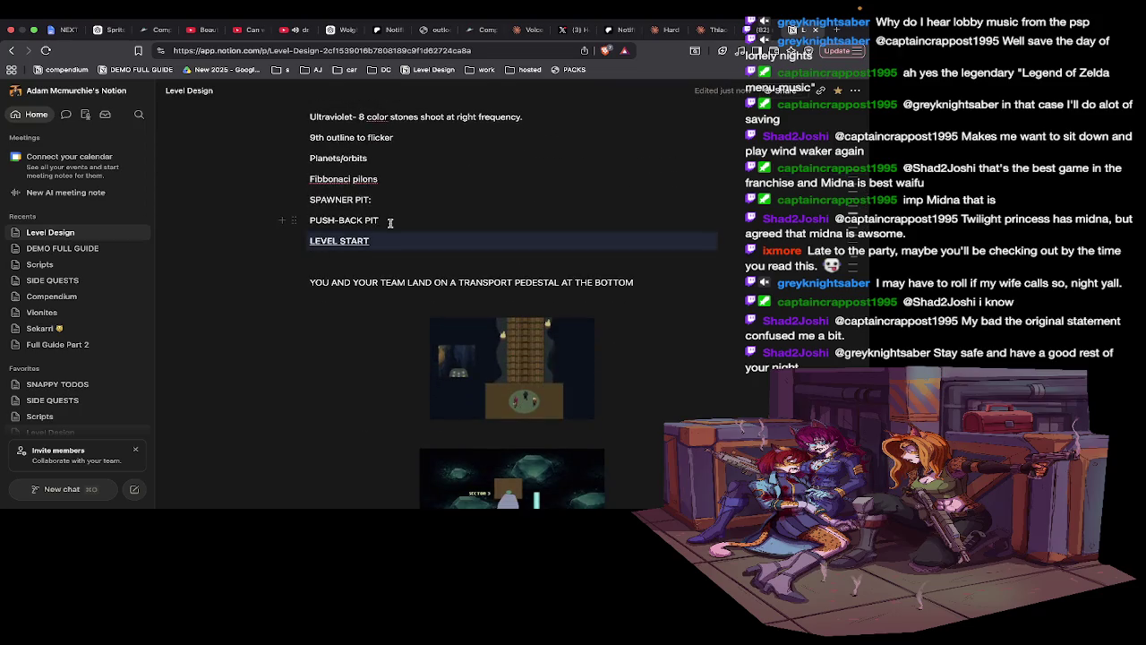
pyautogui.click(390, 222)
pyautogui.press('Return')
pyautogui.hotkey('ctrl', 'v')
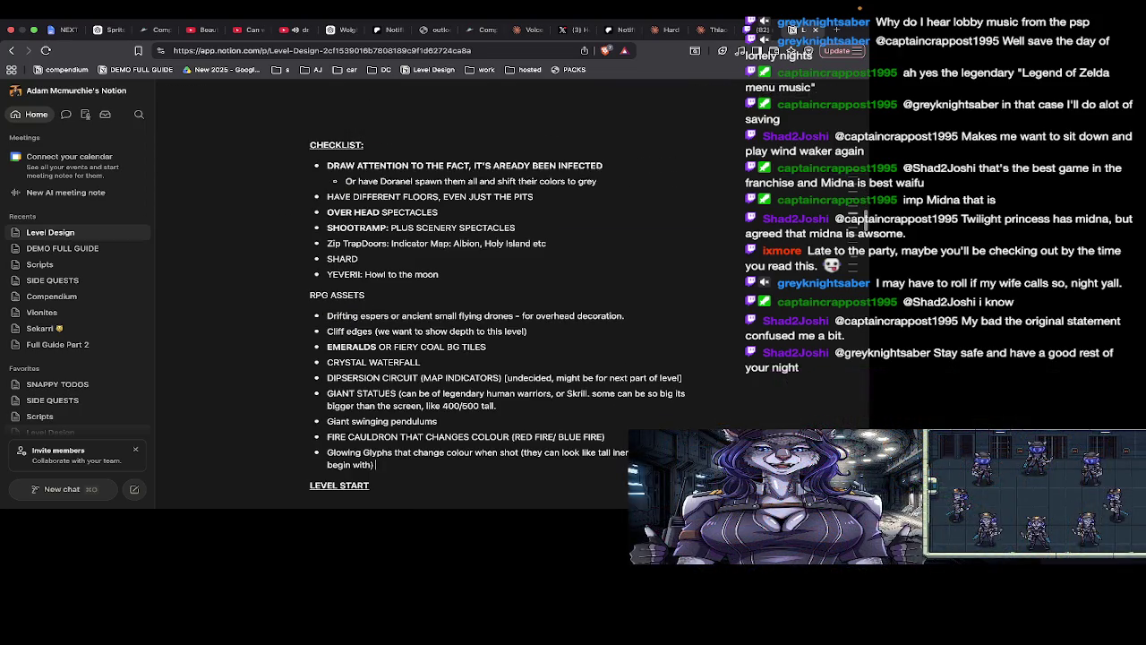
pyautogui.scroll(3, 493, 304)
pyautogui.scroll(4, 492, 305)
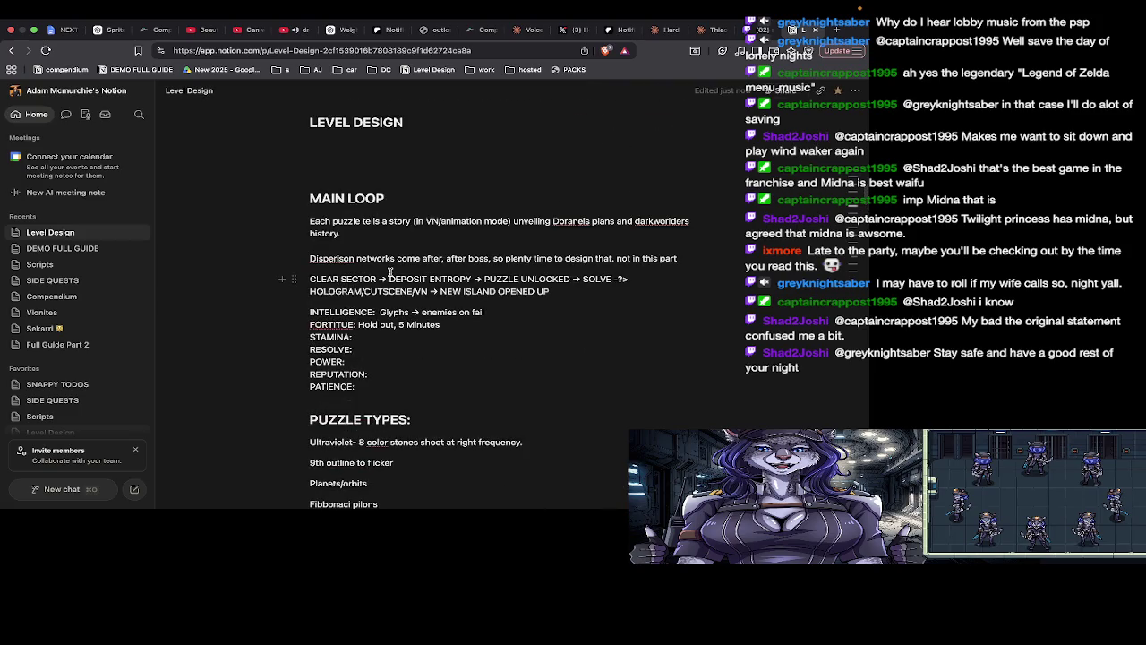
pyautogui.press('super+Tab')
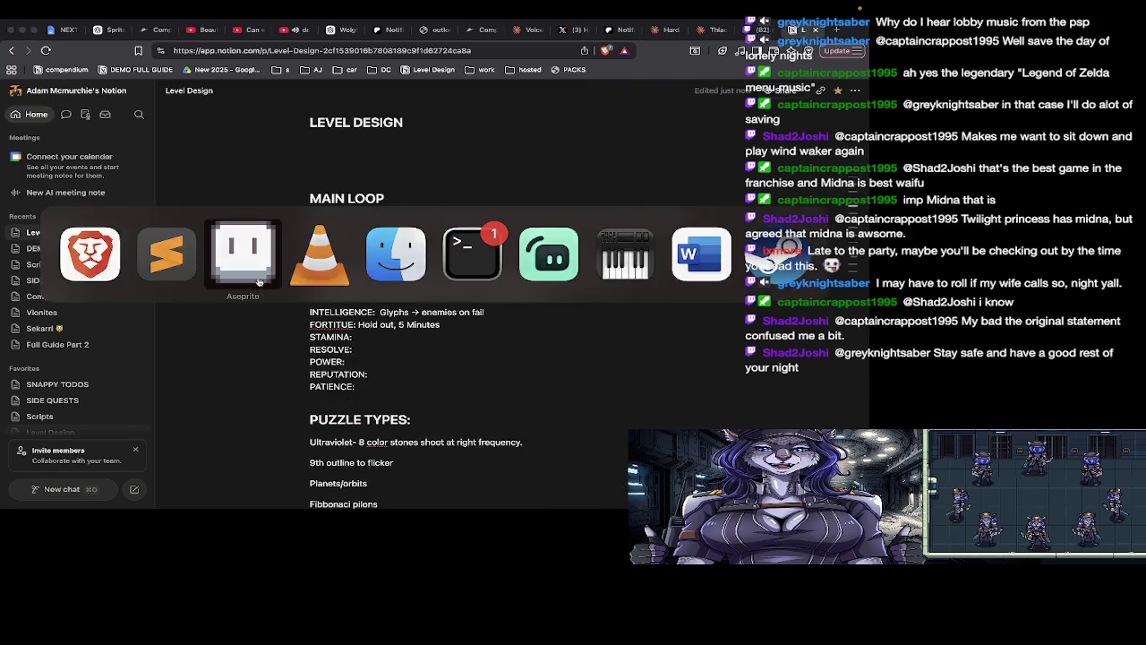
# Draw and fill two tan room rectangles to the right of the building, undoing a stray background fill
pyautogui.scroll(3, 370, 306)
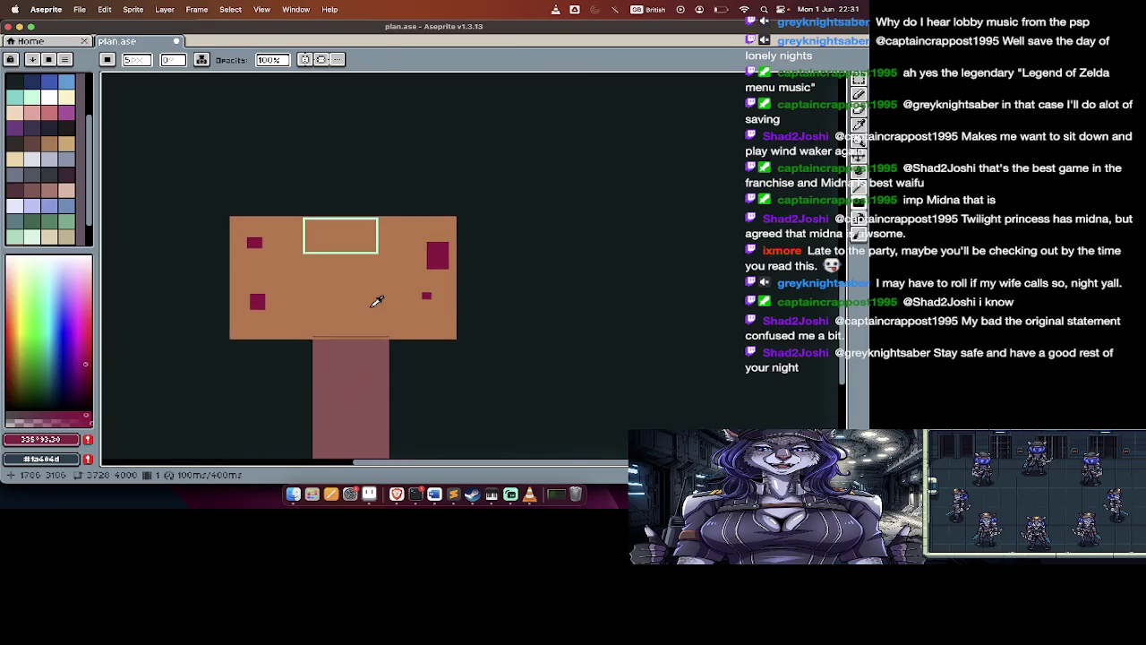
pyautogui.keyDown('alt'); pyautogui.click(370, 307); pyautogui.keyUp('alt')
pyautogui.press('Tab')
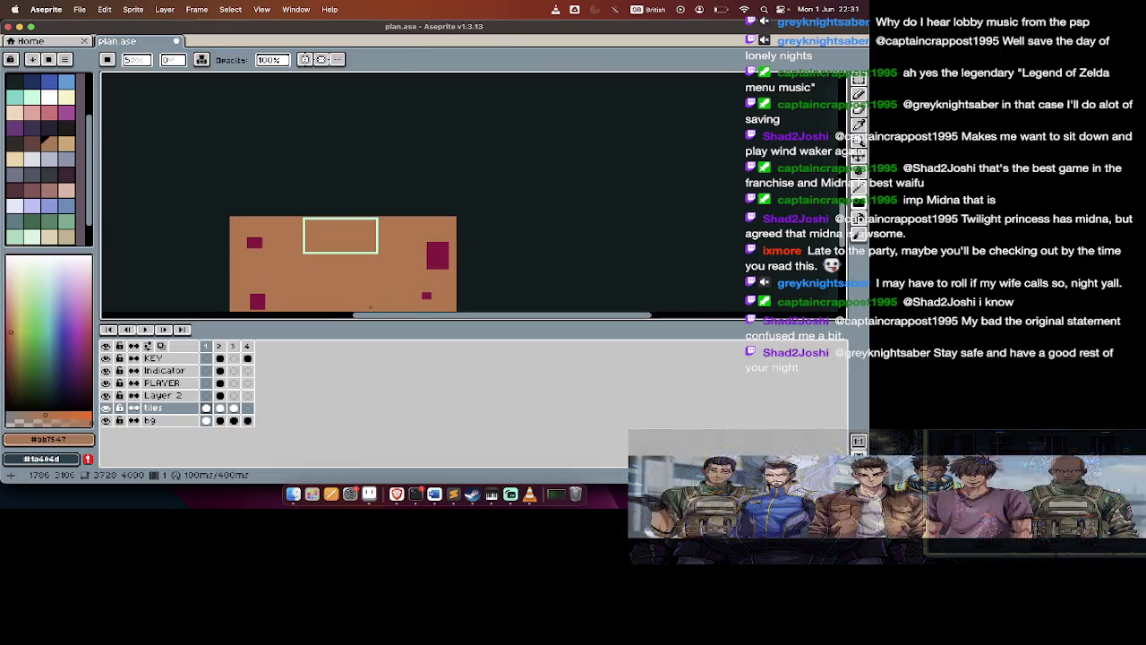
pyautogui.press('Tab')
pyautogui.hscroll(3, 491, 292)
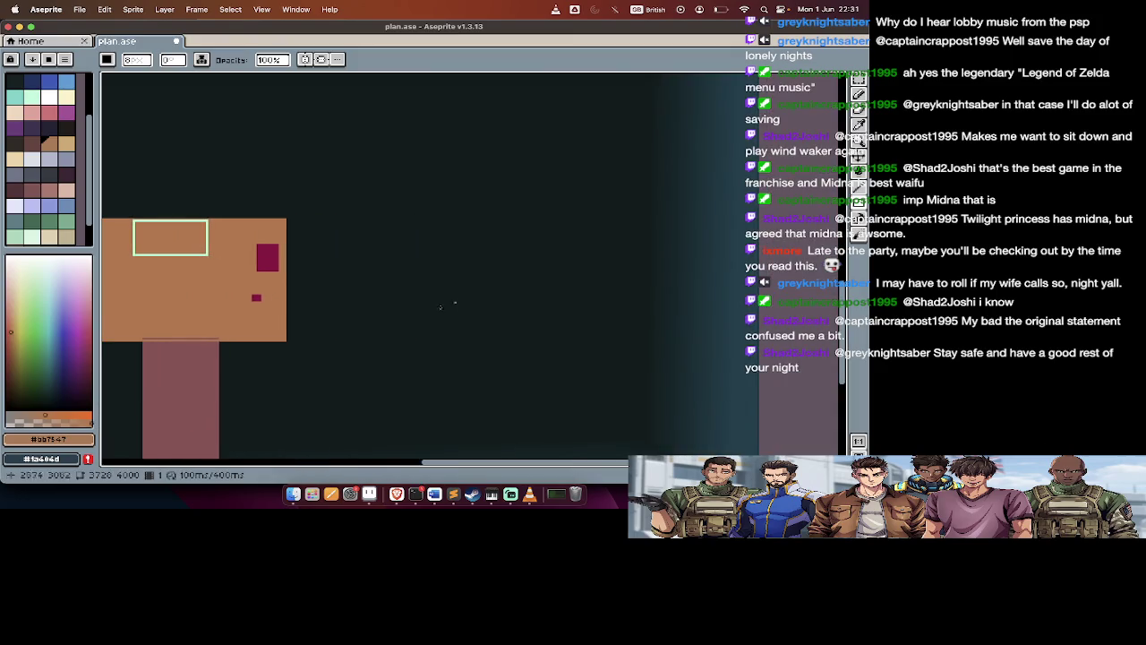
pyautogui.moveTo(358, 347); pyautogui.dragTo(520, 435)
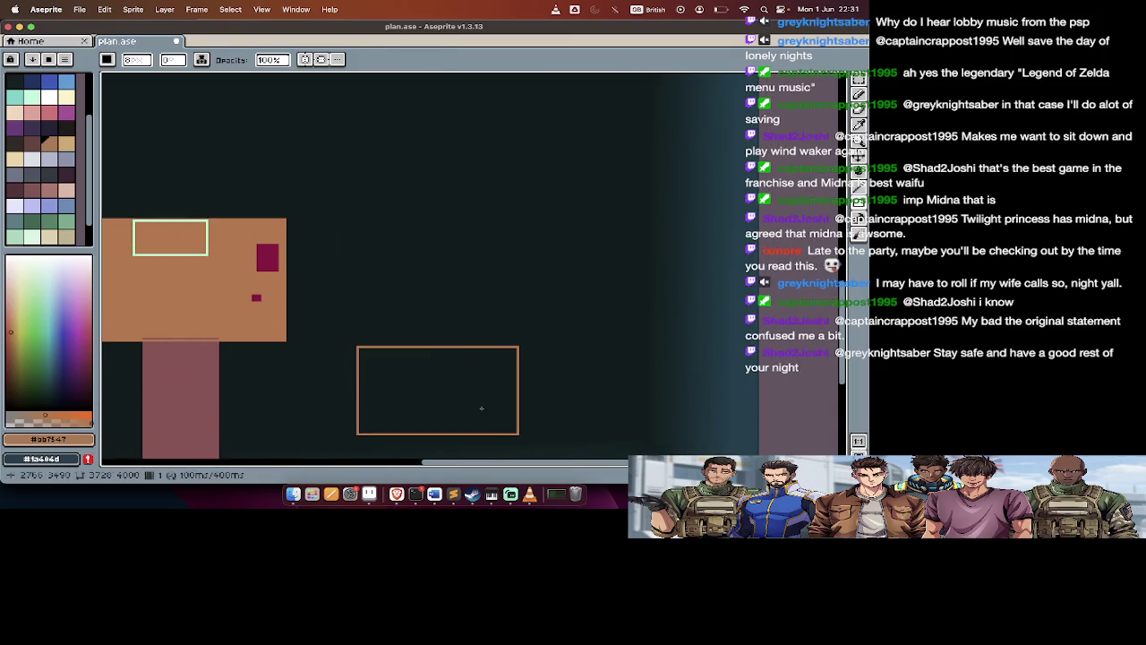
pyautogui.press('g')
pyautogui.click(481, 409)
pyautogui.scroll(5, 481, 405)
pyautogui.click(572, 224)
pyautogui.hotkey('ctrl', 'z')
pyautogui.press('u')
pyautogui.moveTo(560, 223); pyautogui.dragTo(670, 317)
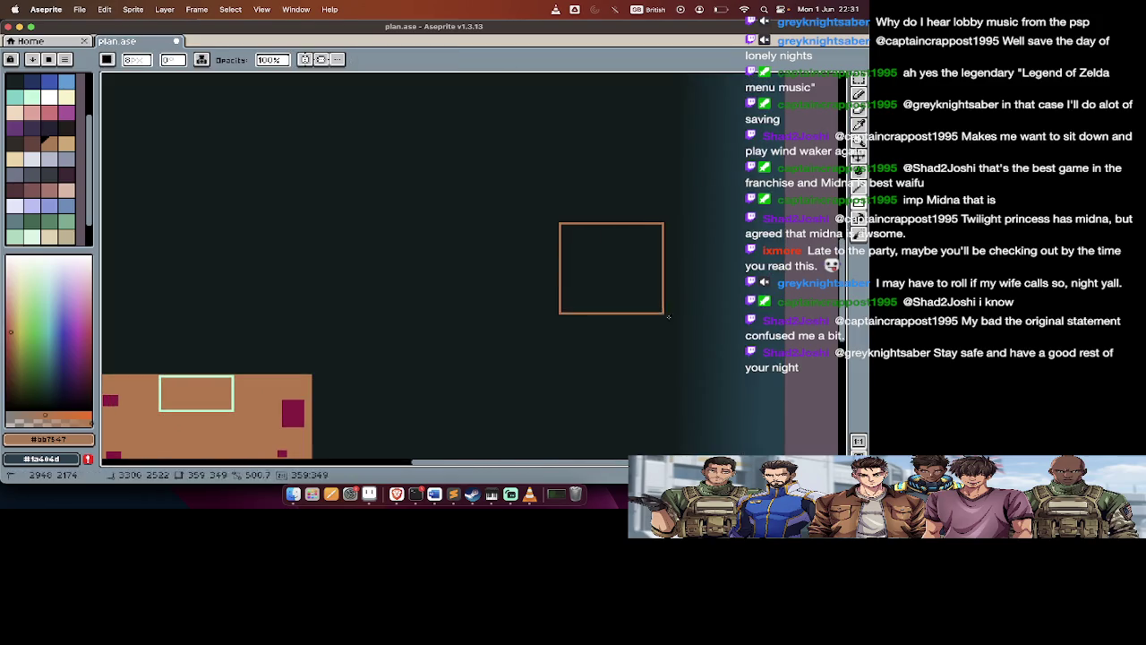
pyautogui.press('g')
pyautogui.click(627, 281)
# Widen the tan room block to 696 pixels and Alt-duplicate it up and to the right
pyautogui.press('w')
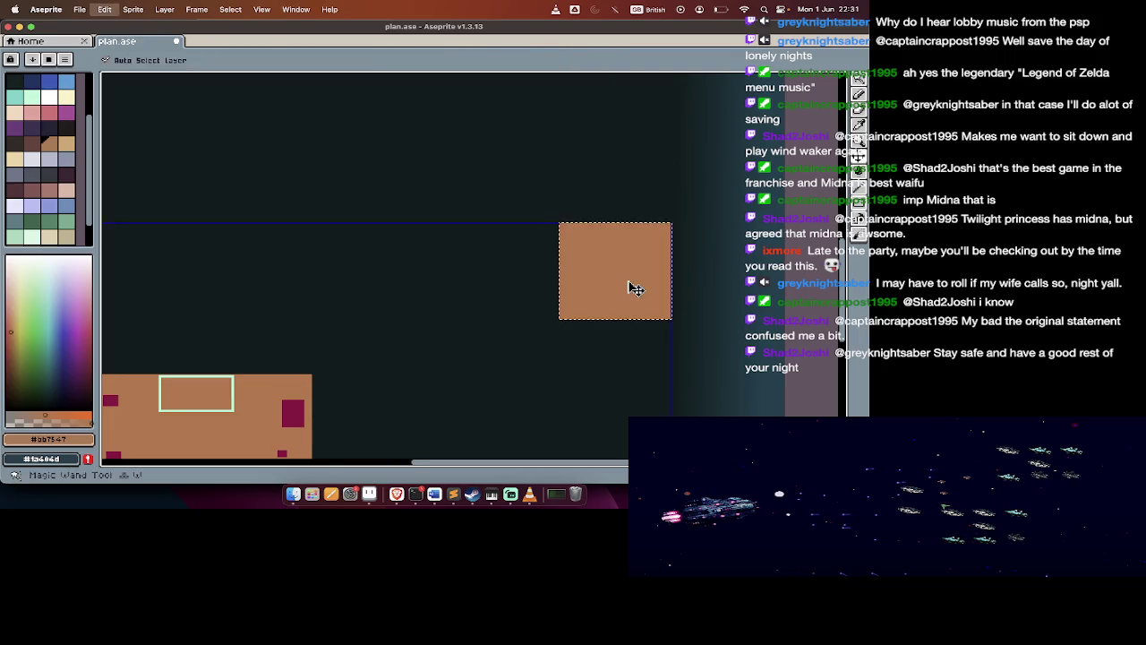
pyautogui.scroll(5, 628, 281)
pyautogui.press('Tab')
pyautogui.press('Tab')
pyautogui.scroll(-5, 628, 284)
pyautogui.click(519, 268)
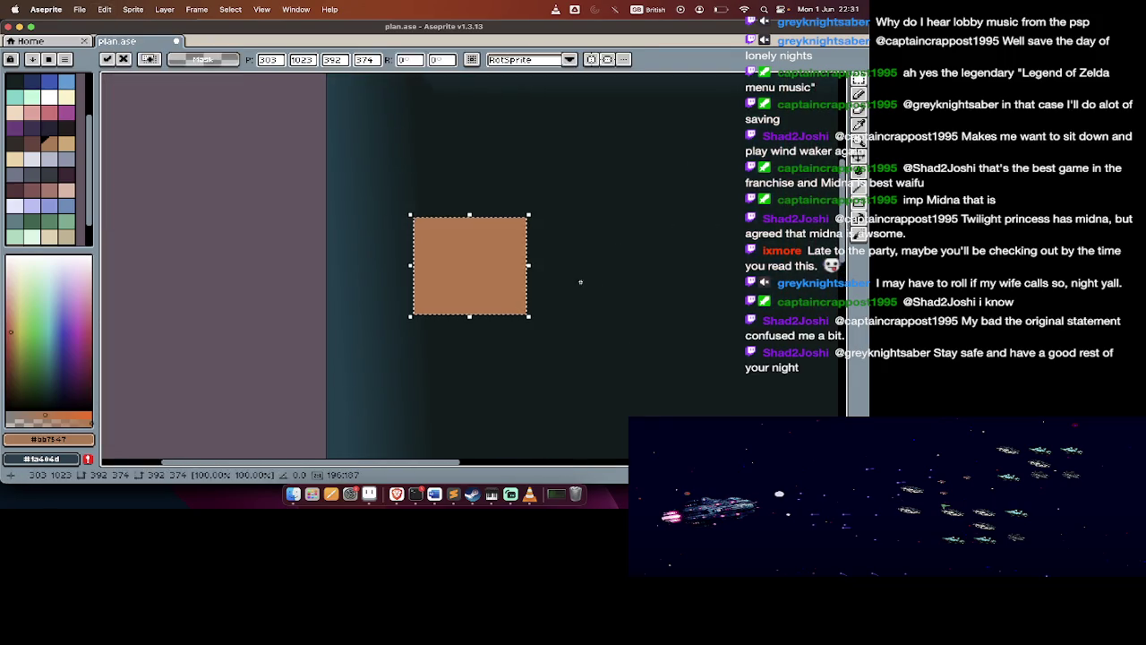
pyautogui.moveTo(529, 265); pyautogui.dragTo(615, 269)
pyautogui.scroll(3, 576, 341)
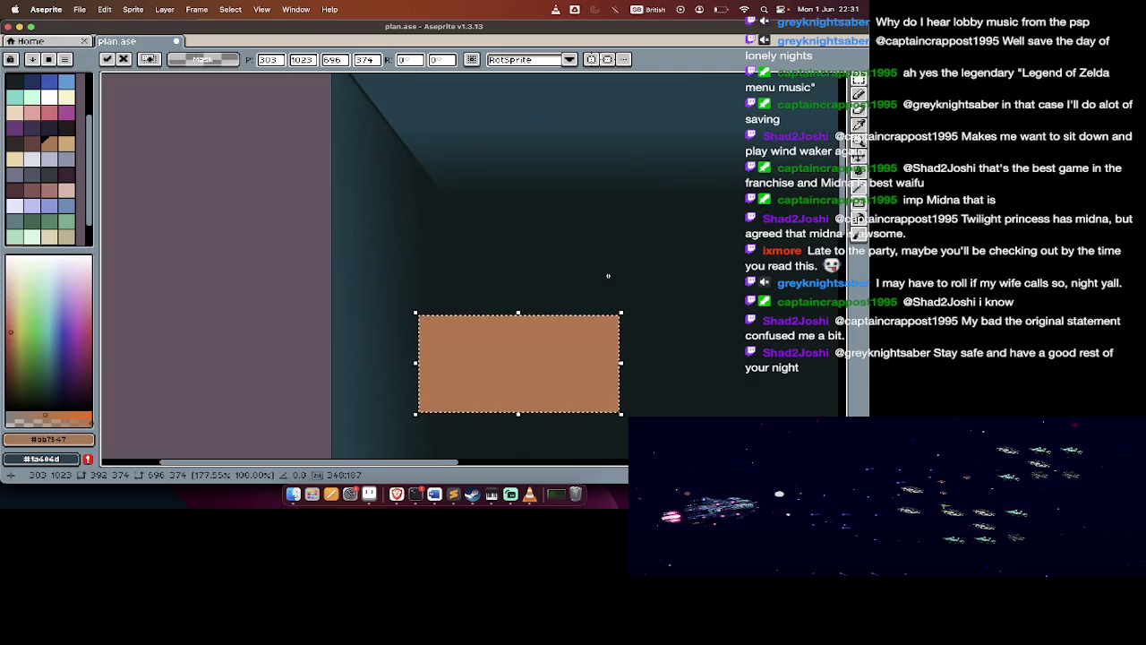
pyautogui.moveTo(575, 341)
pyautogui.mouseDown()
pyautogui.moveTo(583, 186)
pyautogui.moveTo(673, 177)
pyautogui.mouseUp()
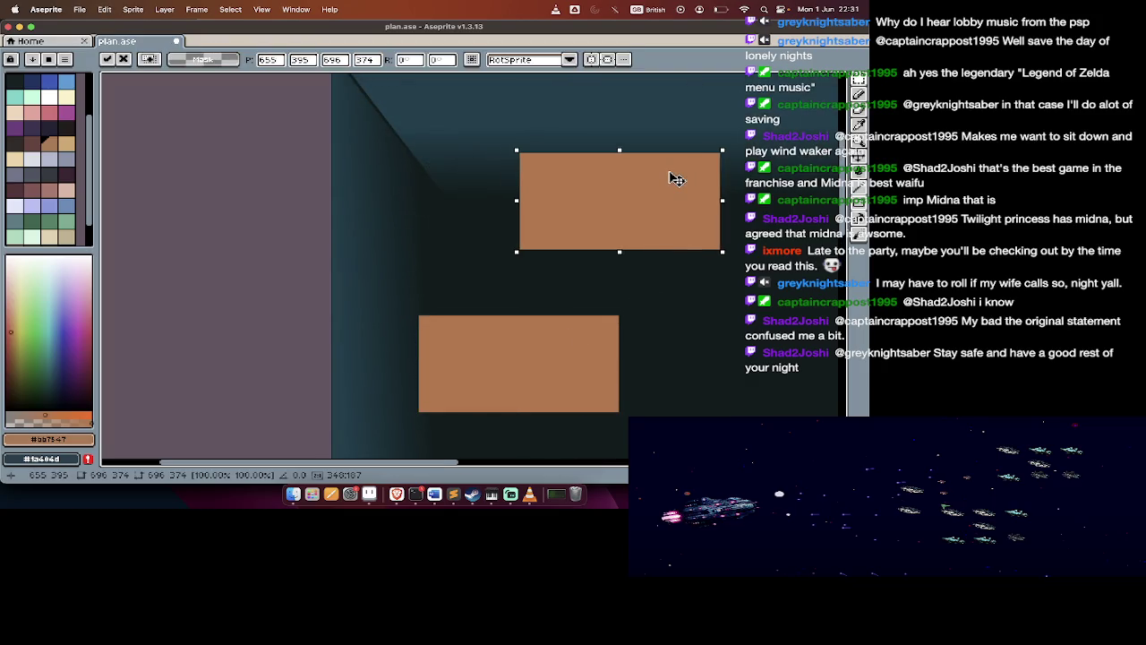
pyautogui.press('Return')
pyautogui.scroll(2, 559, 273)
# Draw and fill a tall tan corridor connecting the two rooms
pyautogui.press('u')
pyautogui.moveTo(556, 227); pyautogui.dragTo(588, 357)
pyautogui.press('g')
pyautogui.click(573, 340)
pyautogui.scroll(-3, 582, 314)
pyautogui.scroll(-1, 585, 275)
pyautogui.hscroll(4, 621, 317)
pyautogui.hscroll(3, 621, 318)
pyautogui.scroll(-2, 622, 317)
pyautogui.scroll(-3, 621, 318)
pyautogui.scroll(-1, 622, 318)
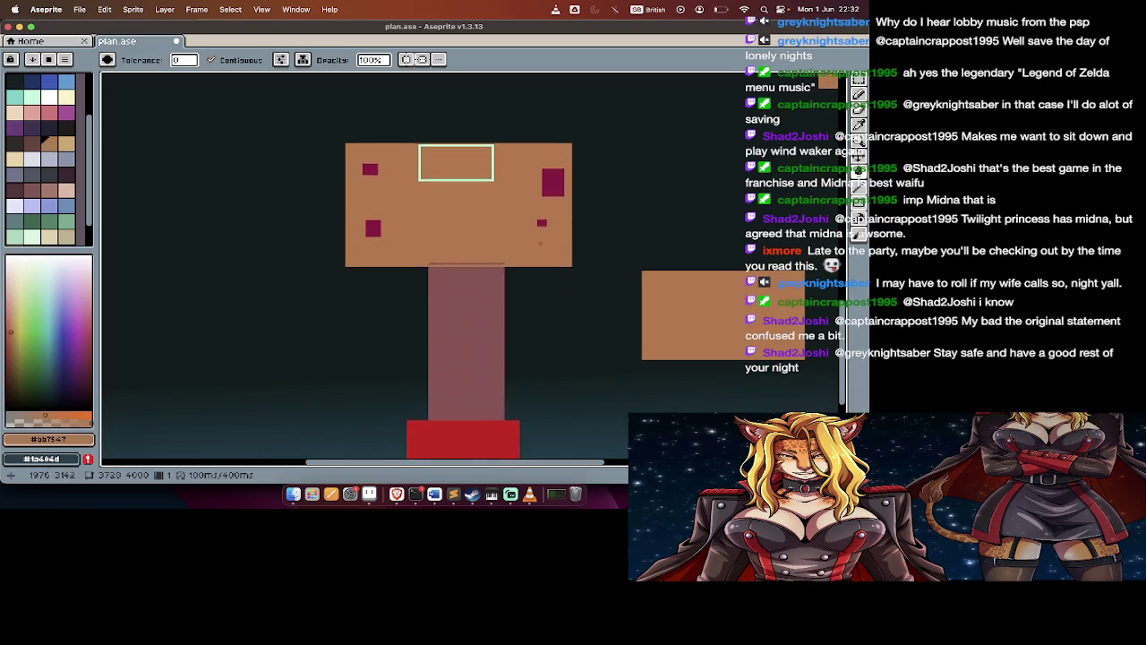
# Draw a dark grey filled rectangle above the orange room and save plan file
pyautogui.scroll(3, 357, 257)
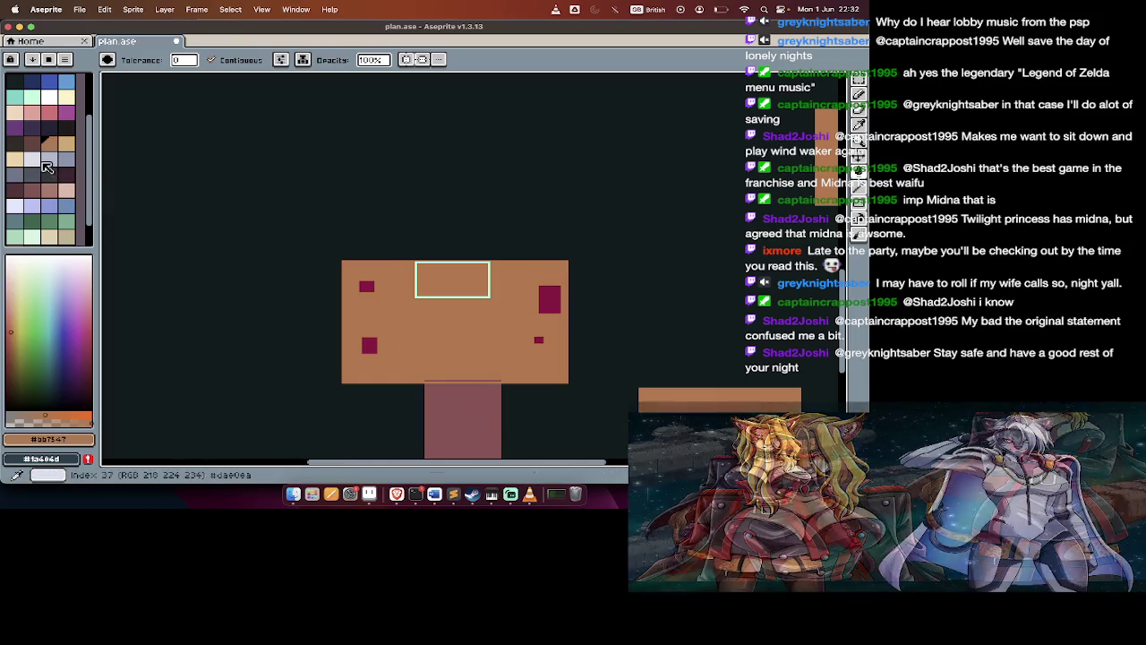
pyautogui.click(50, 176)
pyautogui.scroll(2, 387, 241)
pyautogui.hscroll(2, 388, 241)
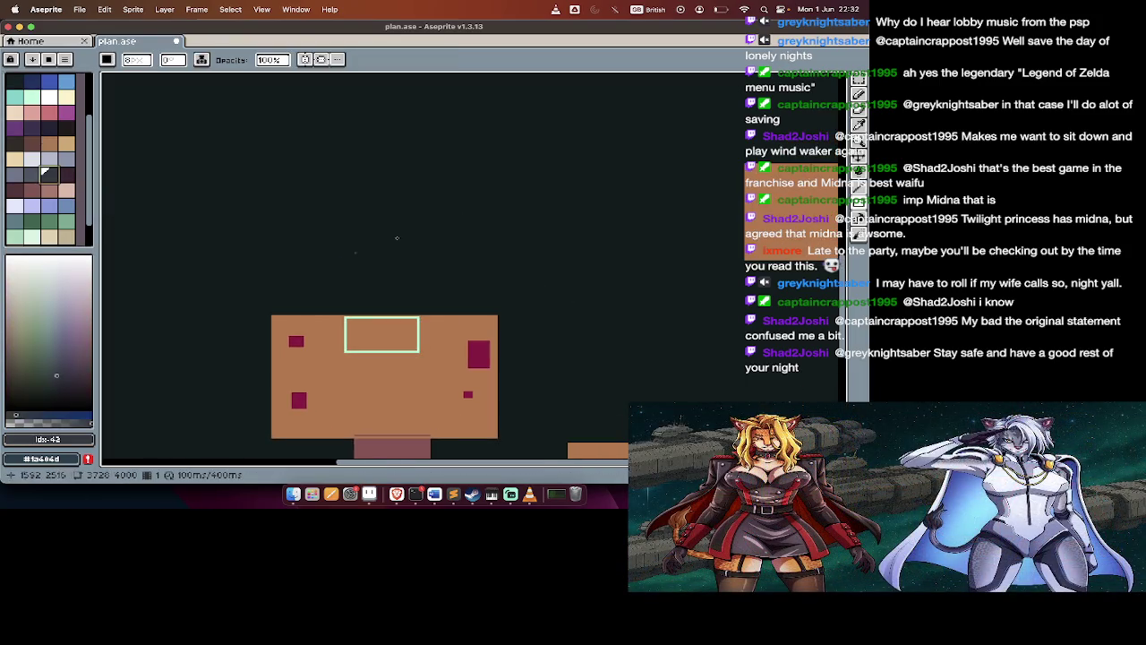
pyautogui.moveTo(458, 175); pyautogui.dragTo(578, 273)
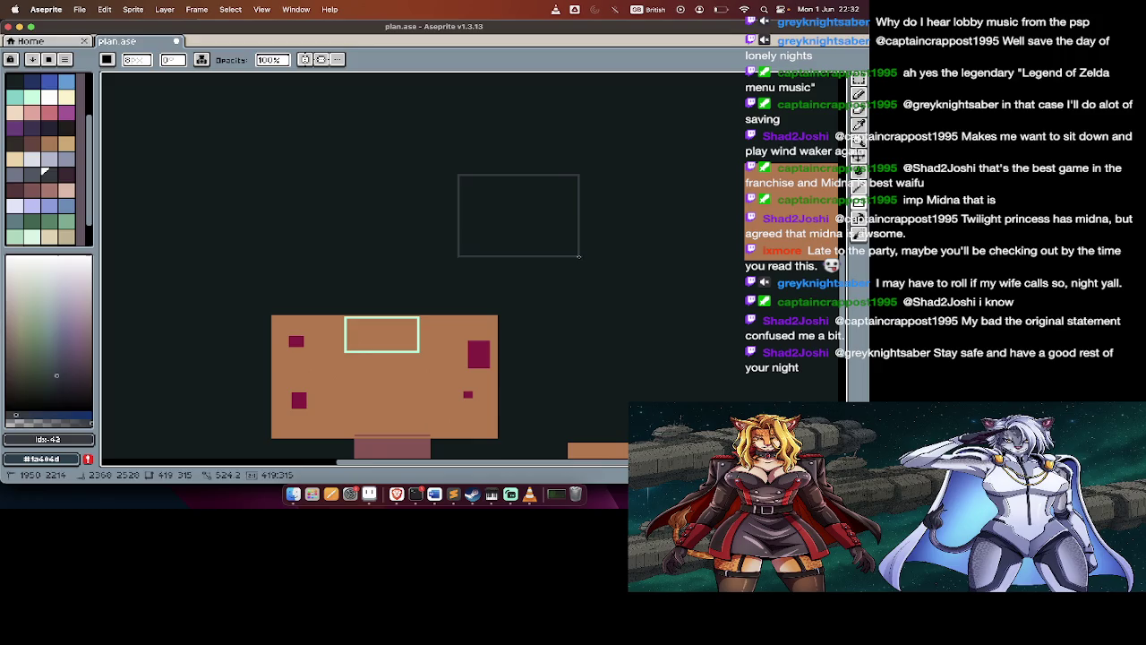
pyautogui.press('g')
pyautogui.click(528, 225)
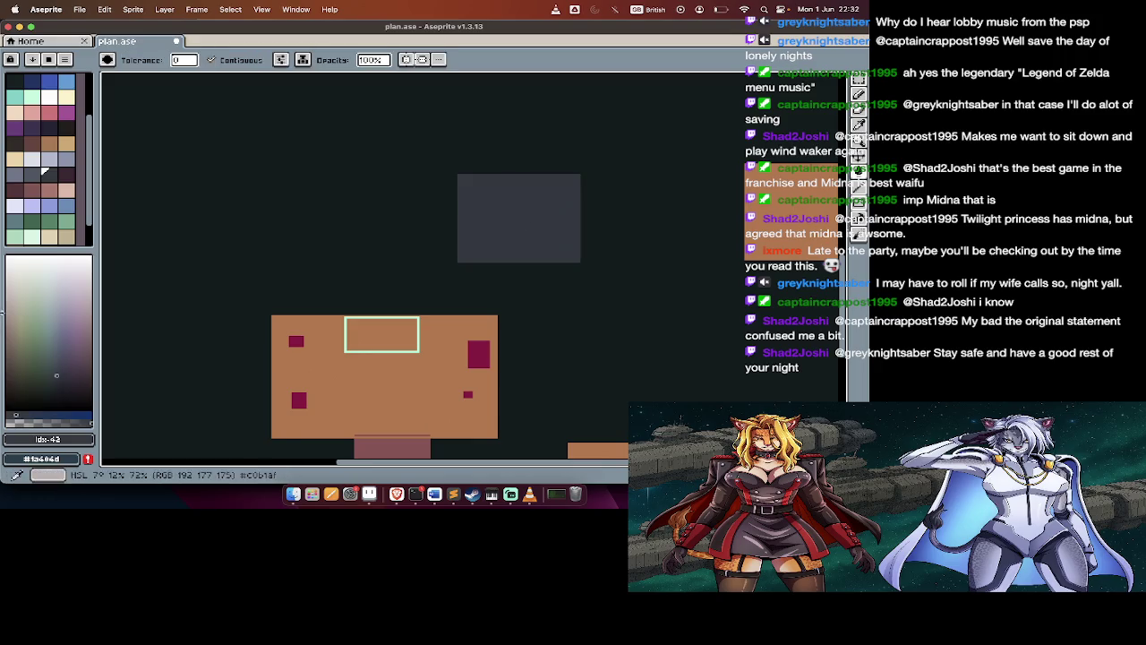
pyautogui.hotkey('ctrl', 's')
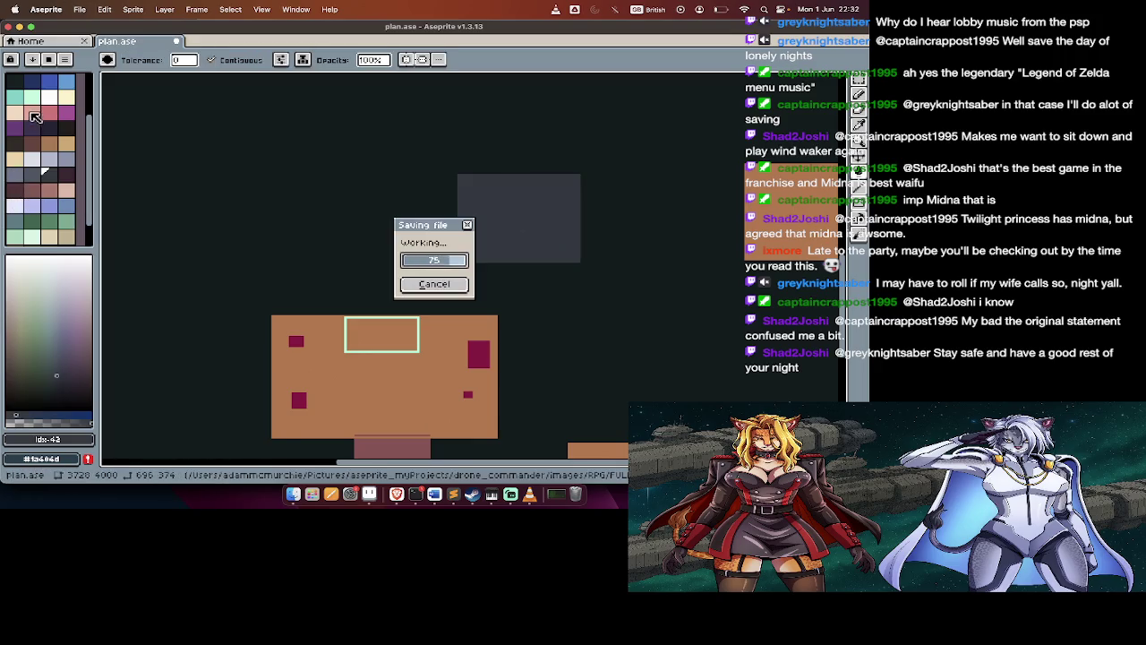
# Draw and fill a teal leaf, then fill the teal-outlined rectangle in the orange room teal
pyautogui.click(22, 102)
pyautogui.press('b')
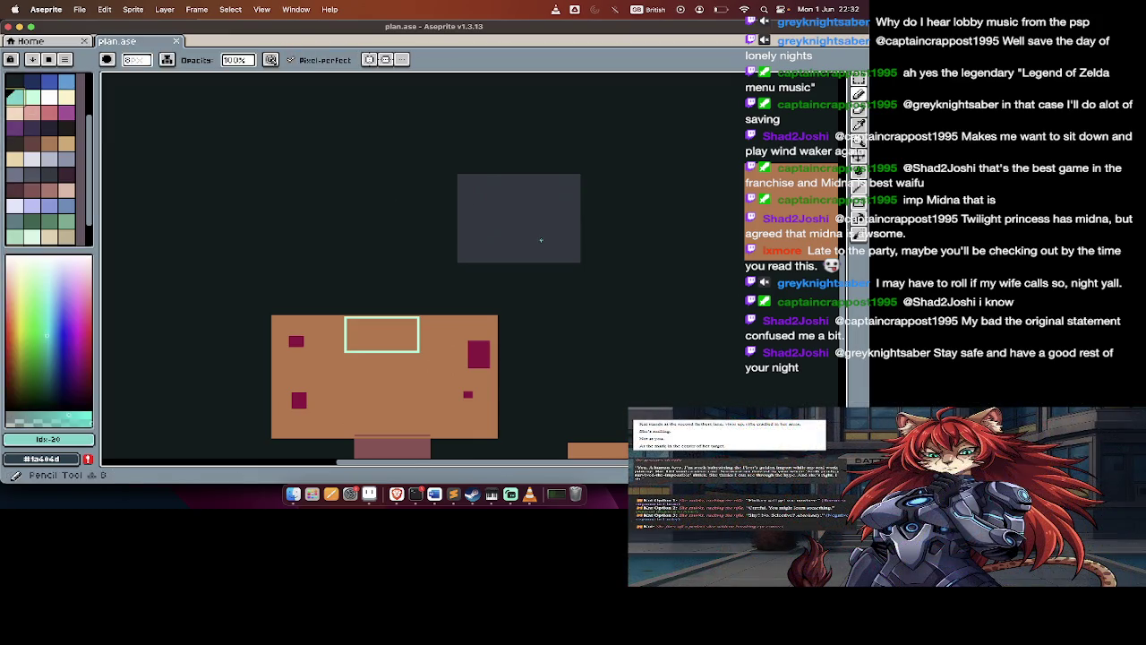
pyautogui.scroll(1, 540, 240)
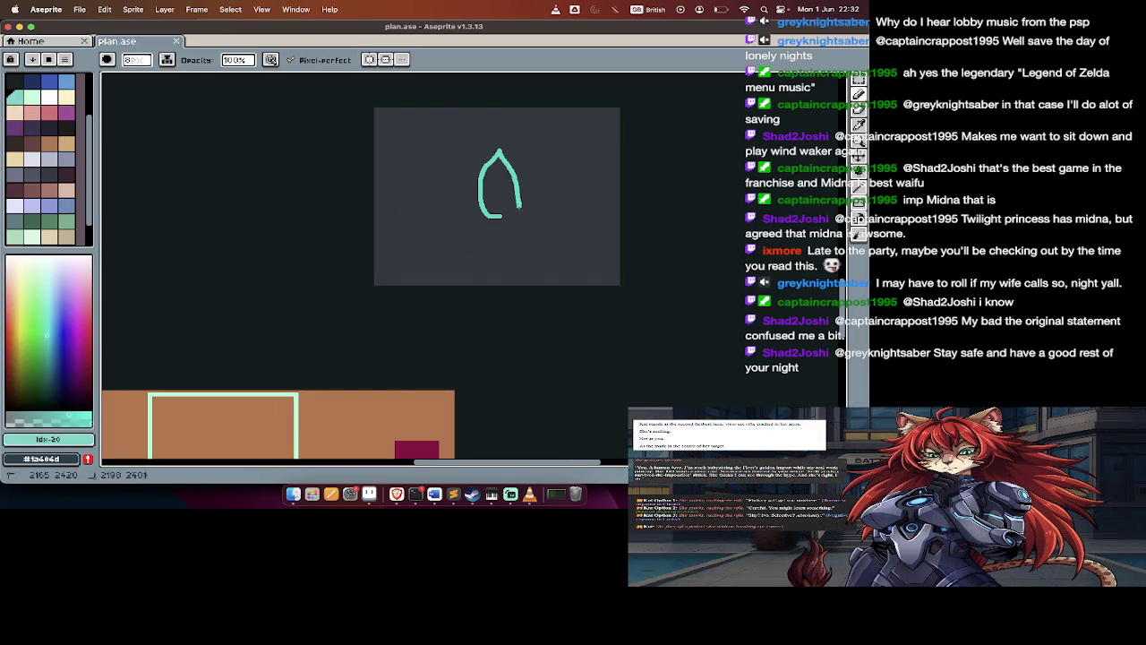
pyautogui.press('g')
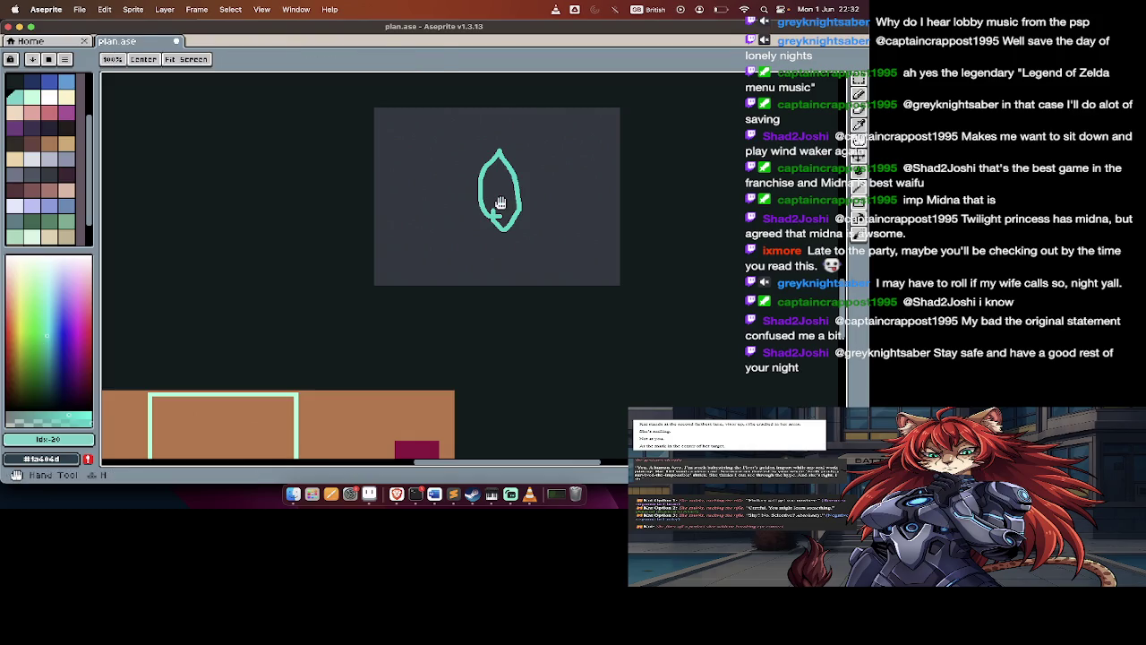
pyautogui.click(502, 203)
pyautogui.scroll(-3, 502, 204)
pyautogui.scroll(-3, 502, 203)
pyautogui.scroll(3, 502, 203)
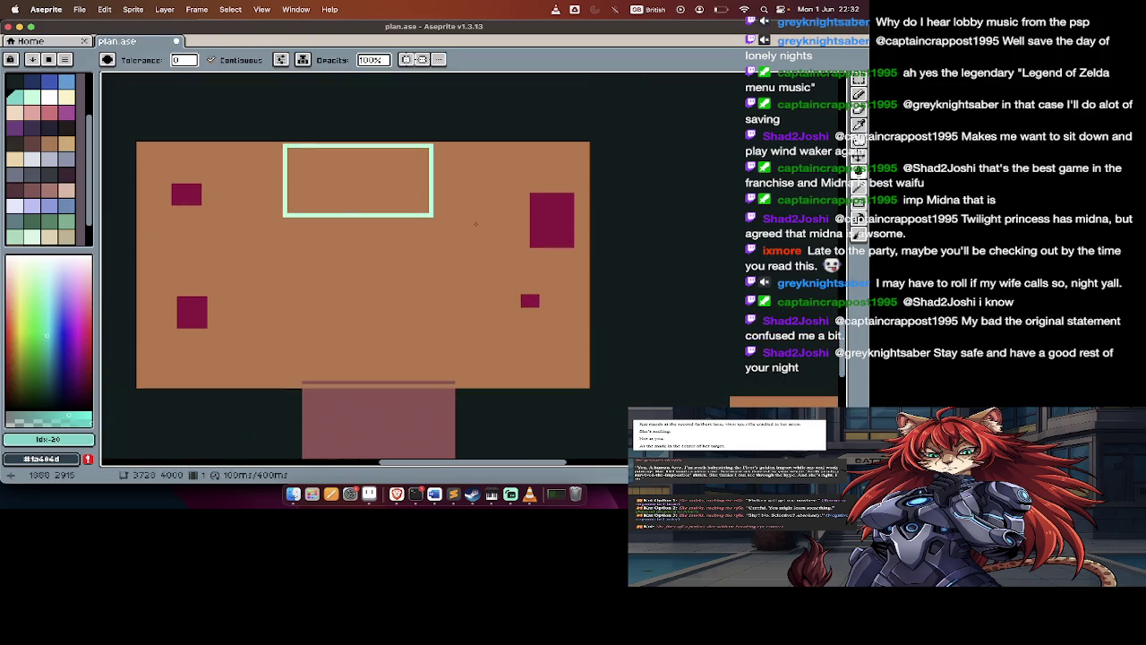
pyautogui.click(319, 210)
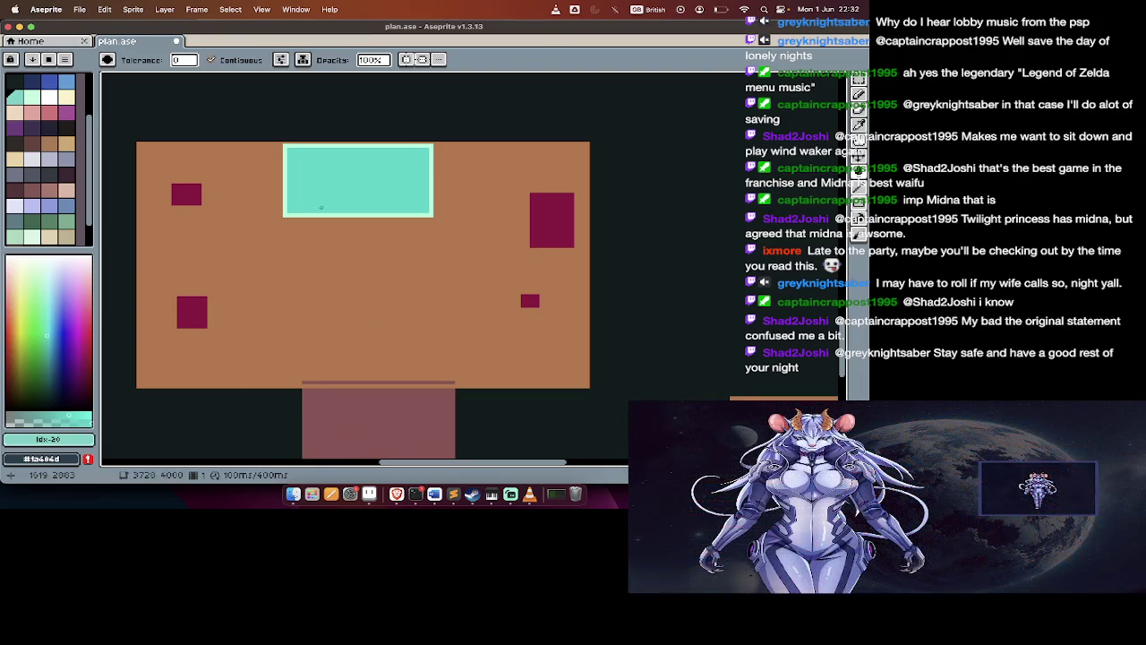
# Draw a small purple circle and fill it solid purple
pyautogui.scroll(4, 321, 207)
pyautogui.press('b')
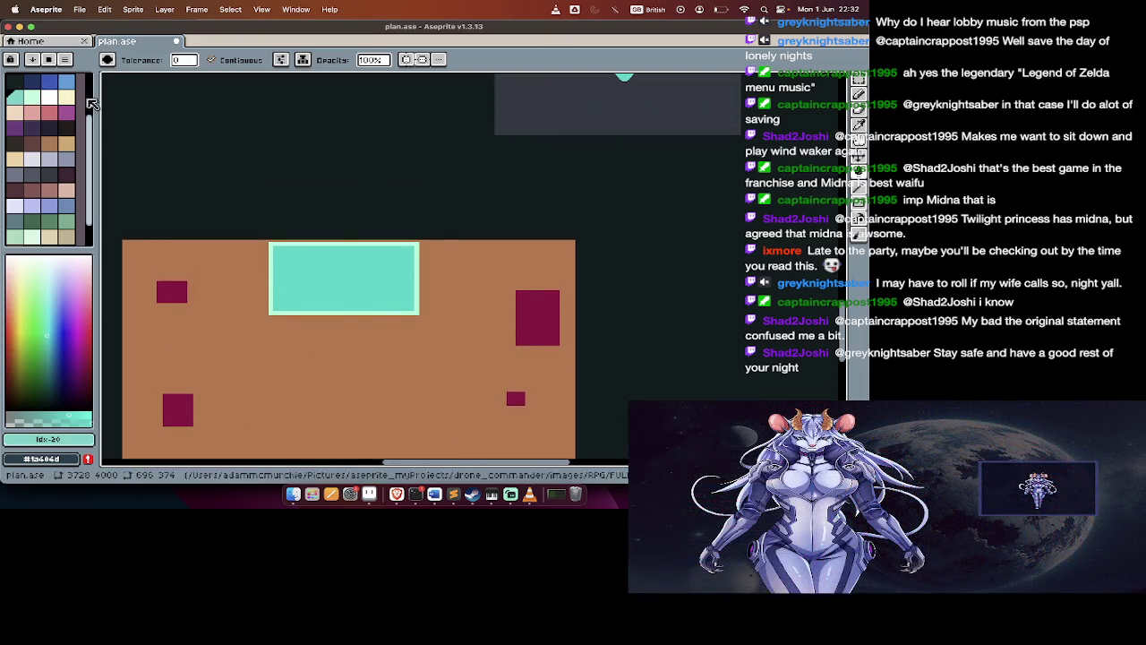
pyautogui.click(67, 111)
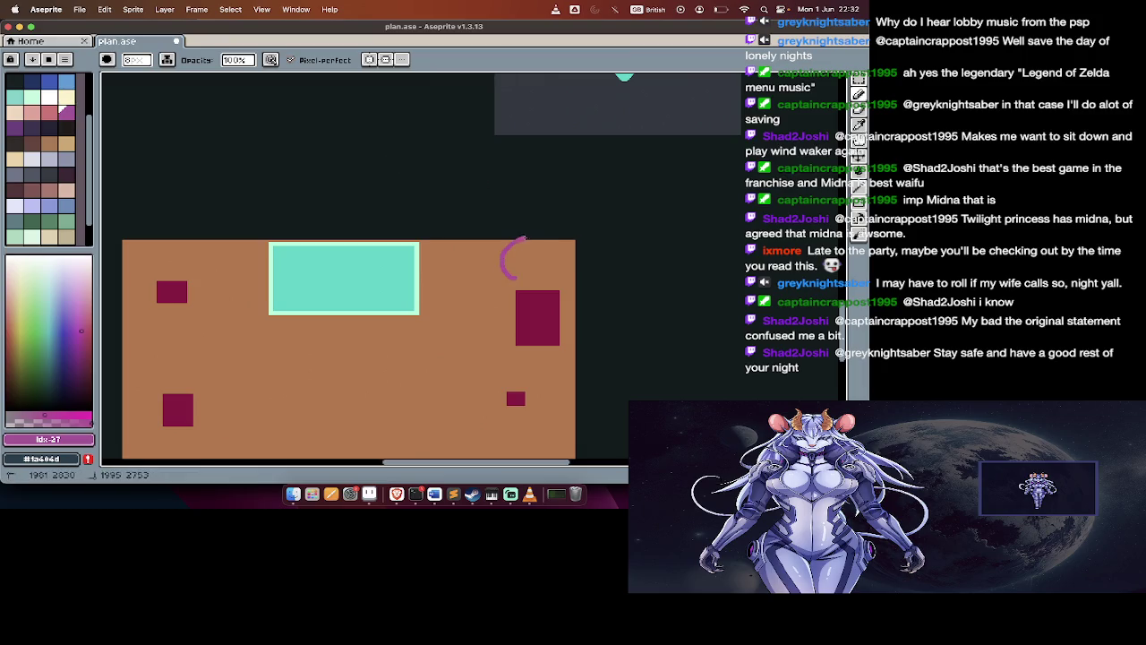
pyautogui.press('g')
pyautogui.click(517, 266)
pyautogui.scroll(-3, 518, 266)
pyautogui.scroll(-5, 429, 268)
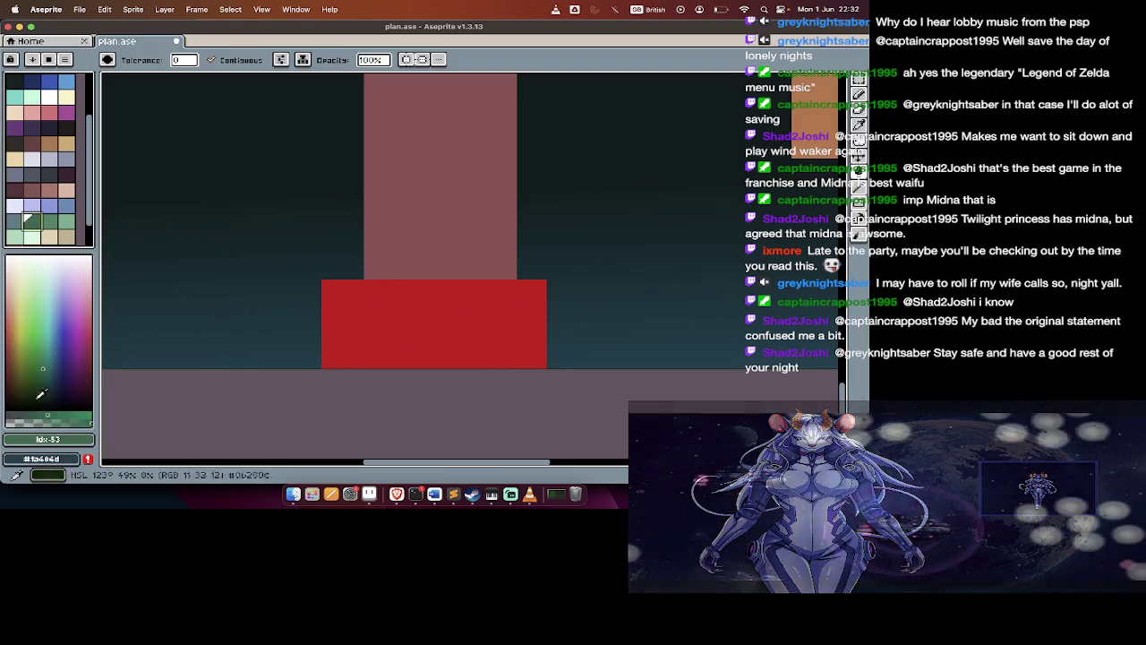
# Draw and fill two medium-green rectangles, one at lower left and one near the top
pyautogui.click(44, 331)
pyautogui.press('u')
pyautogui.press('Tab')
pyautogui.press('Tab')
pyautogui.moveTo(139, 280); pyautogui.dragTo(204, 324)
pyautogui.moveTo(199, 102); pyautogui.dragTo(237, 153)
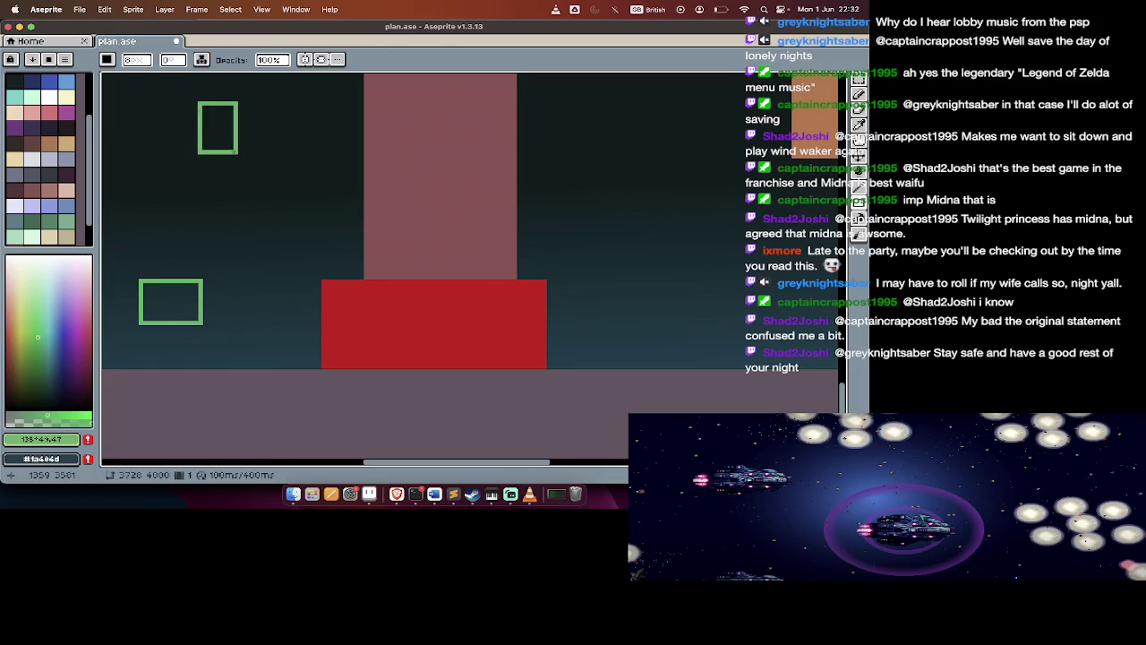
pyautogui.press('g')
pyautogui.click(218, 127)
pyautogui.click(183, 311)
# Add a third filled green rectangle on the right side of the plan
pyautogui.press('u')
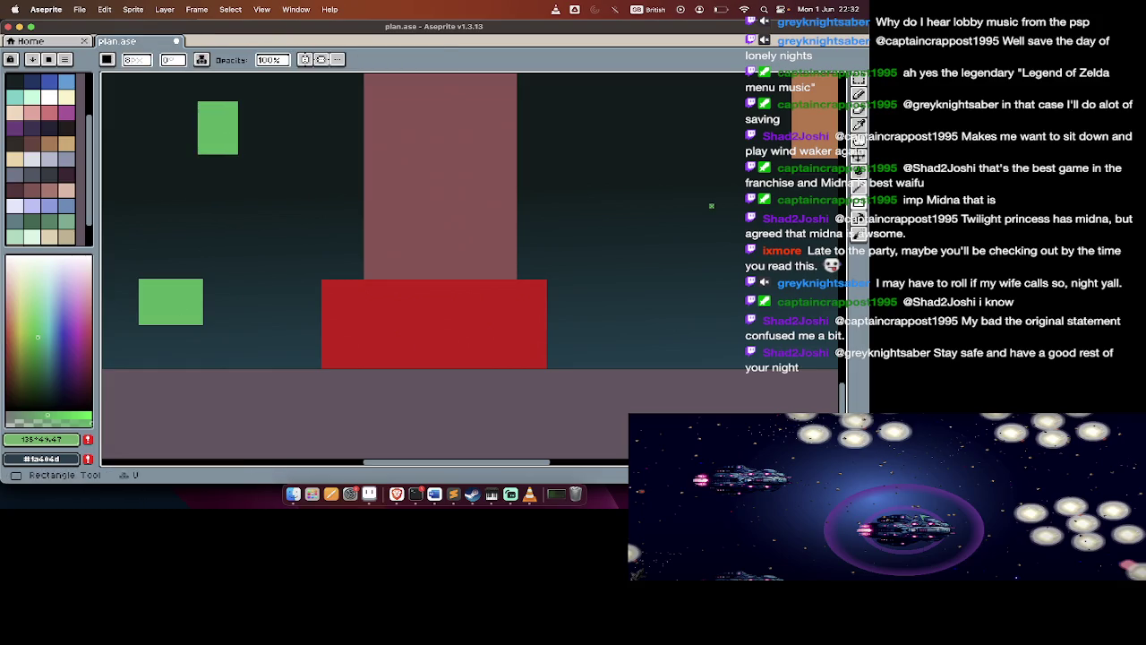
pyautogui.moveTo(669, 170); pyautogui.dragTo(724, 248)
pyautogui.press('g')
pyautogui.click(697, 210)
pyautogui.scroll(3, 402, 208)
pyautogui.hscroll(-2, 402, 209)
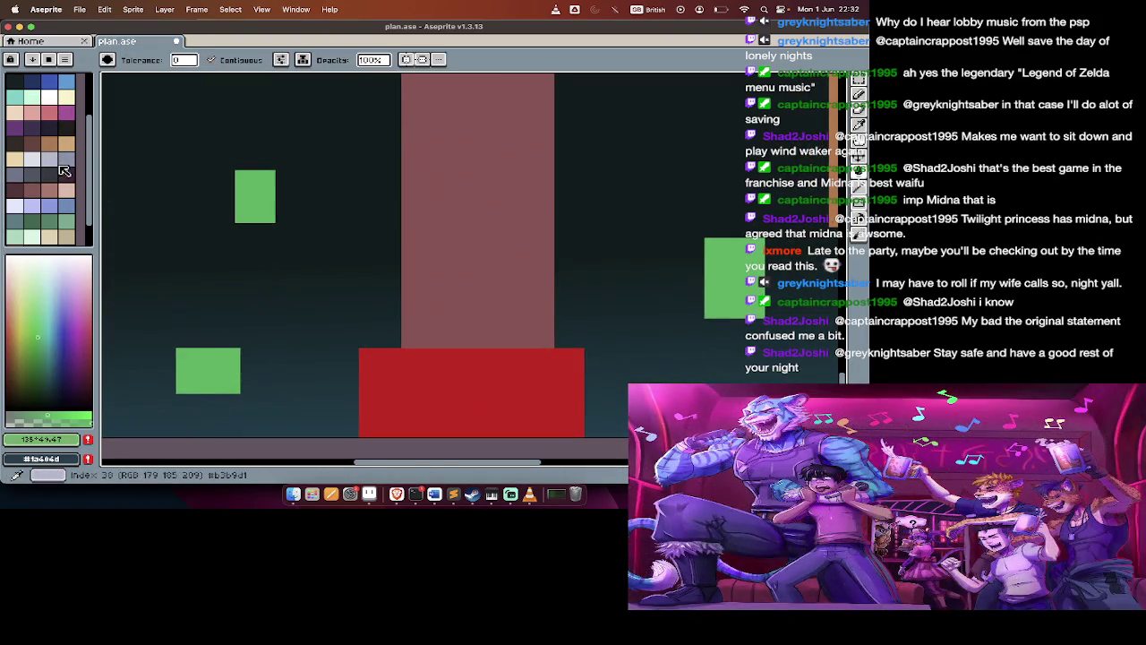
# Choose the light mint palette colour, undoing an accidental mint fill of the background
pyautogui.click(36, 96)
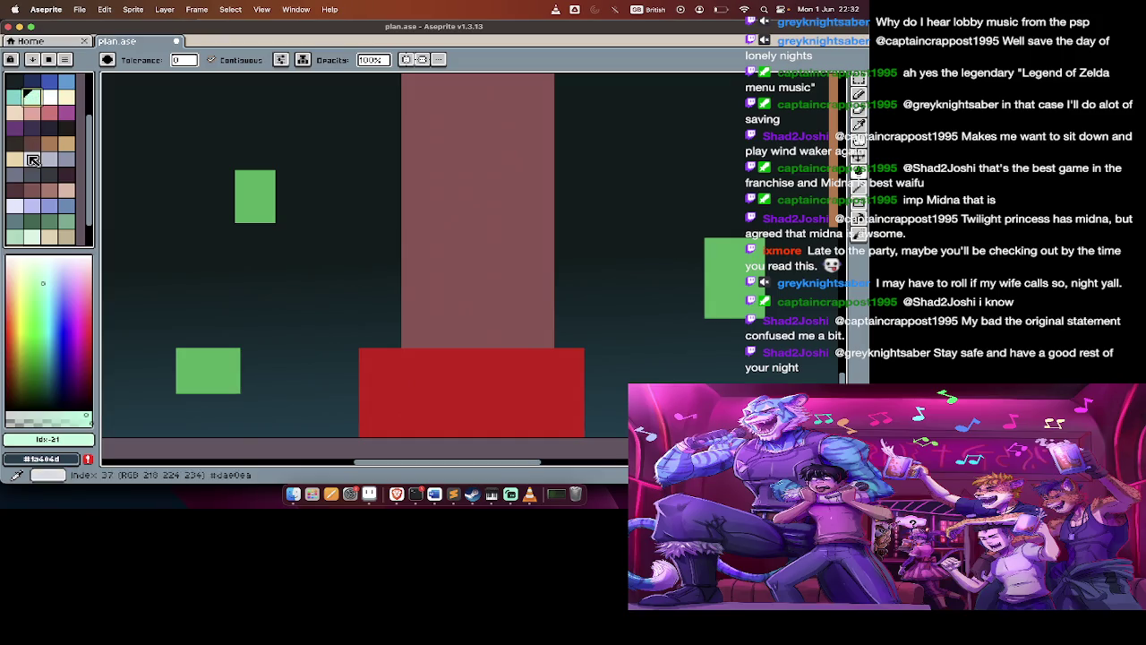
pyautogui.click(24, 130)
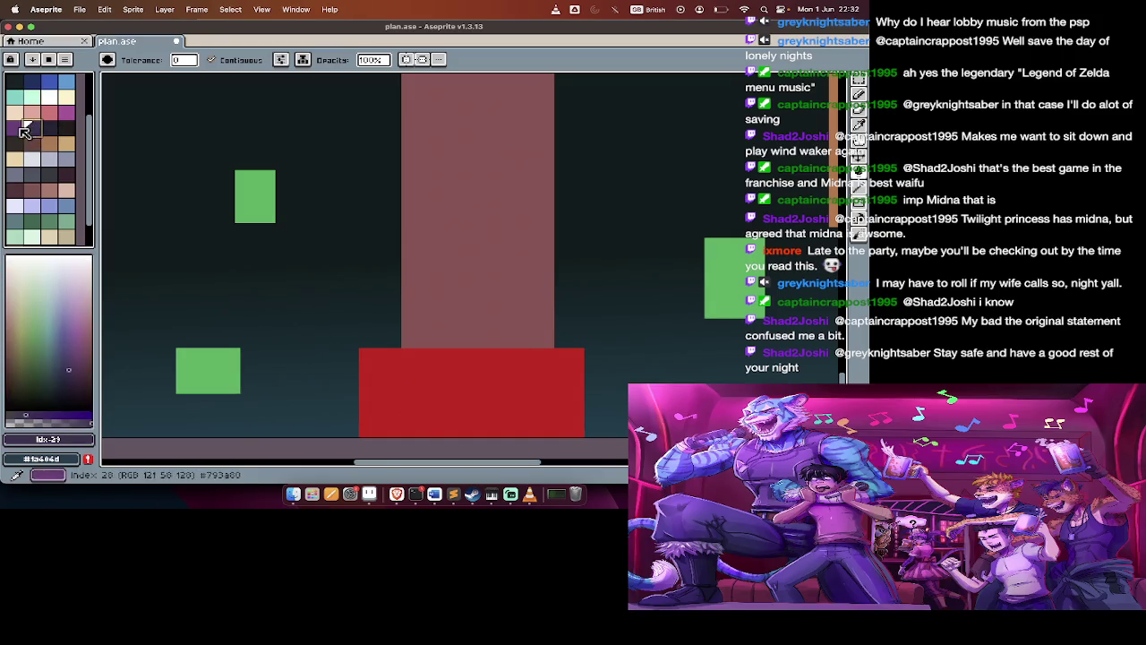
pyautogui.click(39, 107)
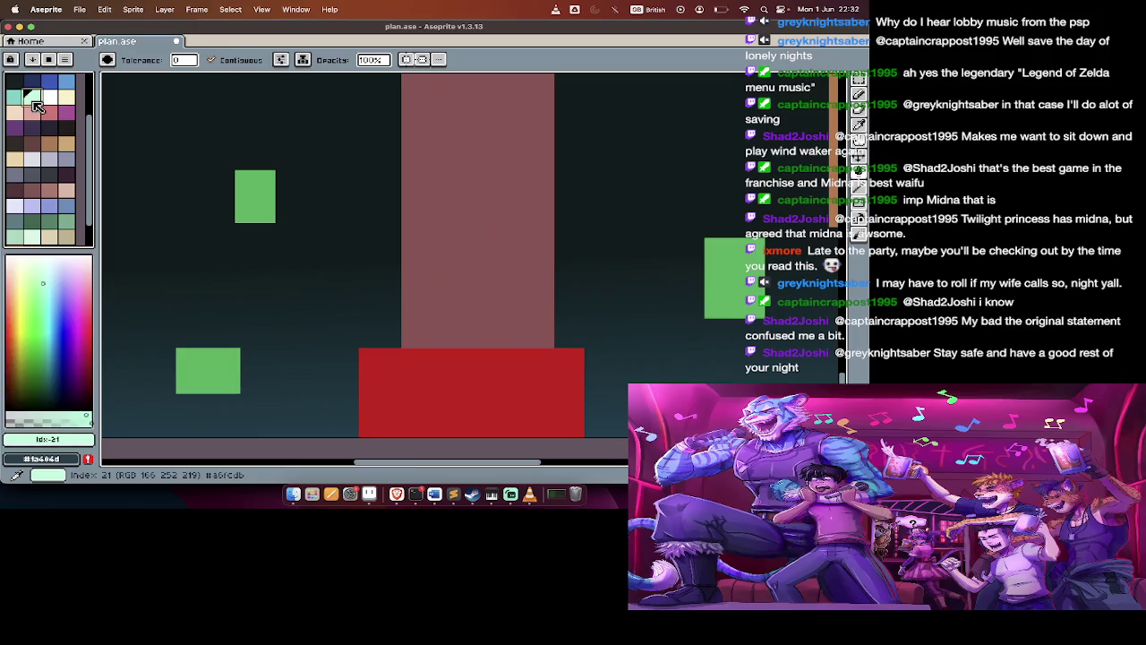
pyautogui.press('b')
pyautogui.press('g')
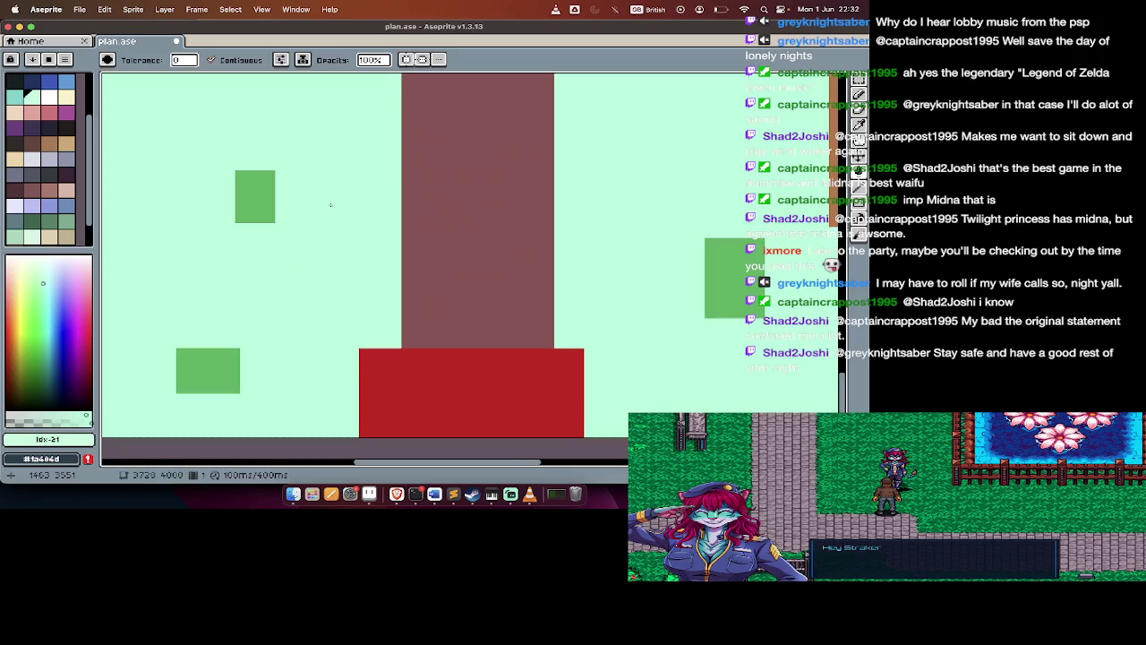
pyautogui.press('h')
pyautogui.press('super+u')
# Select the small mint square with the Magic Wand and place copies up and to the right
pyautogui.press('Escape')
pyautogui.press('w')
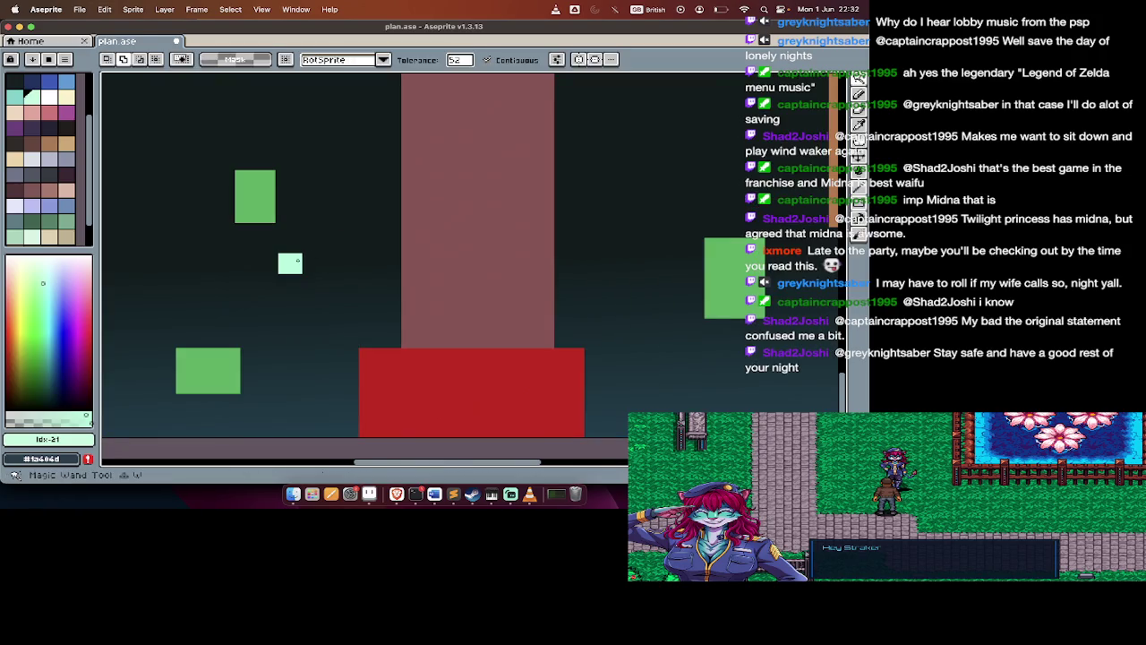
pyautogui.click(299, 264)
pyautogui.click(300, 262)
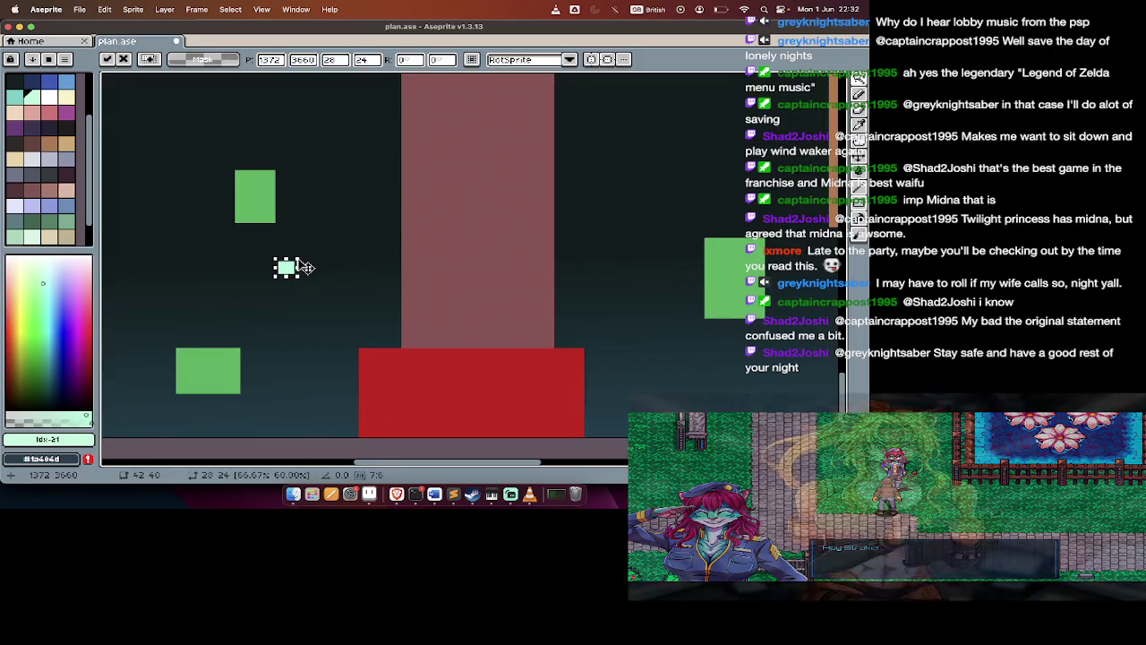
pyautogui.moveTo(299, 273)
pyautogui.mouseDown()
pyautogui.moveTo(340, 221)
pyautogui.moveTo(609, 247)
pyautogui.mouseUp()
pyautogui.press('w')
pyautogui.scroll(5, 447, 295)
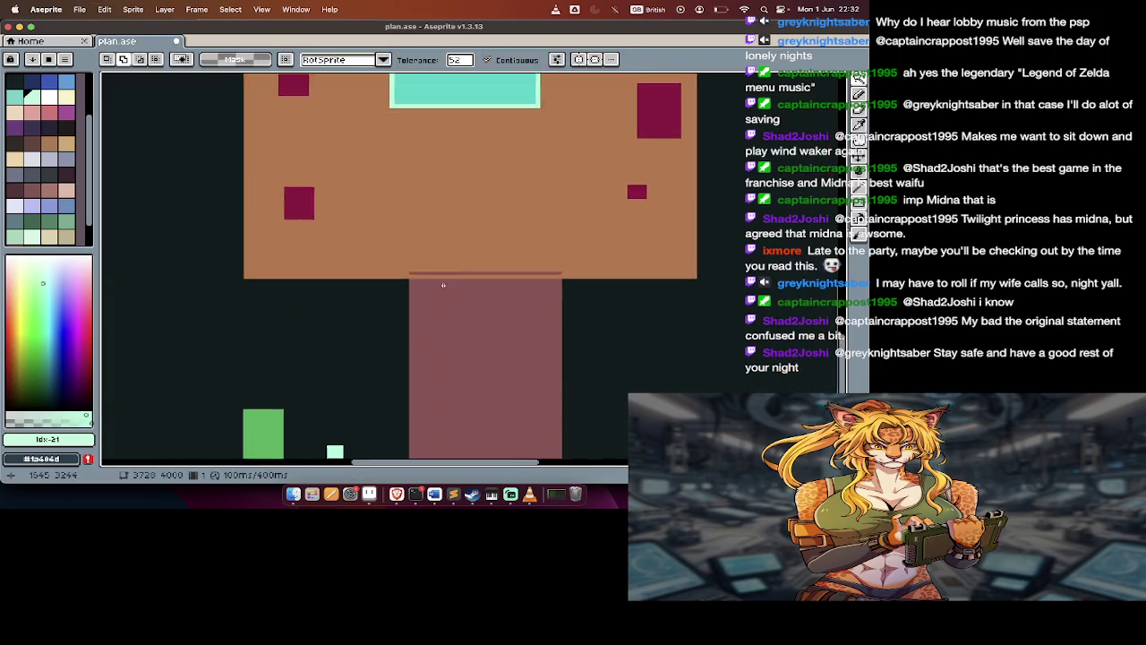
pyautogui.scroll(-3, 442, 285)
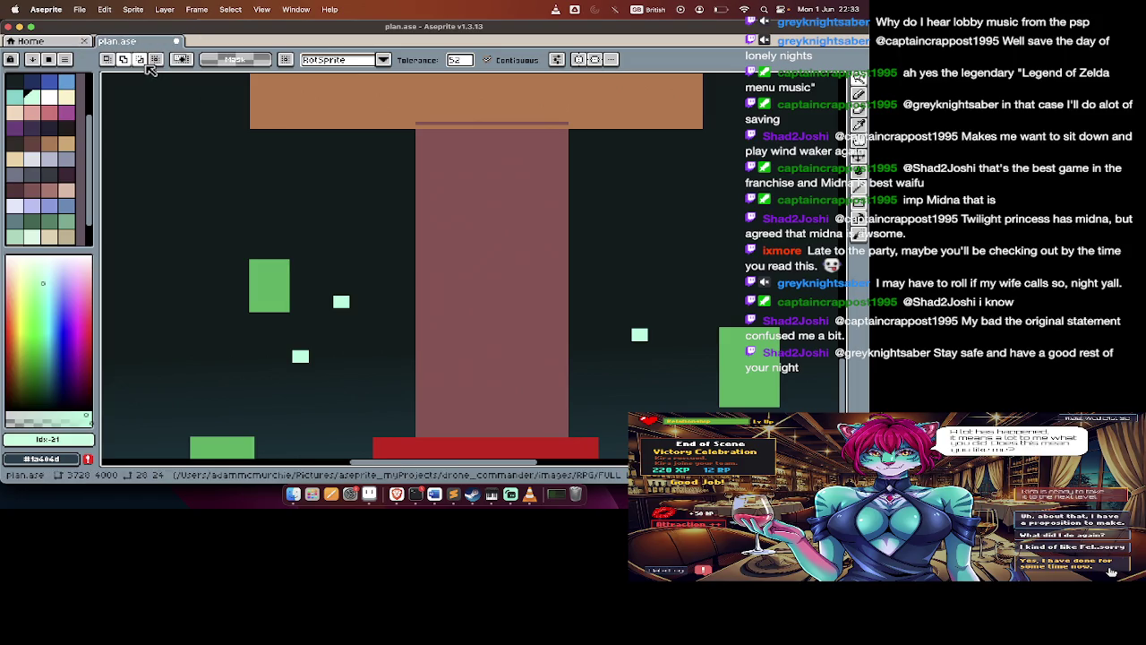
pyautogui.click(292, 493)
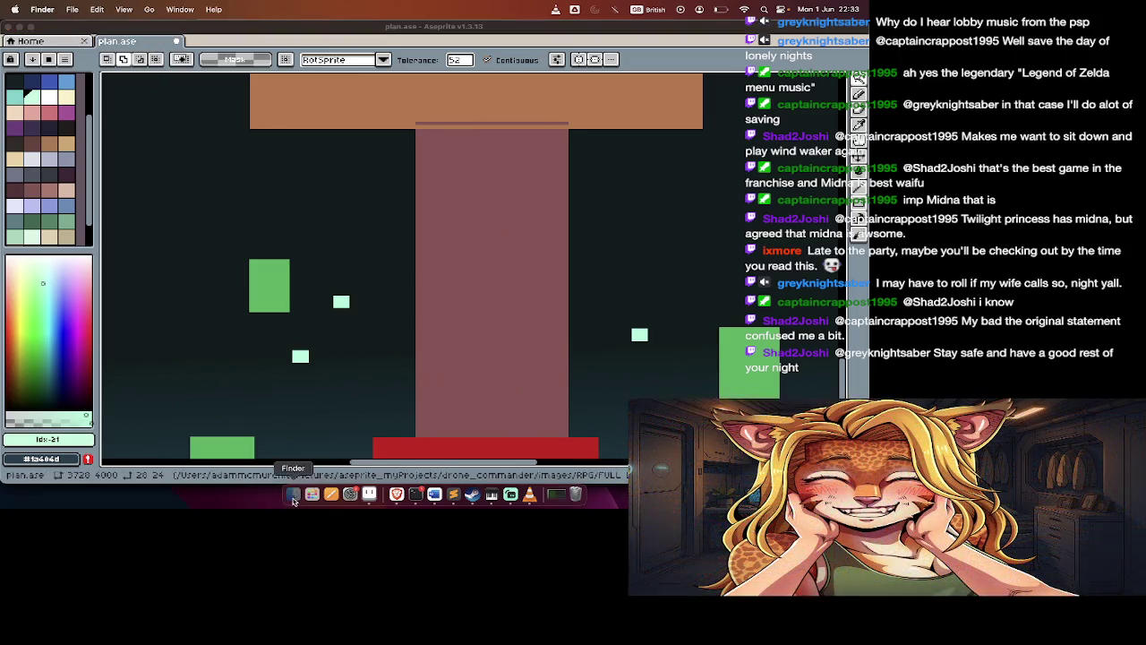
# Open Albion ancient dungeon.png from the AlbionsAnchor folder in Preview for a quick look
pyautogui.click(376, 52)
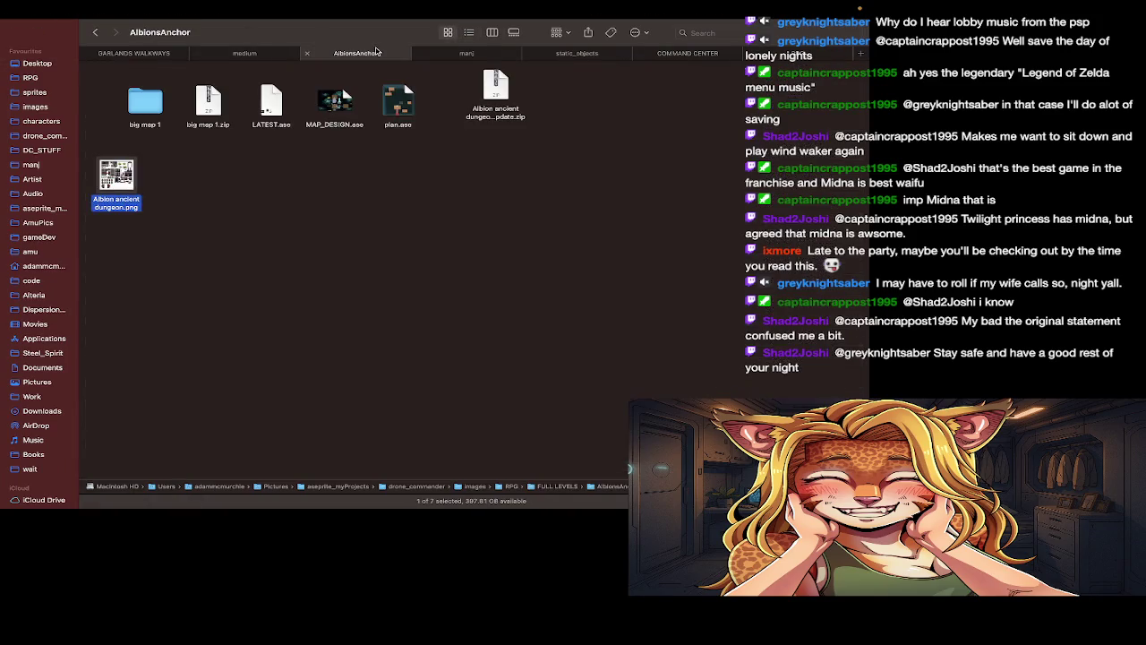
pyautogui.click(95, 188)
pyautogui.doubleClick(118, 177)
pyautogui.press('super+Tab')
pyautogui.click(31, 165)
pyautogui.press('super+Tab')
pyautogui.press('super+Tab')
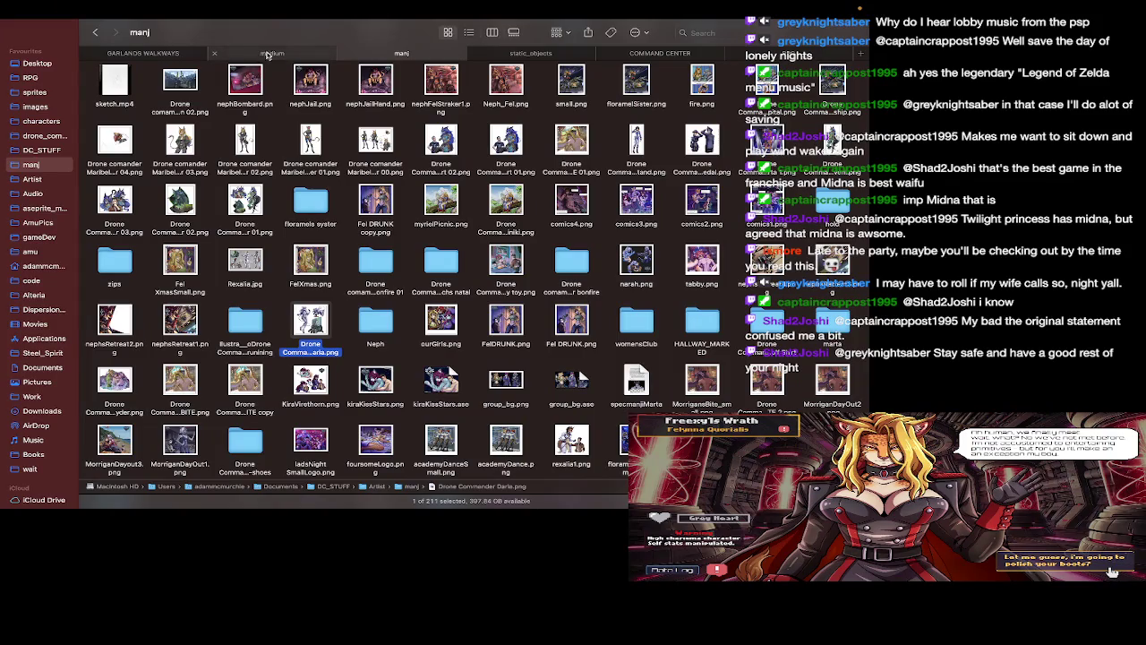
# Return to the AlbionsAnchor folder and open Albion ancient dungeon.png with Aseprite
pyautogui.click(189, 55)
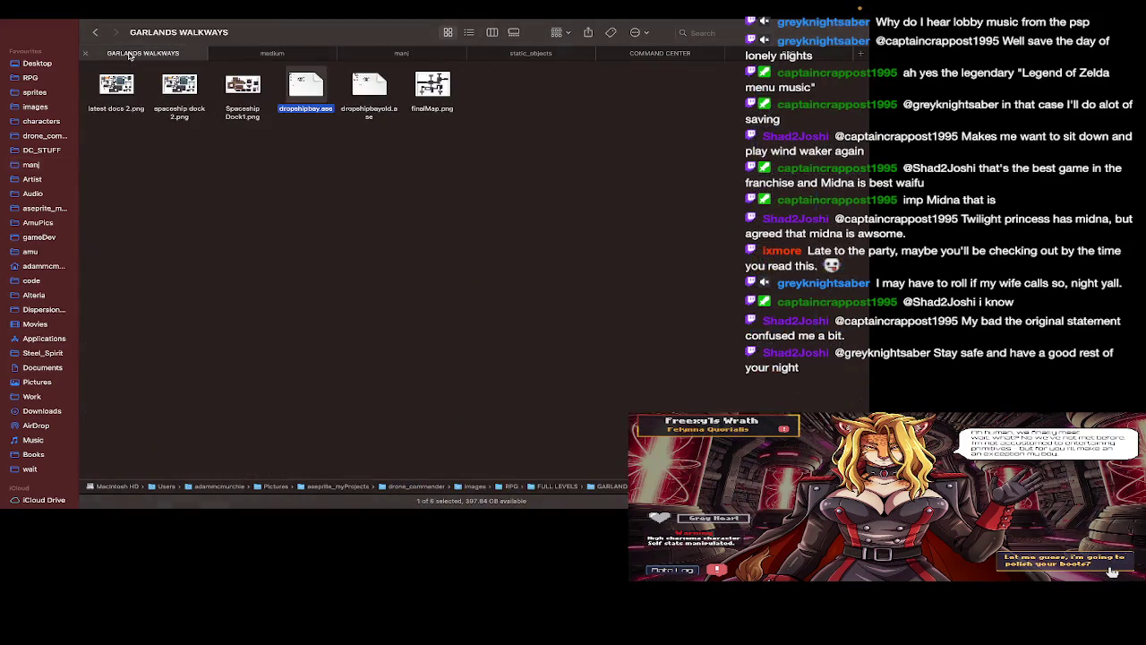
pyautogui.press('super+Up')
pyautogui.click(112, 103)
pyautogui.doubleClick(112, 102)
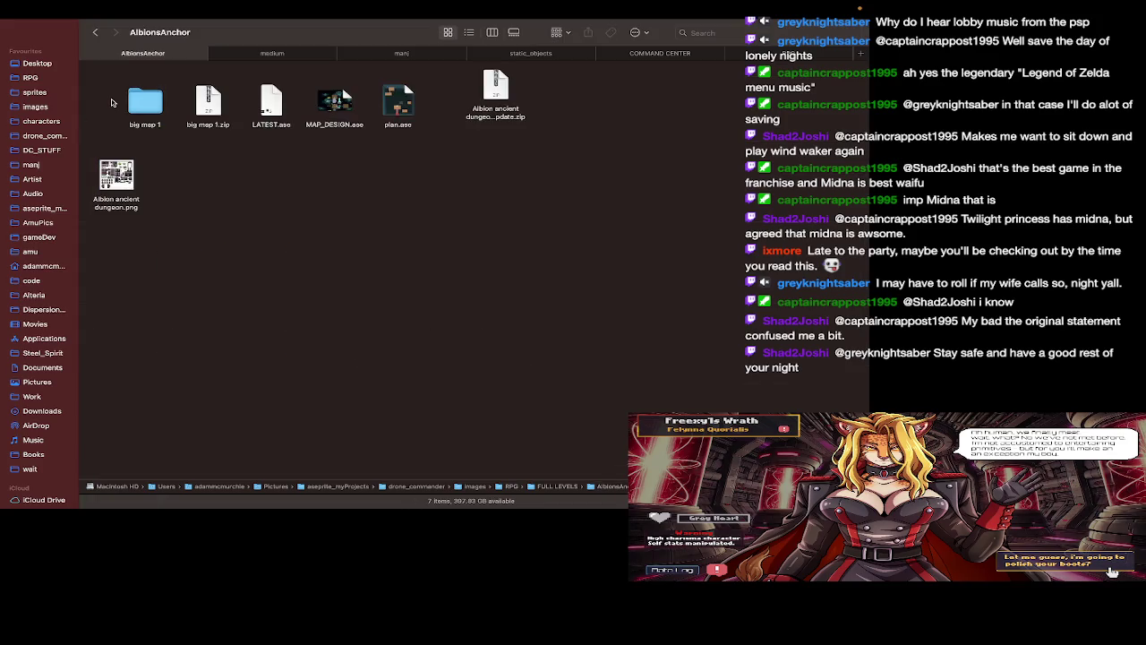
pyautogui.click(133, 170)
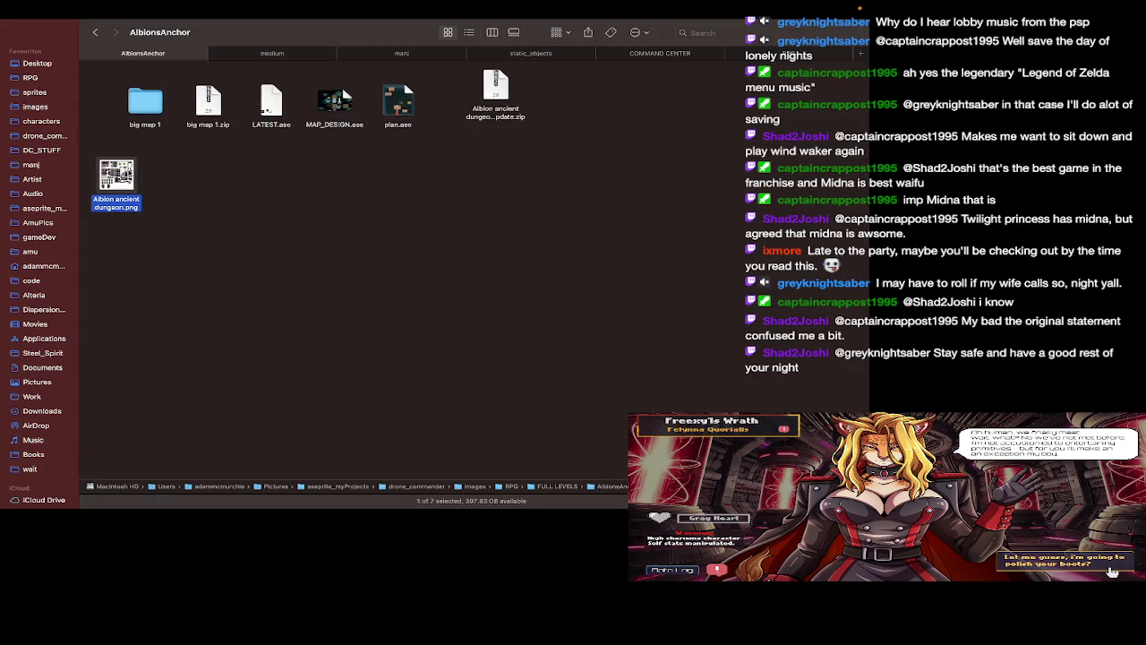
pyautogui.rightClick(133, 170)
pyautogui.click(338, 204)
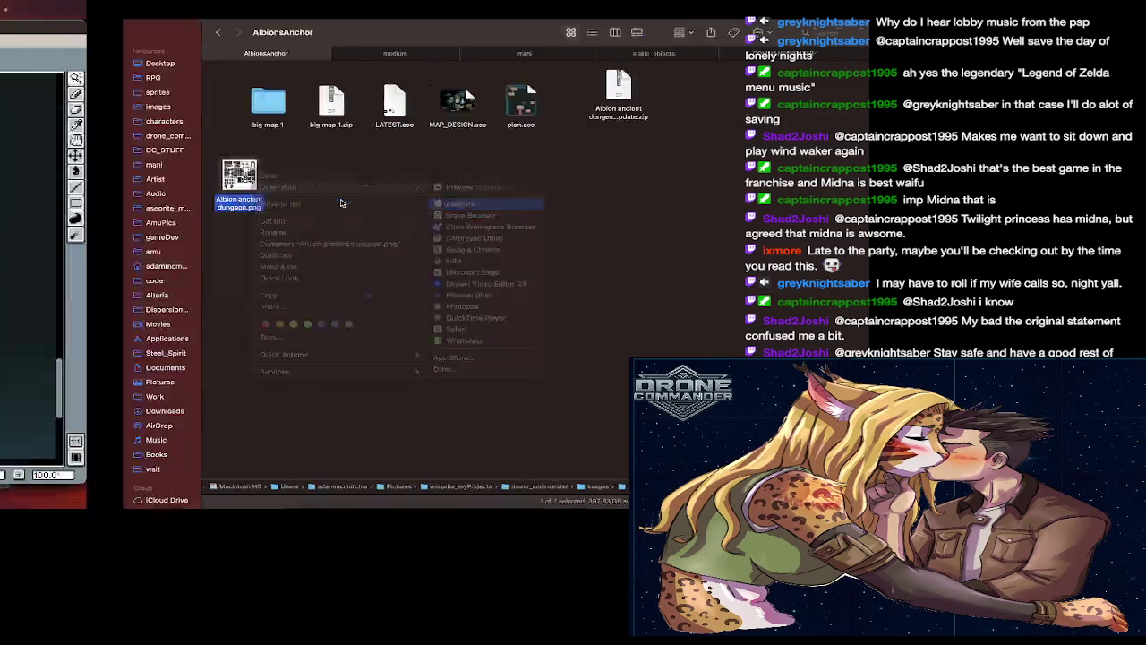
# Pan and zoom across the Albion ancient dungeon tileset, then switch to the Rectangular Marquee Tool
pyautogui.scroll(1, 427, 335)
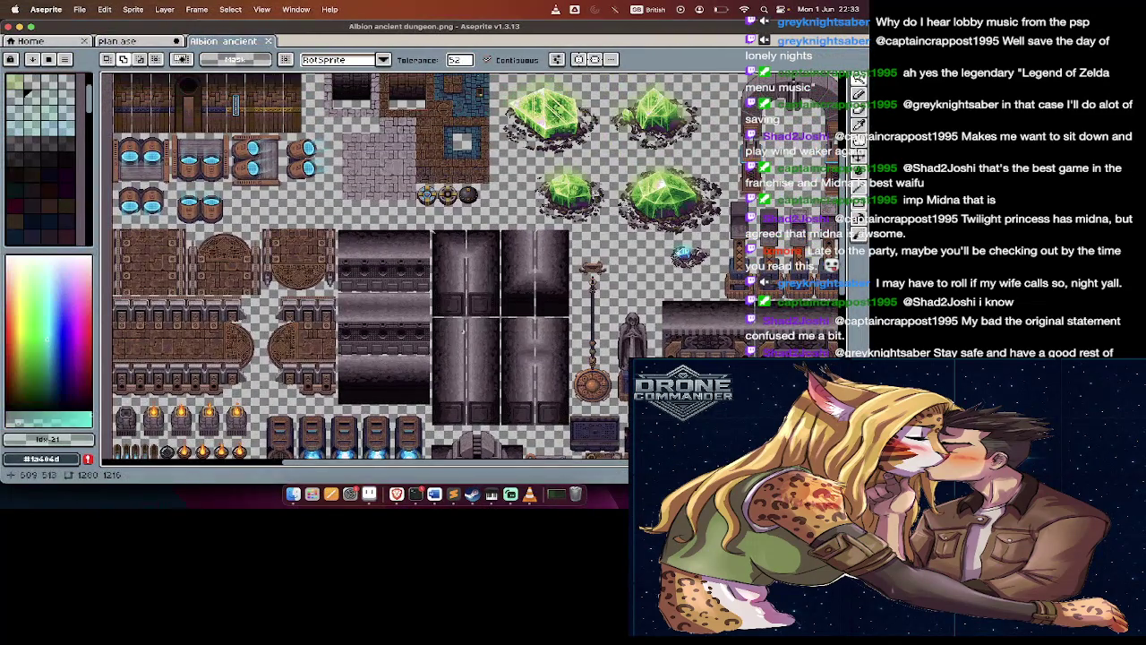
pyautogui.scroll(1, 492, 250)
pyautogui.scroll(-2, 492, 249)
pyautogui.scroll(1, 502, 241)
pyautogui.scroll(1, 510, 231)
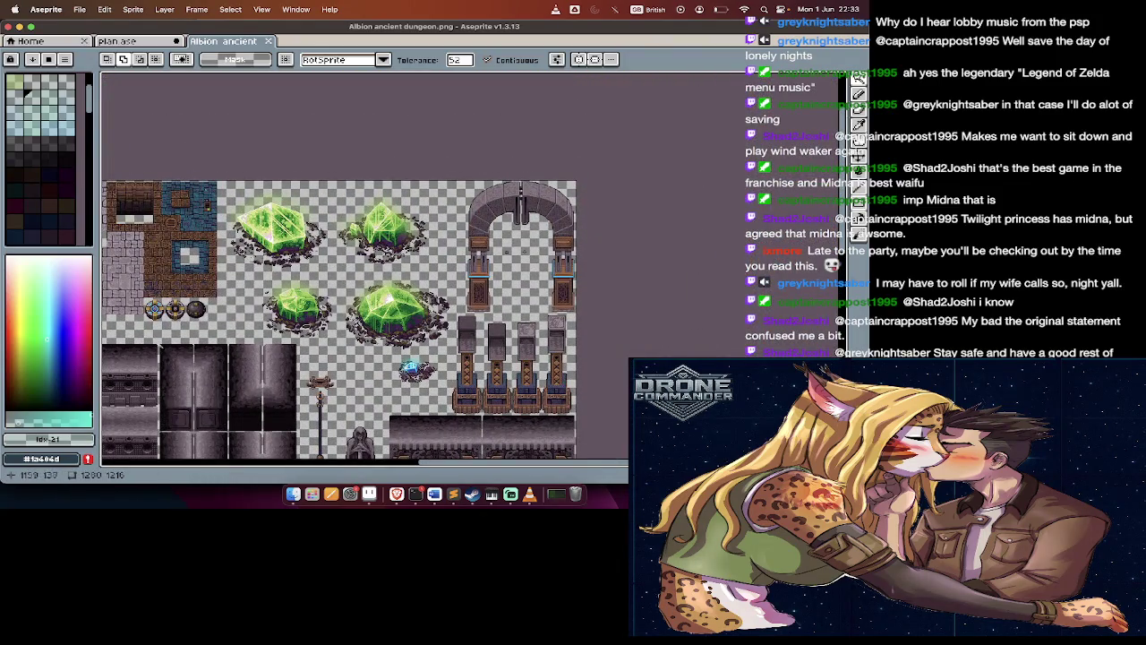
pyautogui.scroll(-2, 519, 235)
pyautogui.scroll(-3, 519, 235)
pyautogui.hscroll(-3, 519, 234)
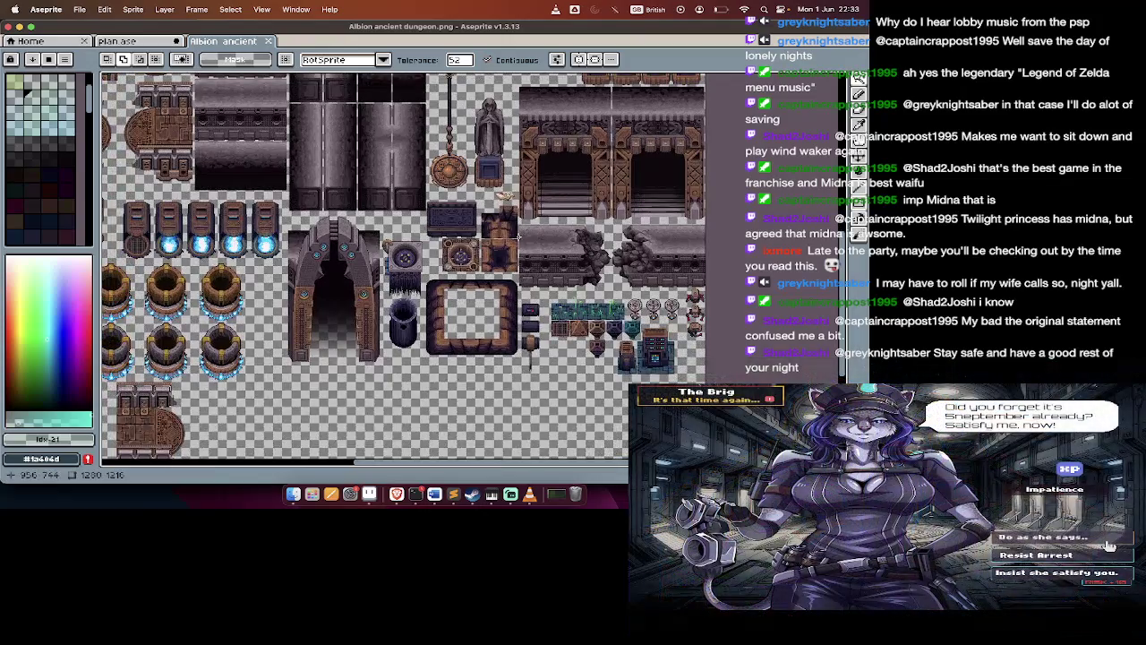
pyautogui.scroll(1, 519, 234)
pyautogui.hscroll(-1, 520, 235)
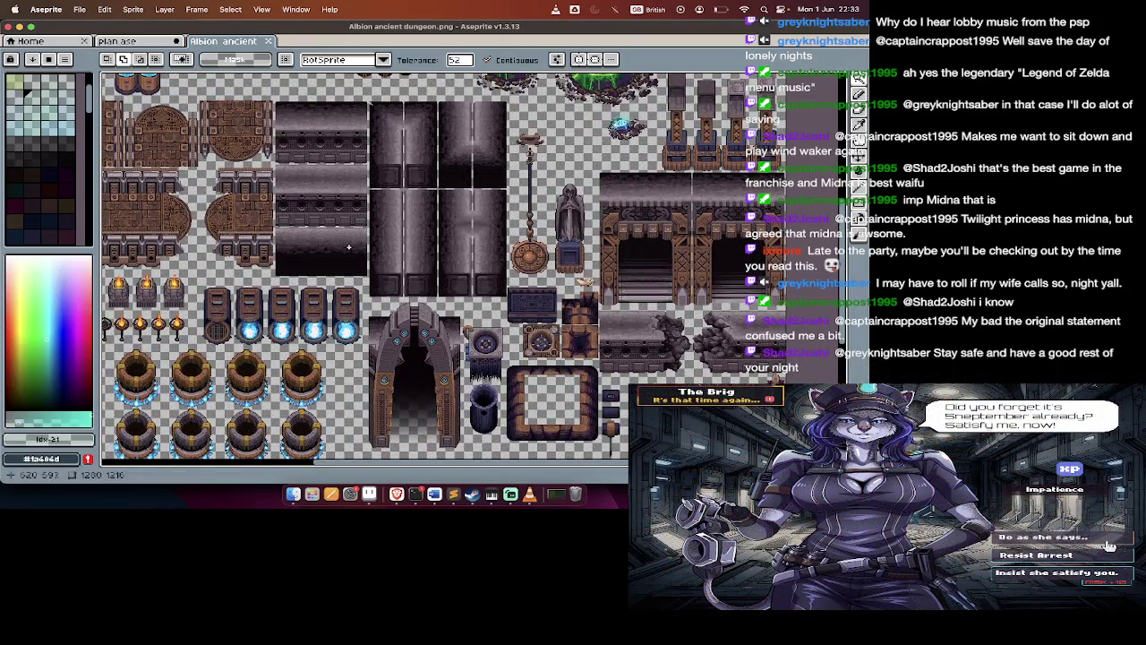
pyautogui.scroll(3, 555, 259)
pyautogui.hscroll(-1, 555, 260)
pyautogui.scroll(-3, 555, 259)
pyautogui.hscroll(-2, 555, 260)
pyautogui.scroll(-2, 555, 259)
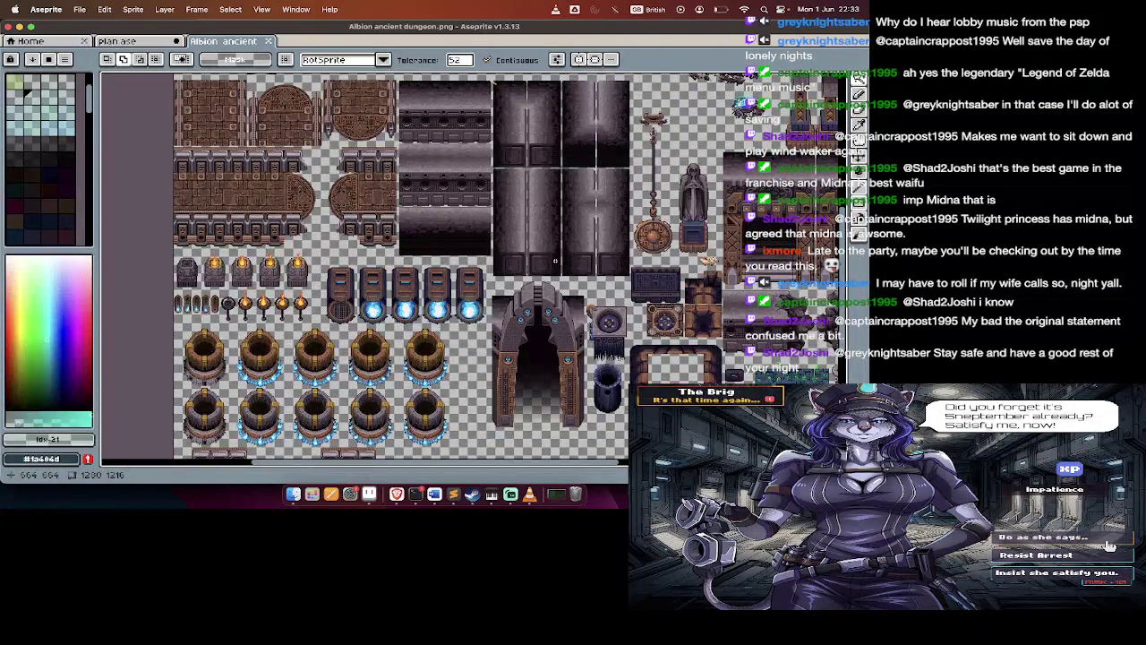
pyautogui.hscroll(5, 555, 259)
pyautogui.scroll(3, 527, 265)
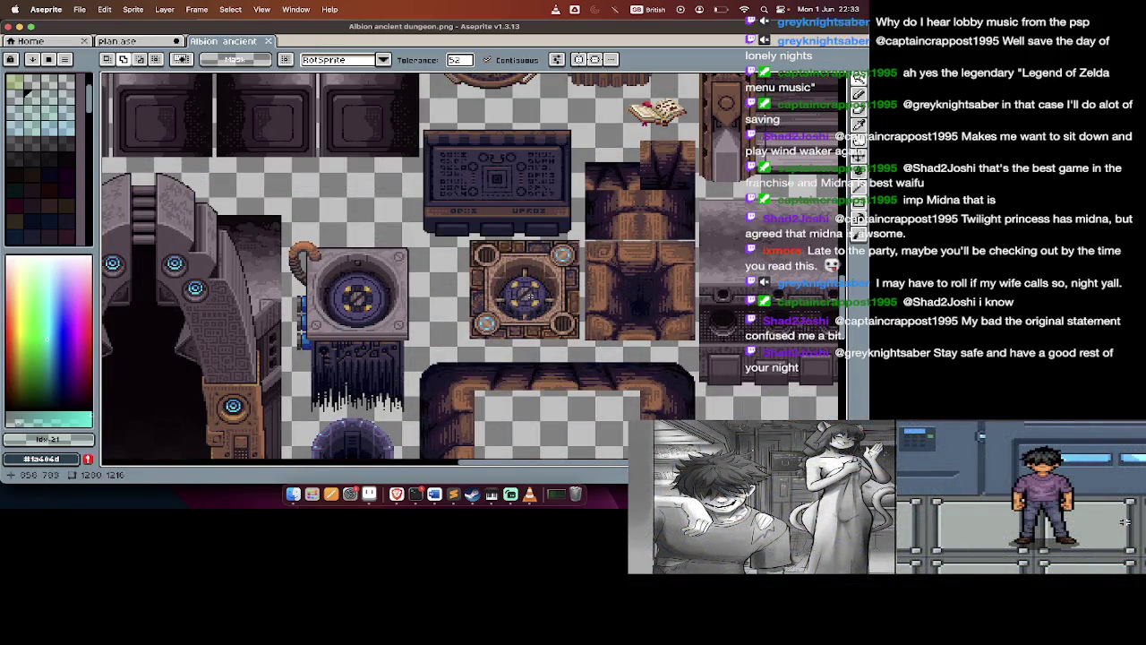
pyautogui.scroll(-1, 486, 325)
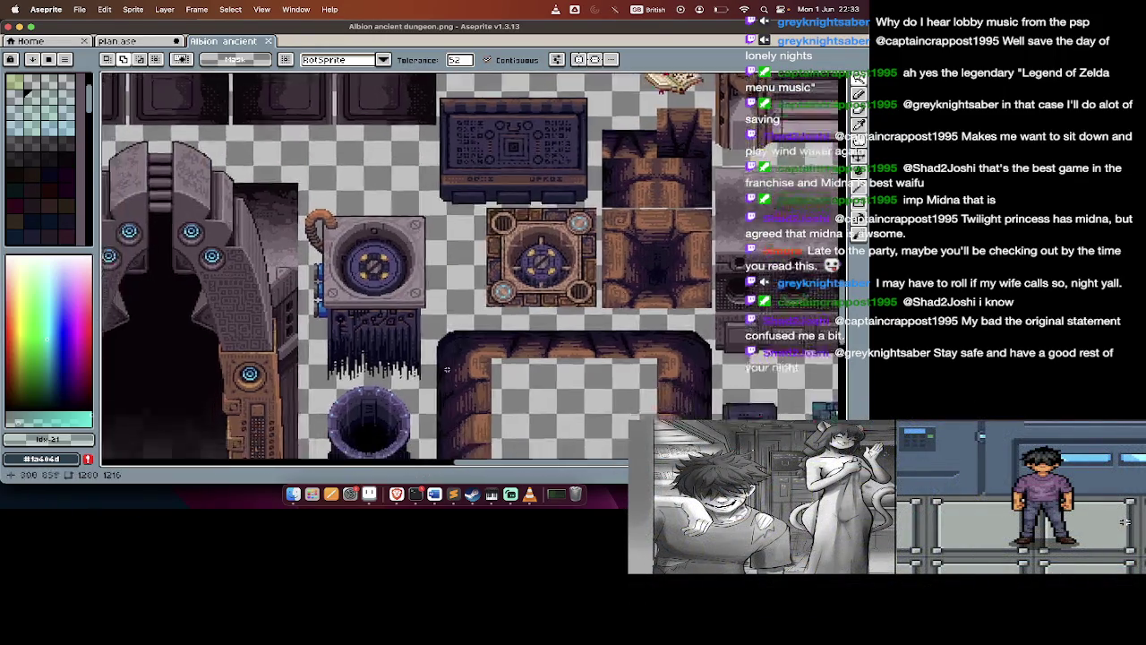
pyautogui.scroll(-3, 466, 340)
pyautogui.scroll(5, 398, 384)
pyautogui.scroll(-2, 397, 383)
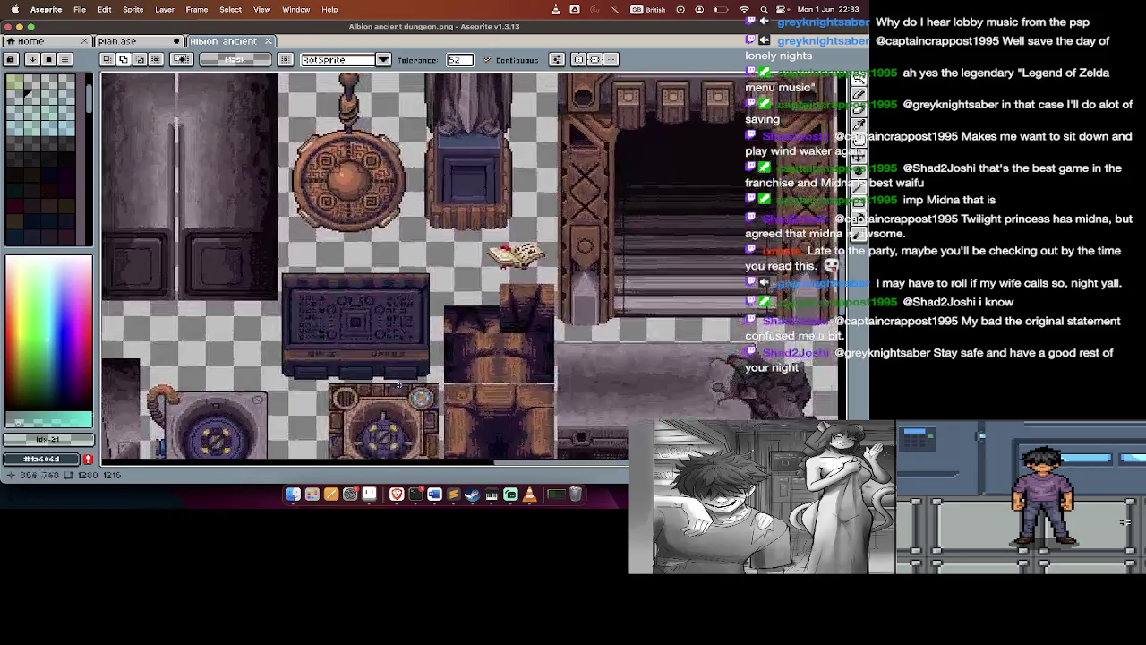
pyautogui.scroll(-2, 398, 383)
pyautogui.scroll(-1, 398, 383)
pyautogui.scroll(-3, 398, 383)
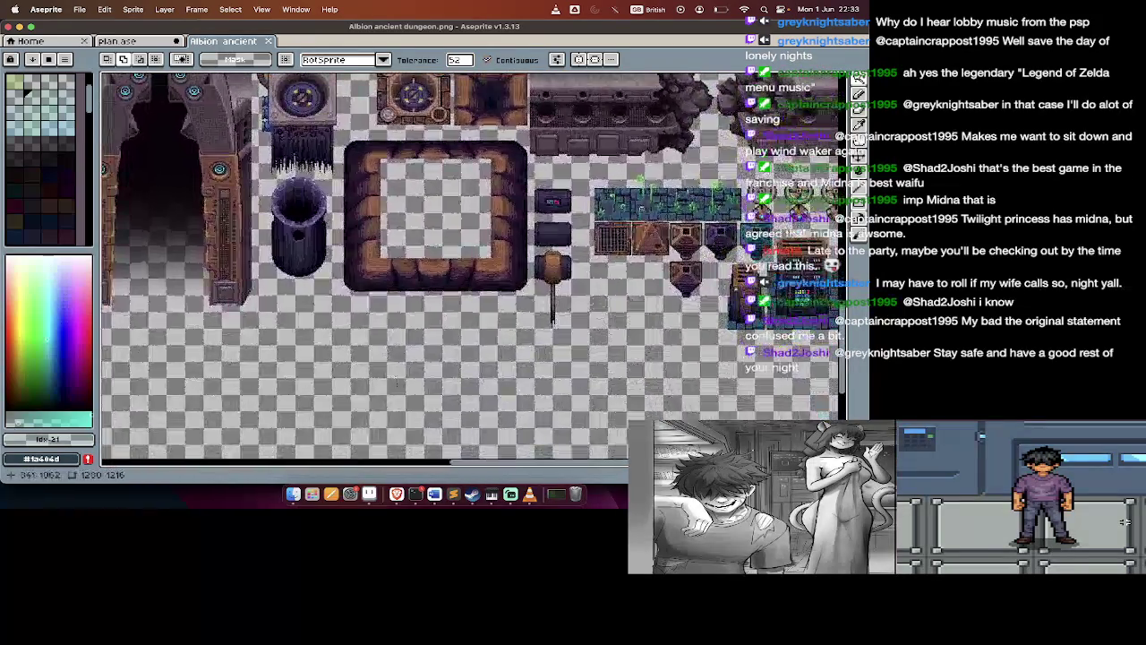
pyautogui.hscroll(5, 398, 383)
pyautogui.scroll(2, 397, 383)
pyautogui.scroll(3, 398, 383)
pyautogui.scroll(3, 398, 383)
pyautogui.hscroll(-2, 398, 383)
pyautogui.hscroll(-4, 398, 383)
pyautogui.scroll(-2, 397, 383)
pyautogui.scroll(-5, 398, 385)
pyautogui.hscroll(-2, 397, 385)
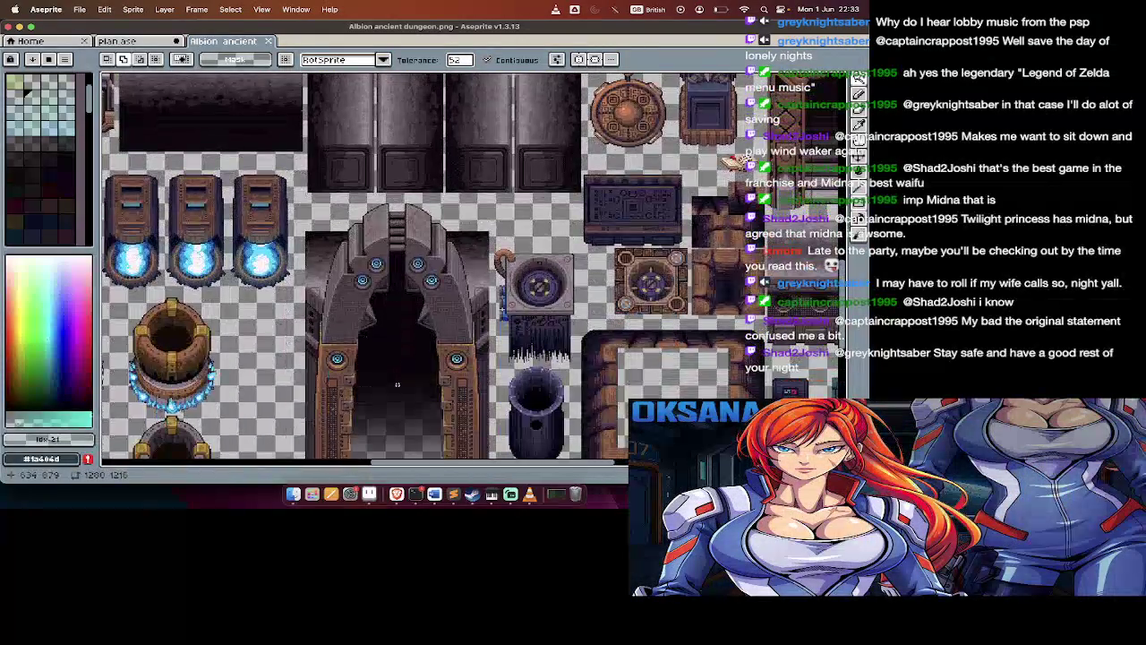
pyautogui.scroll(-1, 397, 385)
pyautogui.scroll(-3, 397, 385)
pyautogui.hscroll(-2, 397, 385)
pyautogui.scroll(-3, 398, 385)
pyautogui.scroll(3, 397, 385)
pyautogui.hscroll(-3, 398, 385)
pyautogui.scroll(3, 397, 385)
pyautogui.scroll(2, 398, 385)
pyautogui.scroll(1, 397, 384)
pyautogui.scroll(1, 397, 385)
pyautogui.scroll(2, 385, 394)
pyautogui.scroll(2, 367, 401)
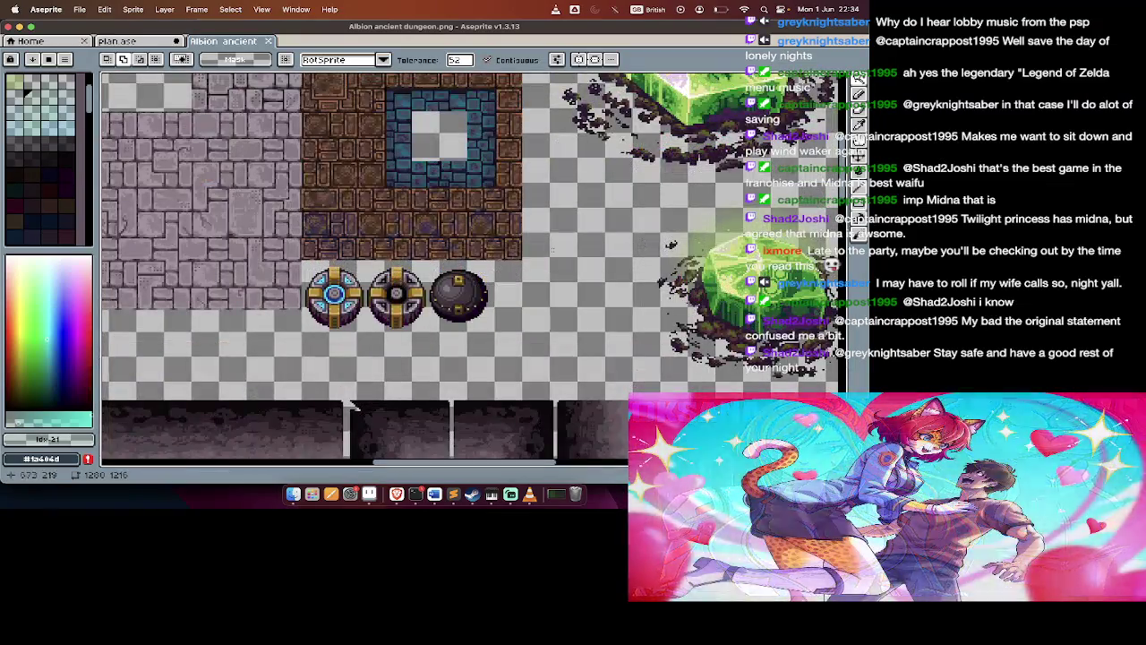
pyautogui.press('m')
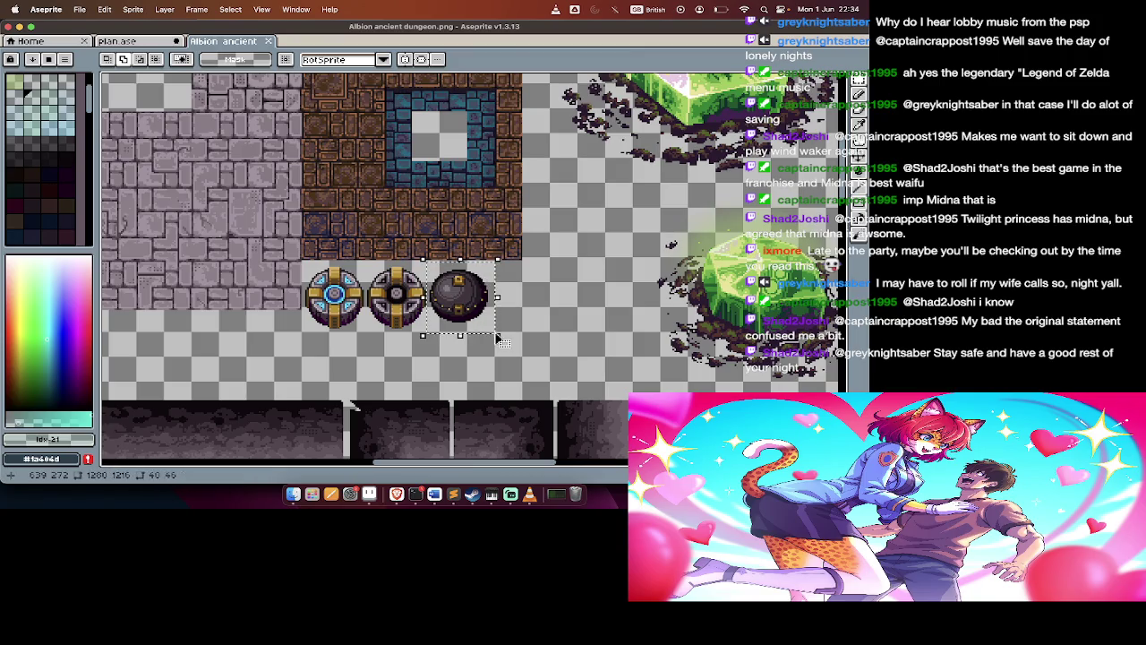
pyautogui.click(480, 322)
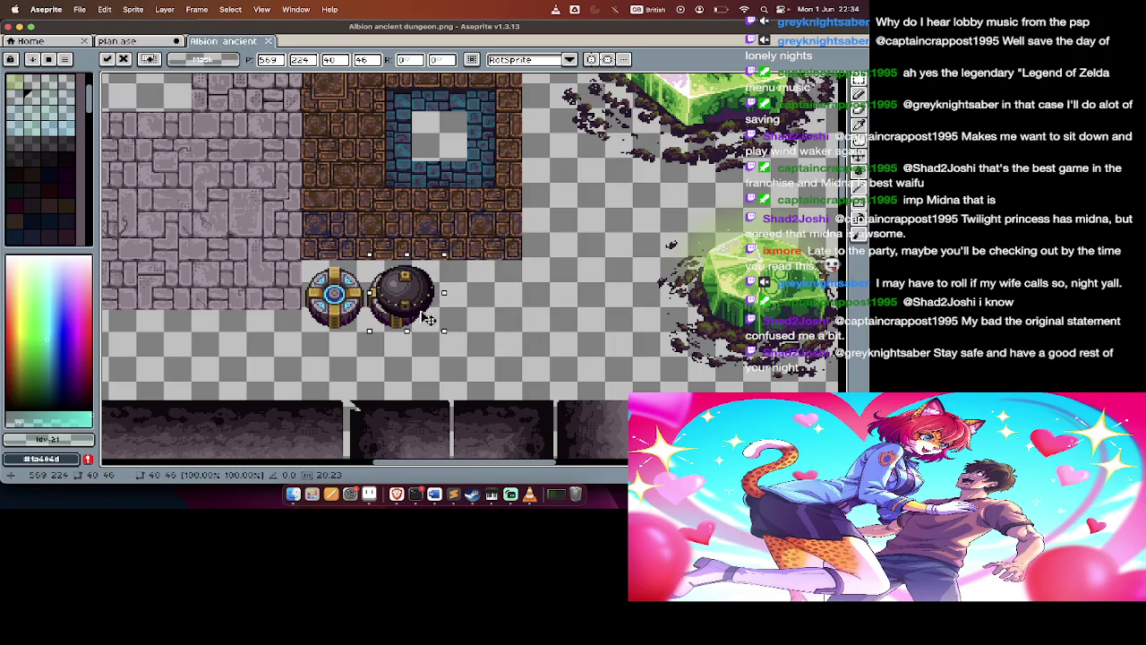
pyautogui.moveTo(400, 318); pyautogui.dragTo(499, 318)
pyautogui.hotkey('ctrl', 'z')
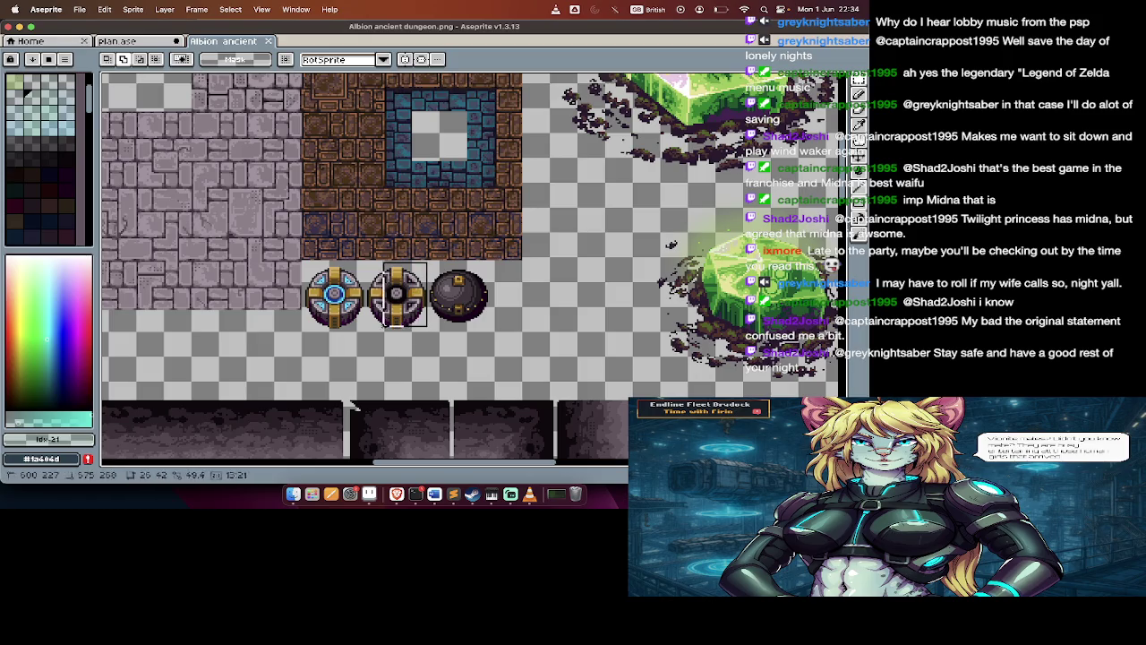
pyautogui.scroll(-5, 367, 335)
# Scroll around the dungeon tileset to browse its tiles
pyautogui.scroll(-5, 394, 335)
pyautogui.scroll(-5, 432, 334)
pyautogui.scroll(3, 432, 335)
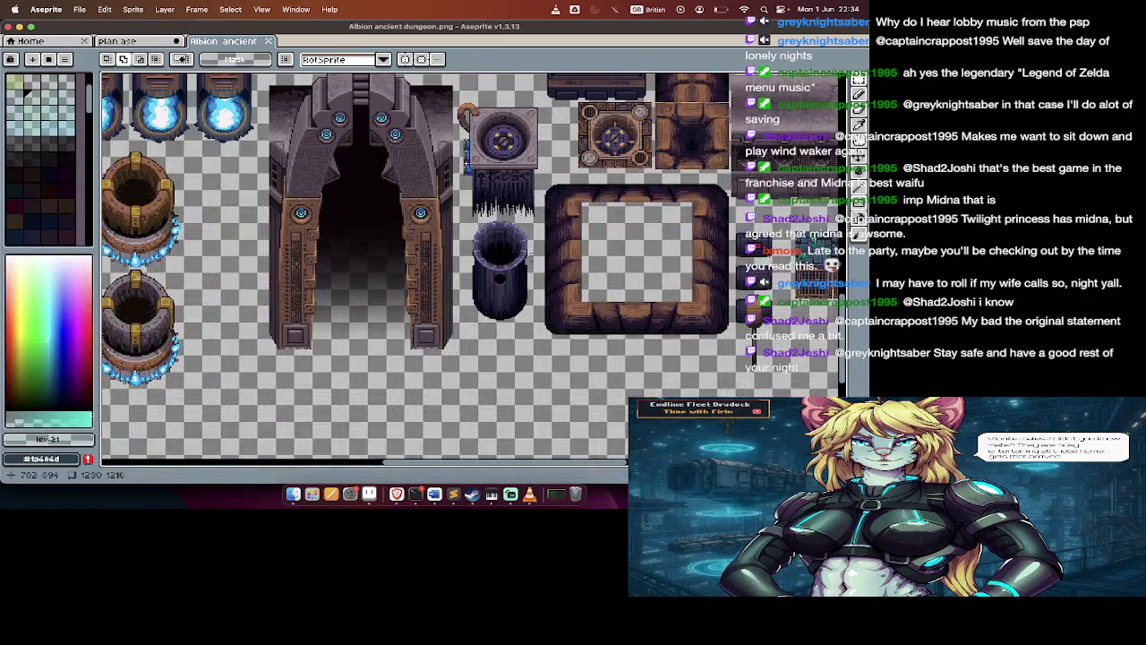
pyautogui.scroll(3, 602, 227)
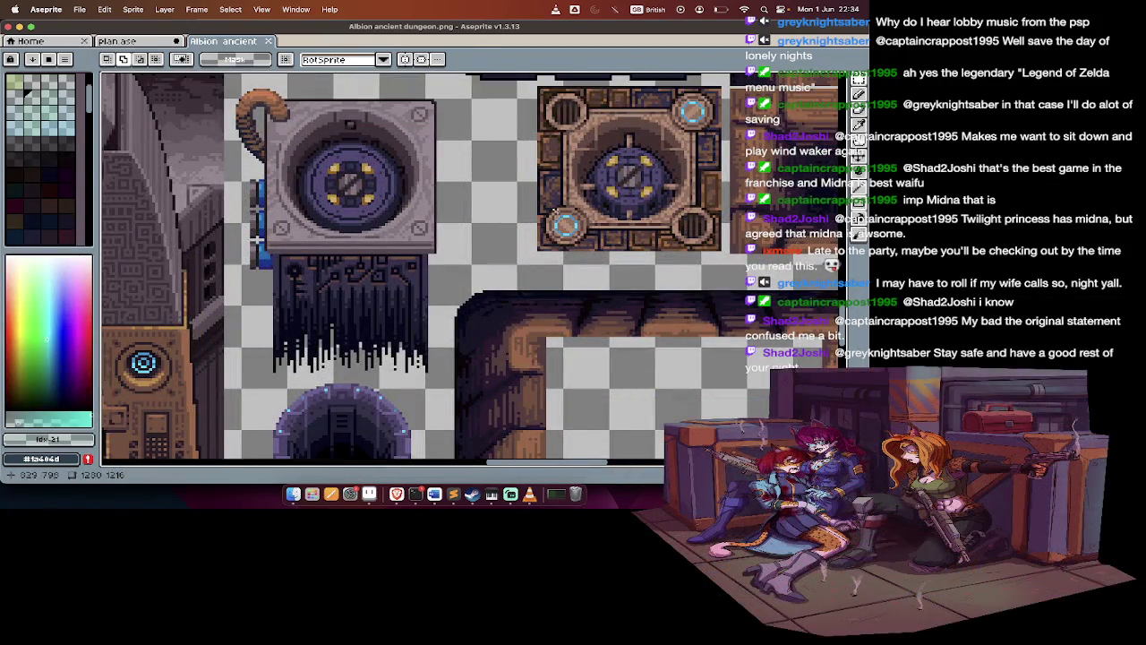
pyautogui.hscroll(3, 592, 157)
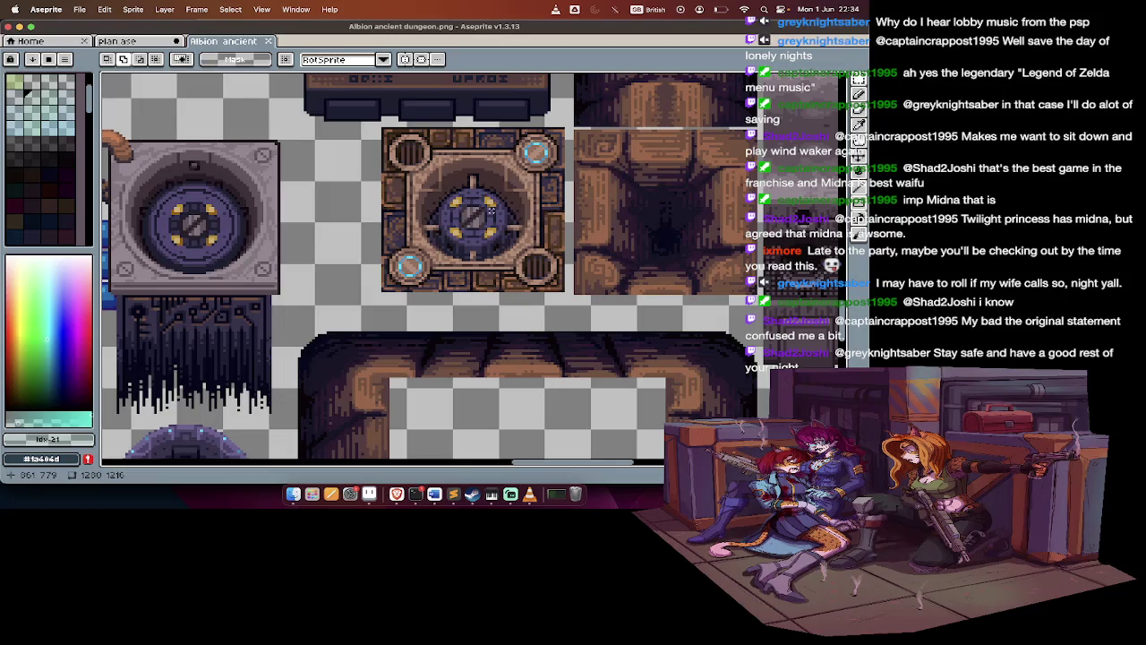
pyautogui.scroll(-3, 484, 197)
pyautogui.scroll(3, 491, 208)
pyautogui.scroll(2, 421, 215)
pyautogui.scroll(-2, 491, 207)
pyautogui.scroll(-2, 491, 208)
pyautogui.scroll(-1, 490, 207)
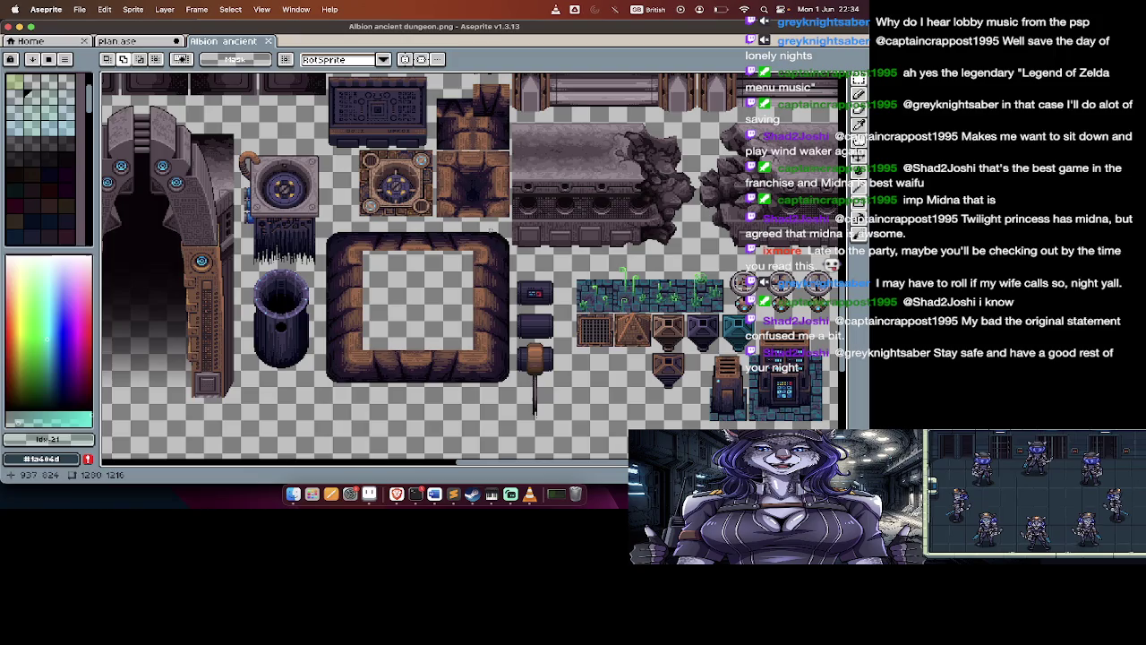
pyautogui.scroll(5, 499, 244)
pyautogui.scroll(5, 494, 251)
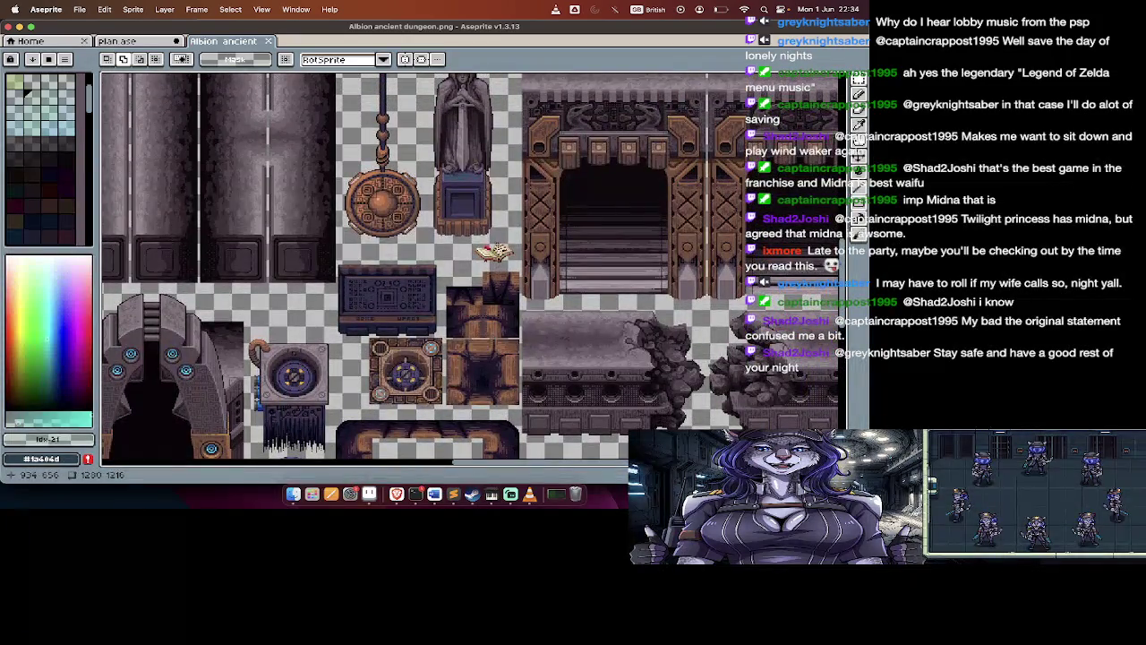
pyautogui.scroll(-5, 575, 291)
pyautogui.hscroll(-10, 501, 341)
pyautogui.scroll(2, 513, 353)
pyautogui.scroll(-5, 299, 280)
pyautogui.scroll(5, 299, 280)
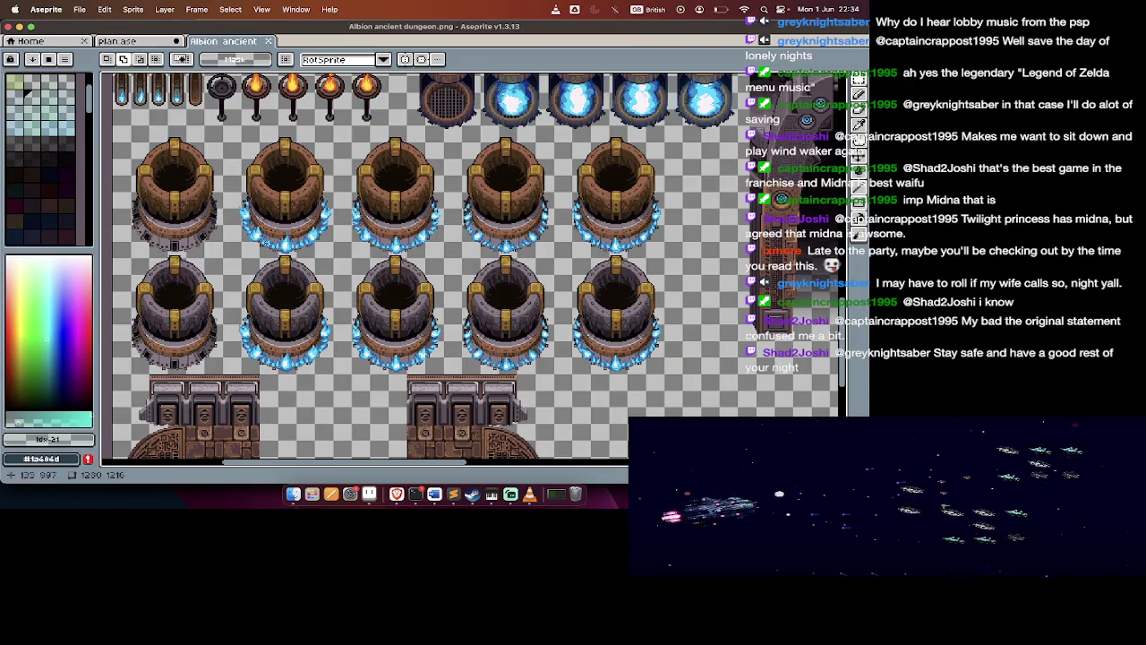
pyautogui.scroll(-1, 448, 224)
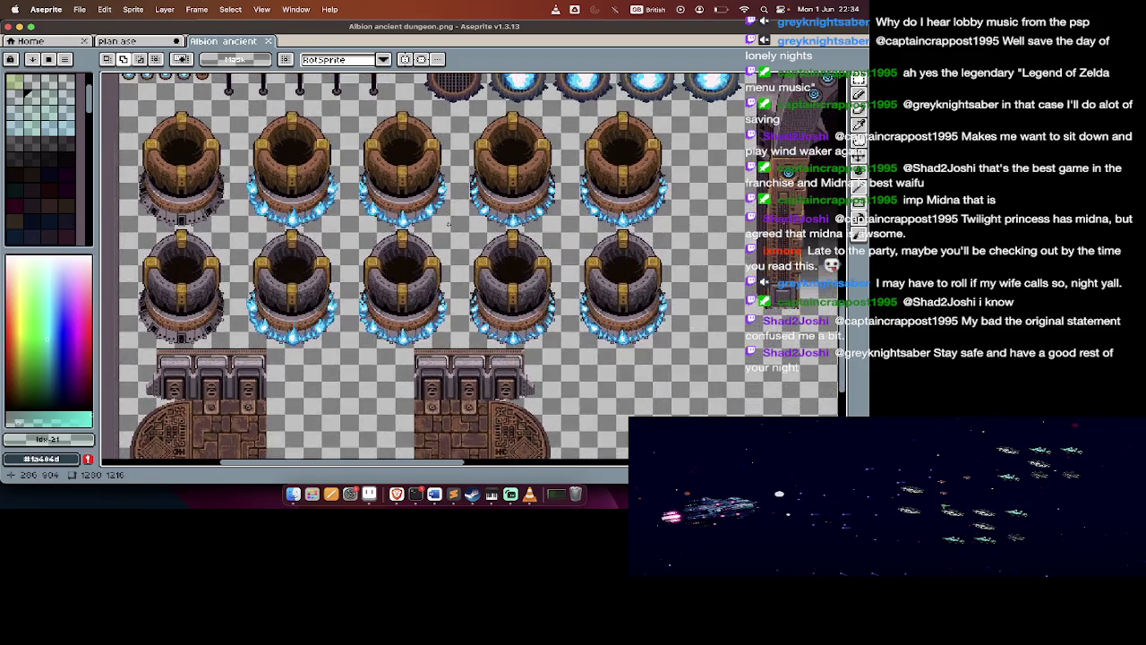
pyautogui.scroll(-2, 448, 224)
pyautogui.scroll(-2, 447, 224)
pyautogui.scroll(6, 448, 224)
pyautogui.hscroll(-2, 447, 224)
pyautogui.scroll(2, 447, 224)
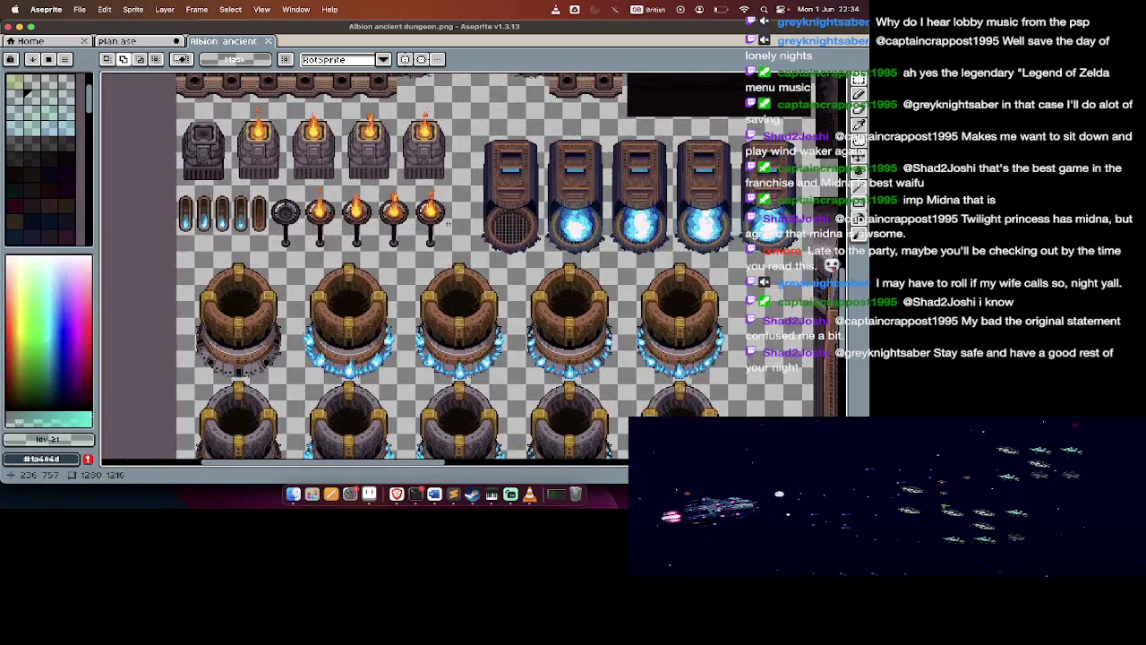
pyautogui.hscroll(2, 501, 225)
pyautogui.scroll(1, 554, 226)
pyautogui.hscroll(-3, 553, 225)
pyautogui.scroll(1, 553, 226)
pyautogui.hscroll(-2, 553, 226)
pyautogui.scroll(1, 456, 215)
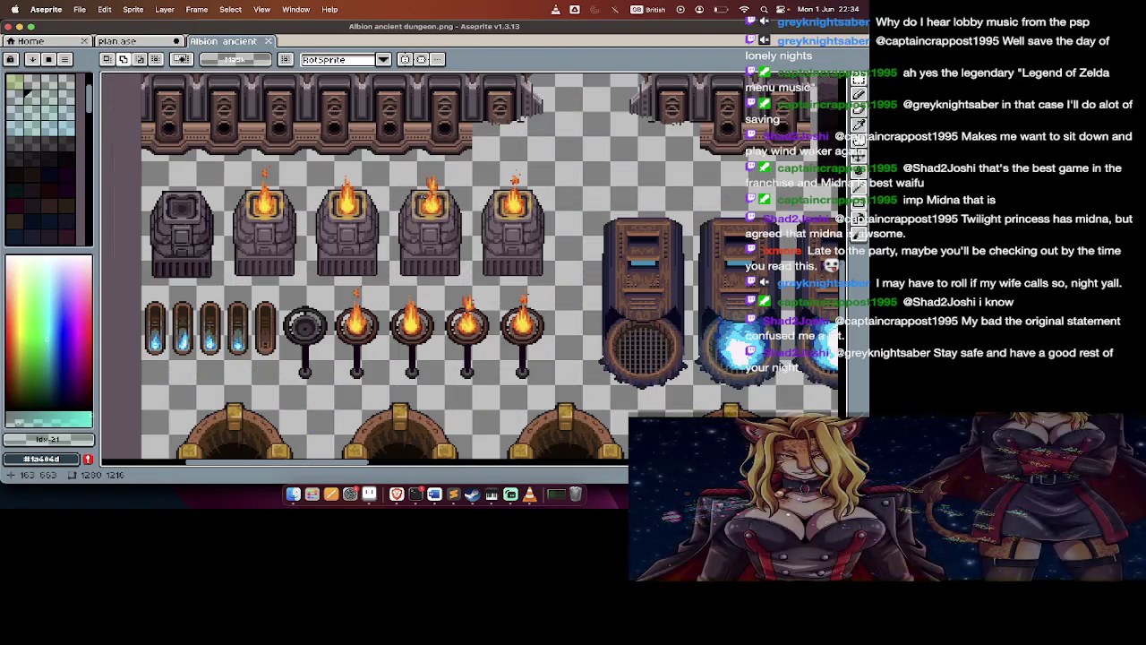
pyautogui.hscroll(1, 450, 253)
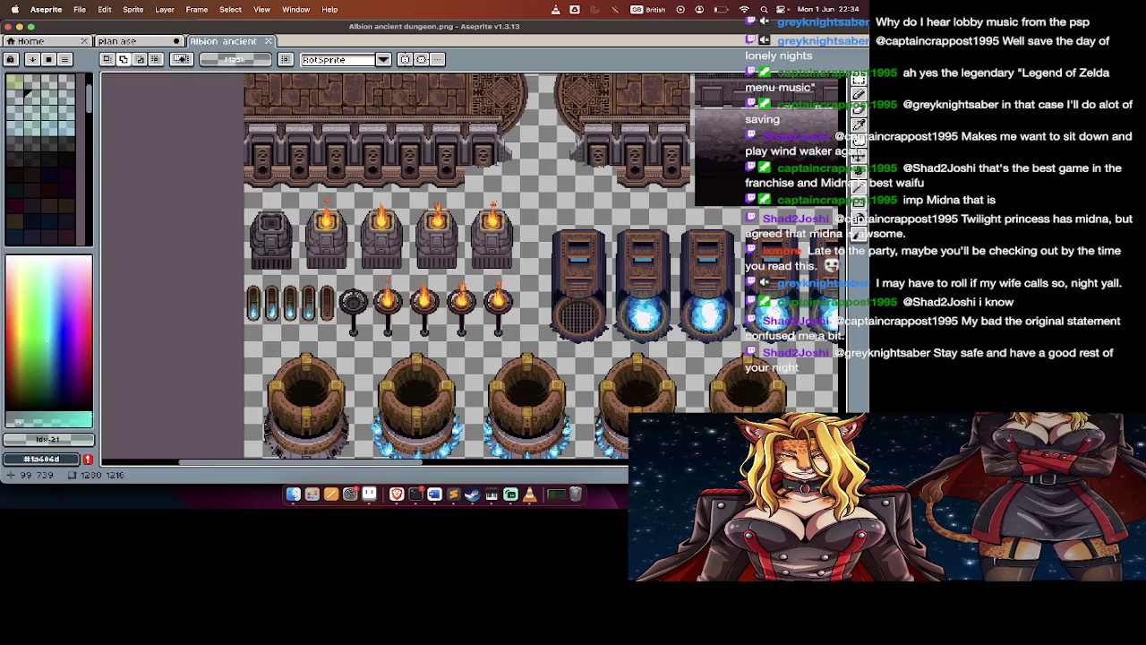
pyautogui.scroll(2, 356, 293)
pyautogui.scroll(3, 357, 294)
pyautogui.scroll(2, 356, 293)
pyautogui.scroll(1, 357, 294)
pyautogui.scroll(2, 357, 294)
pyautogui.scroll(3, 357, 294)
pyautogui.scroll(3, 356, 294)
pyautogui.scroll(2, 356, 293)
pyautogui.scroll(5, 357, 293)
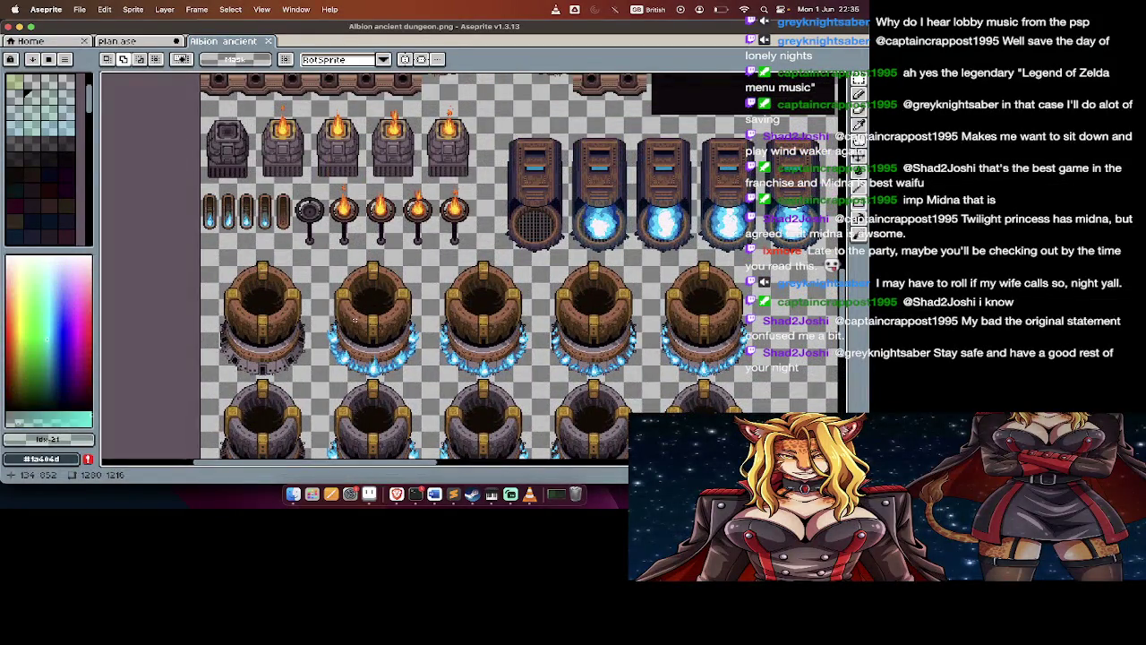
pyautogui.scroll(-7, 354, 320)
pyautogui.scroll(-1, 355, 320)
pyautogui.hscroll(5, 355, 319)
pyautogui.scroll(3, 355, 319)
pyautogui.hscroll(5, 355, 320)
pyautogui.scroll(3, 354, 319)
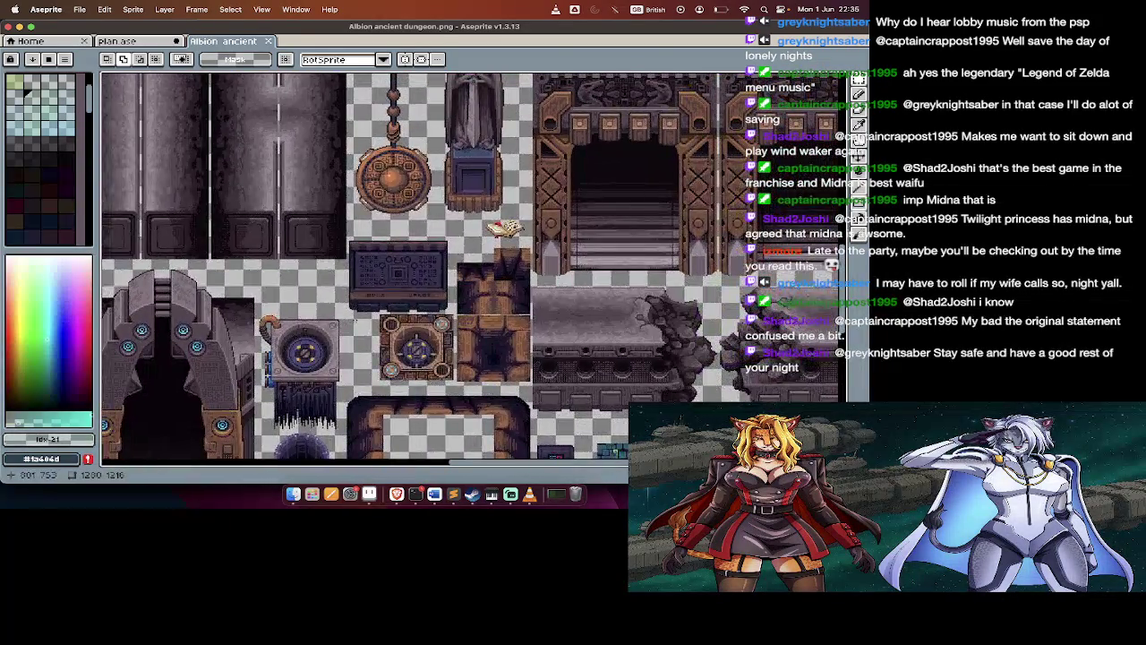
pyautogui.scroll(-2, 355, 319)
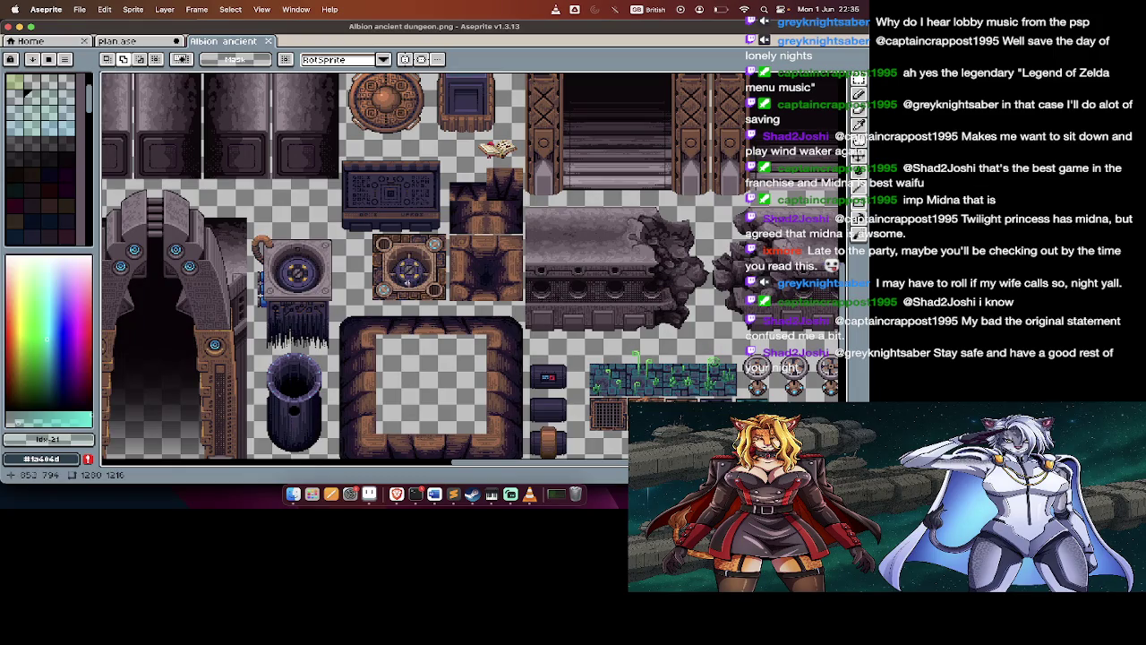
pyautogui.scroll(-1, 408, 281)
pyautogui.hscroll(2, 408, 281)
pyautogui.scroll(-1, 408, 281)
pyautogui.hscroll(1, 408, 281)
pyautogui.scroll(6, 409, 281)
pyautogui.scroll(1, 408, 281)
pyautogui.scroll(2, 409, 281)
pyautogui.scroll(3, 409, 281)
pyautogui.scroll(3, 409, 281)
pyautogui.scroll(2, 409, 282)
pyautogui.scroll(-1, 408, 281)
pyautogui.scroll(-1, 409, 281)
pyautogui.scroll(-2, 408, 281)
pyautogui.scroll(-1, 409, 281)
pyautogui.hscroll(-3, 408, 283)
pyautogui.hscroll(-3, 409, 283)
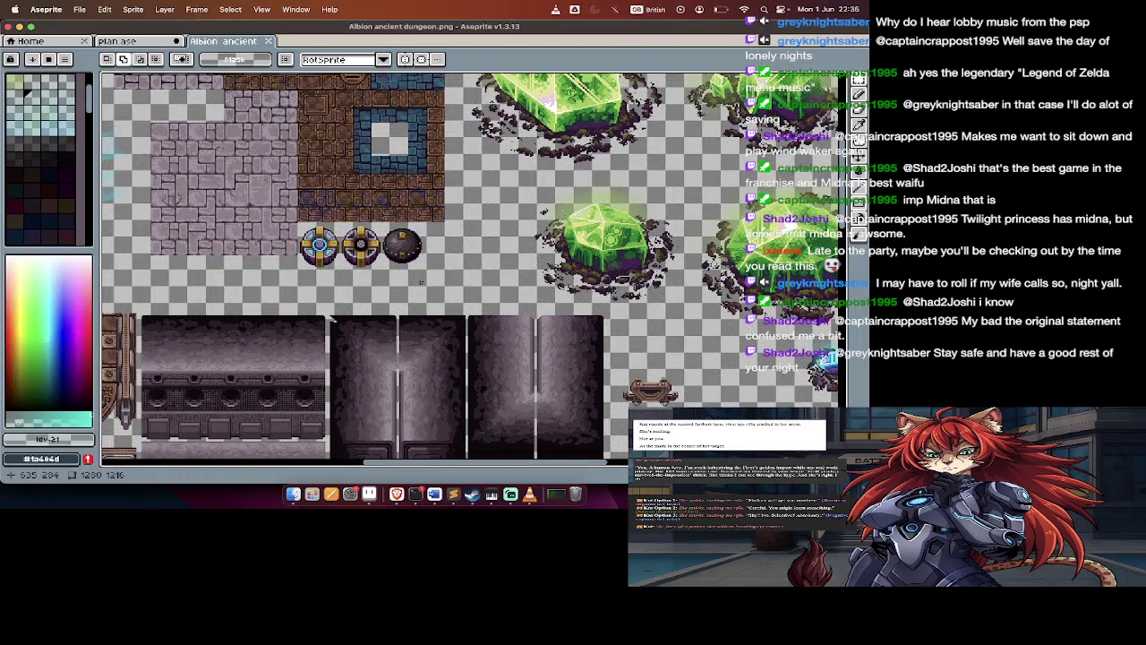
pyautogui.scroll(1, 420, 282)
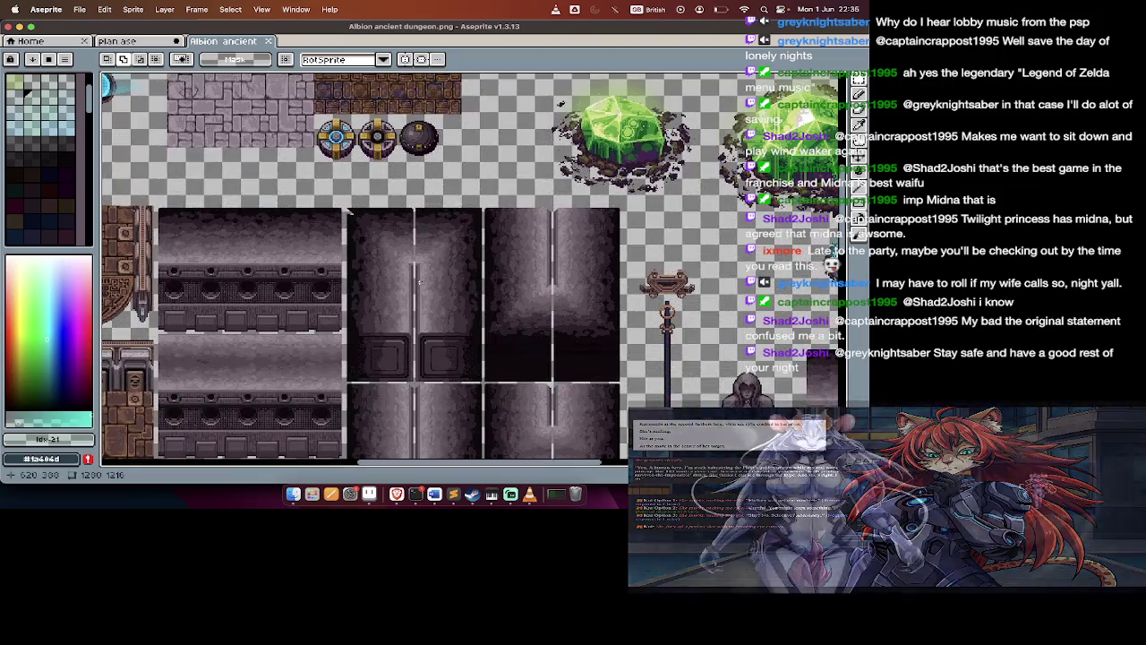
pyautogui.scroll(-2, 420, 282)
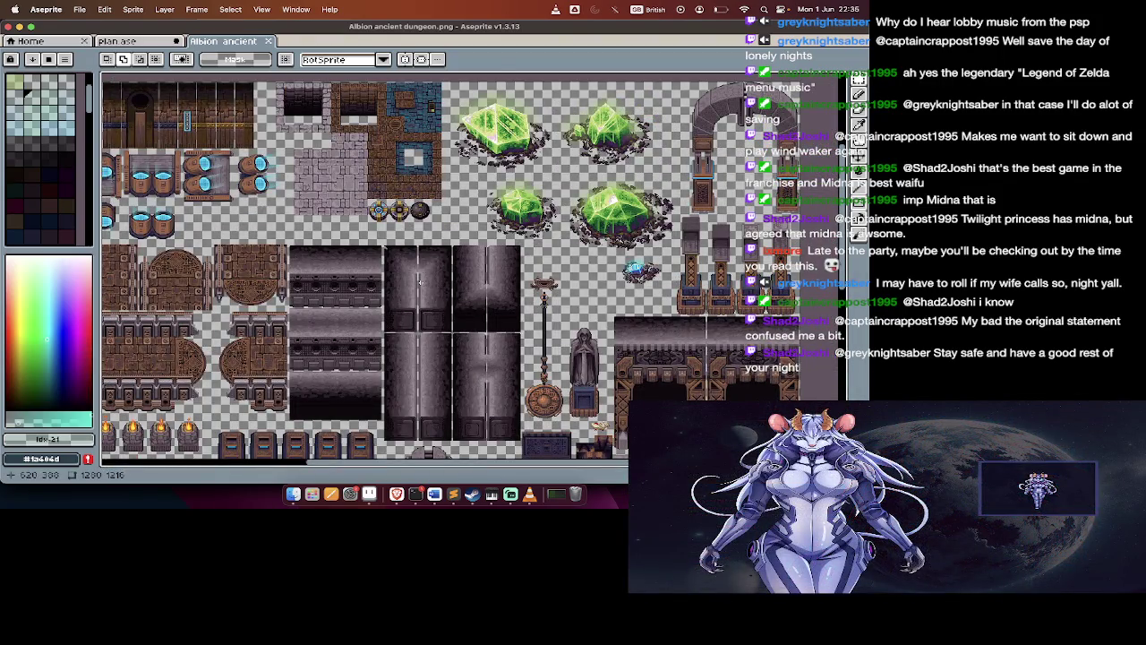
pyautogui.scroll(-3, 420, 282)
pyautogui.hscroll(-3, 420, 282)
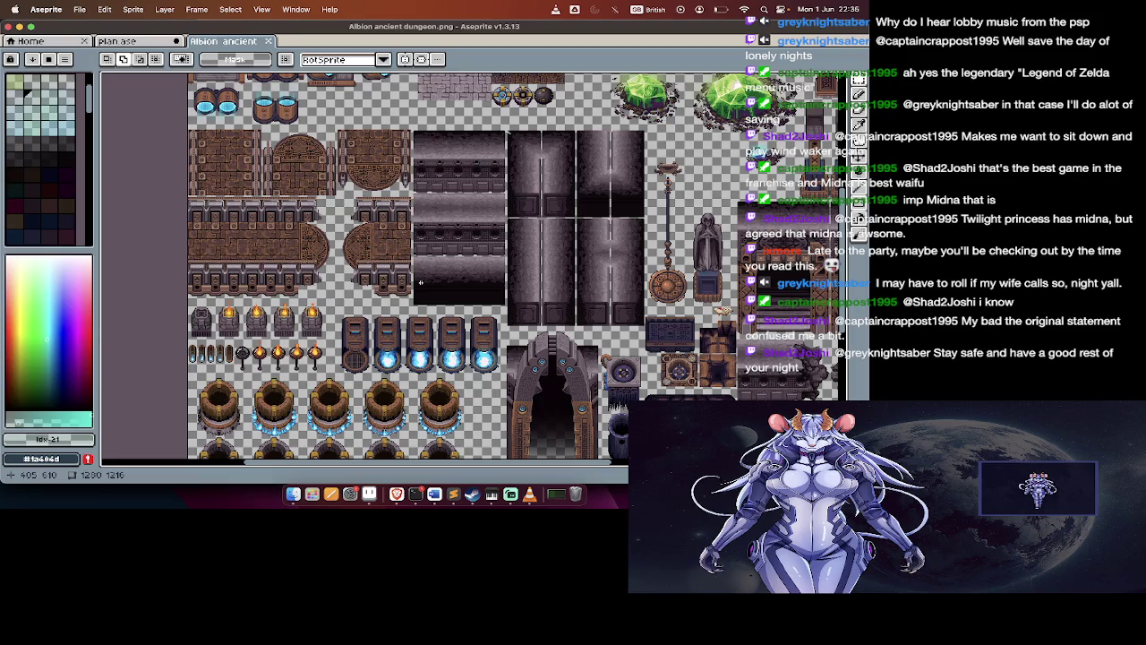
pyautogui.scroll(-3, 420, 282)
pyautogui.hscroll(3, 420, 282)
pyautogui.scroll(-1, 420, 282)
# Glance at Finder and the Notion level-design notes, then return to plan.ase
pyautogui.press('super+Tab')
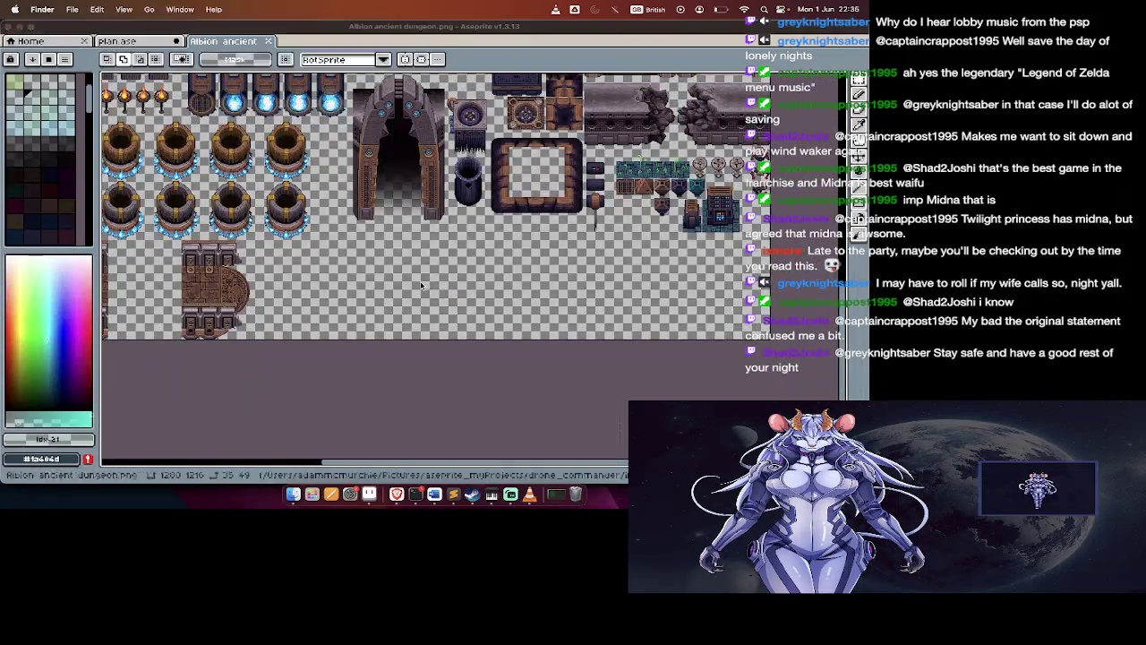
pyautogui.press('super+Tab')
pyautogui.press('super+Tab')
pyautogui.press('super+Tab')
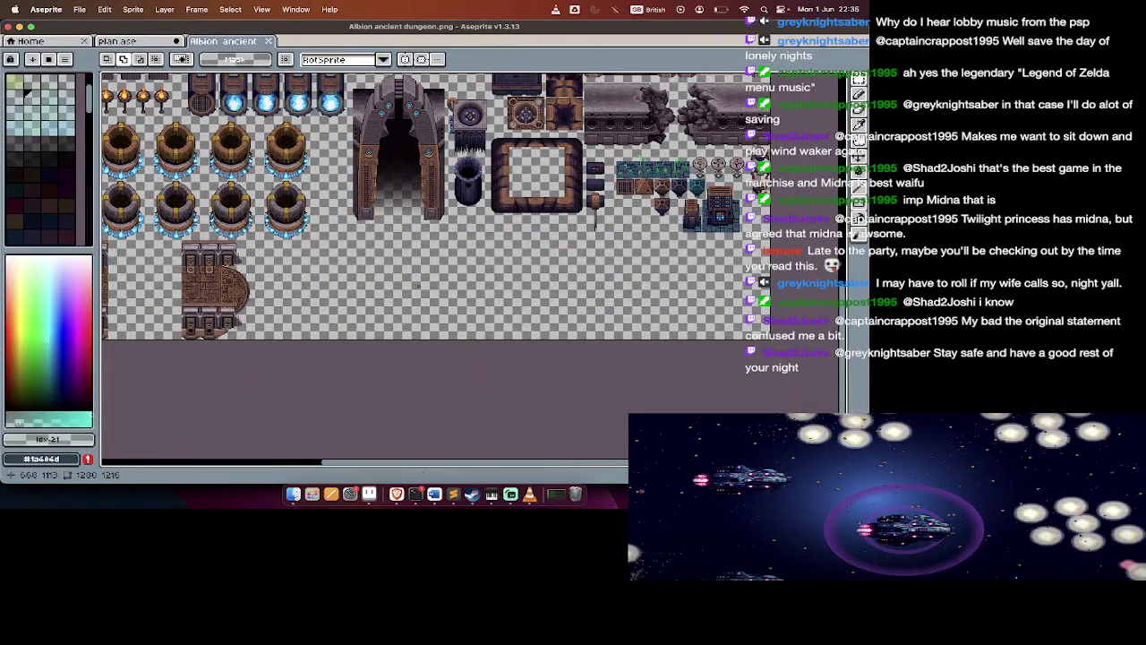
pyautogui.scroll(2, 416, 285)
pyautogui.hscroll(-1, 417, 284)
pyautogui.hotkey('ctrl', 'Tab')
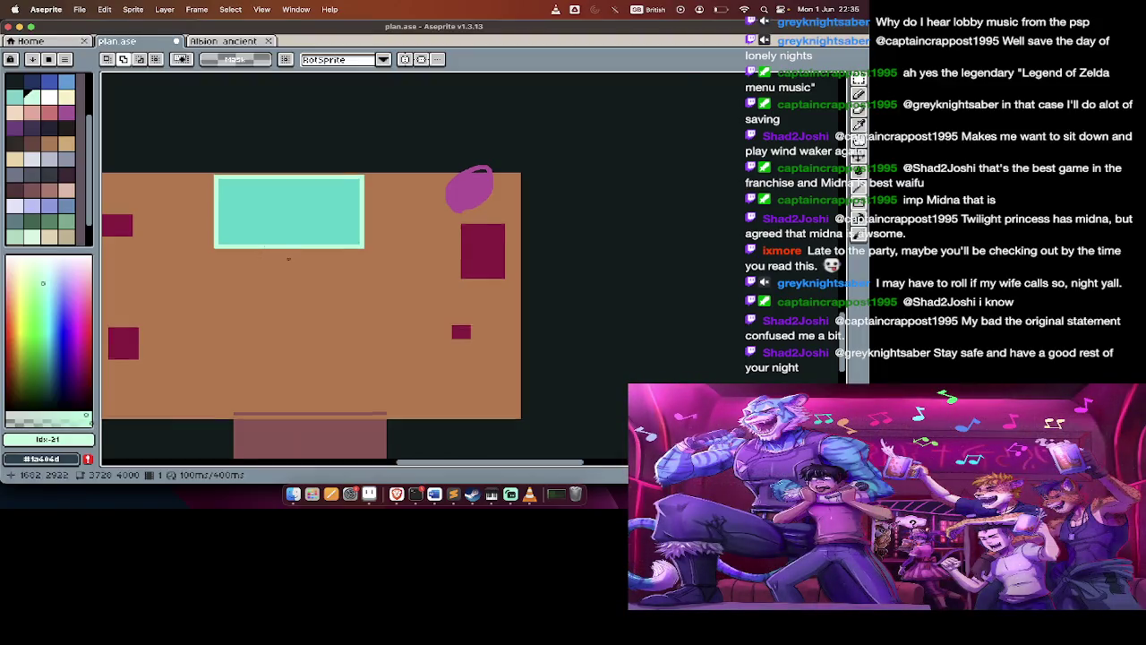
# Draw a solid green area up and to the left of the orange room
pyautogui.scroll(-1, 289, 259)
pyautogui.scroll(-1, 288, 259)
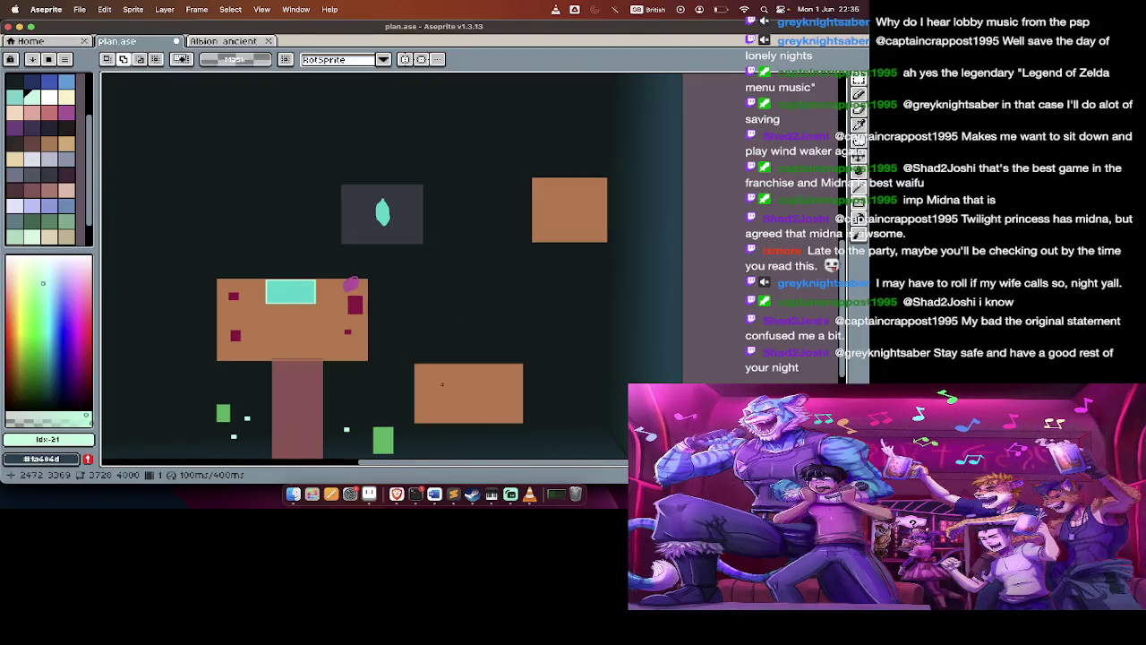
pyautogui.hscroll(-5, 176, 284)
pyautogui.hscroll(-2, 177, 284)
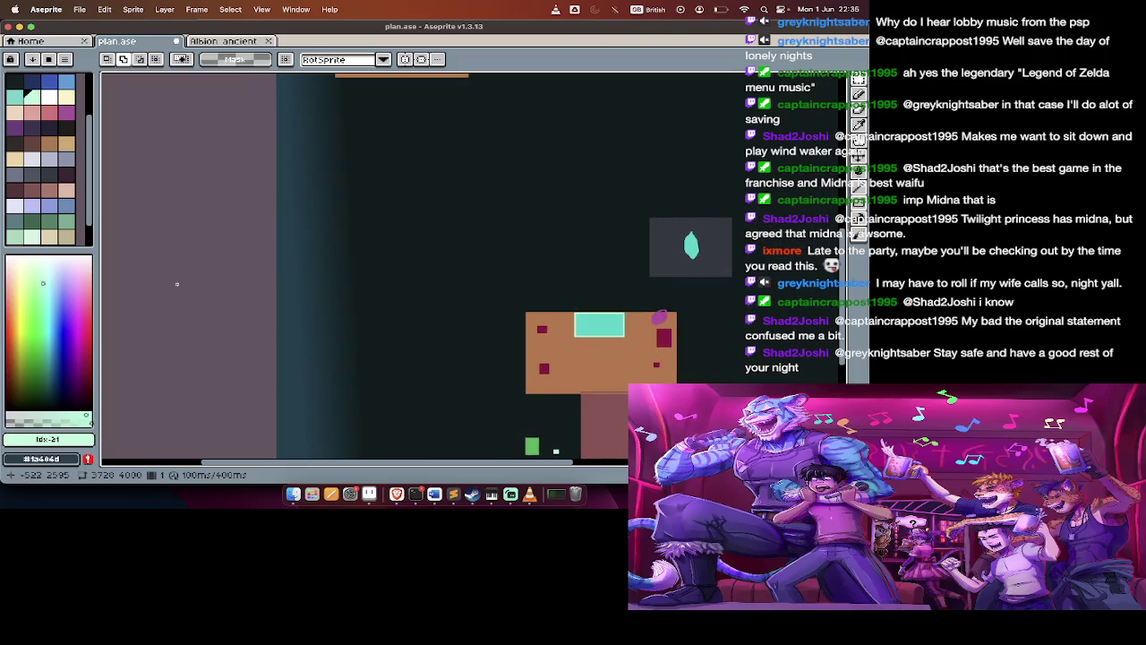
pyautogui.scroll(2, 526, 386)
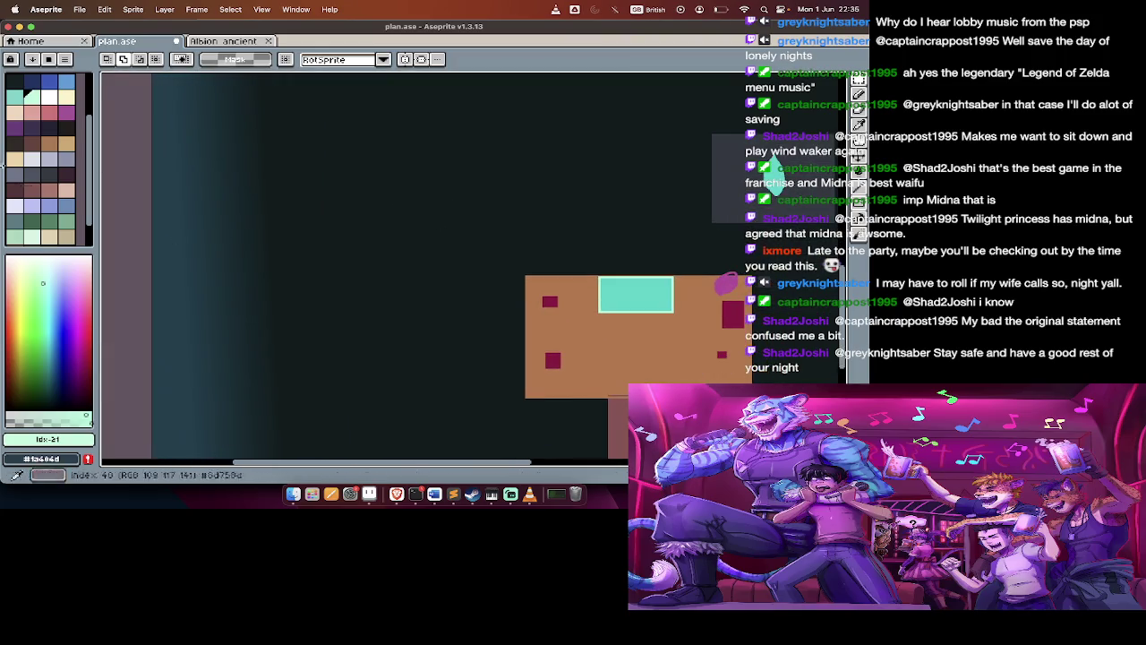
pyautogui.click(49, 221)
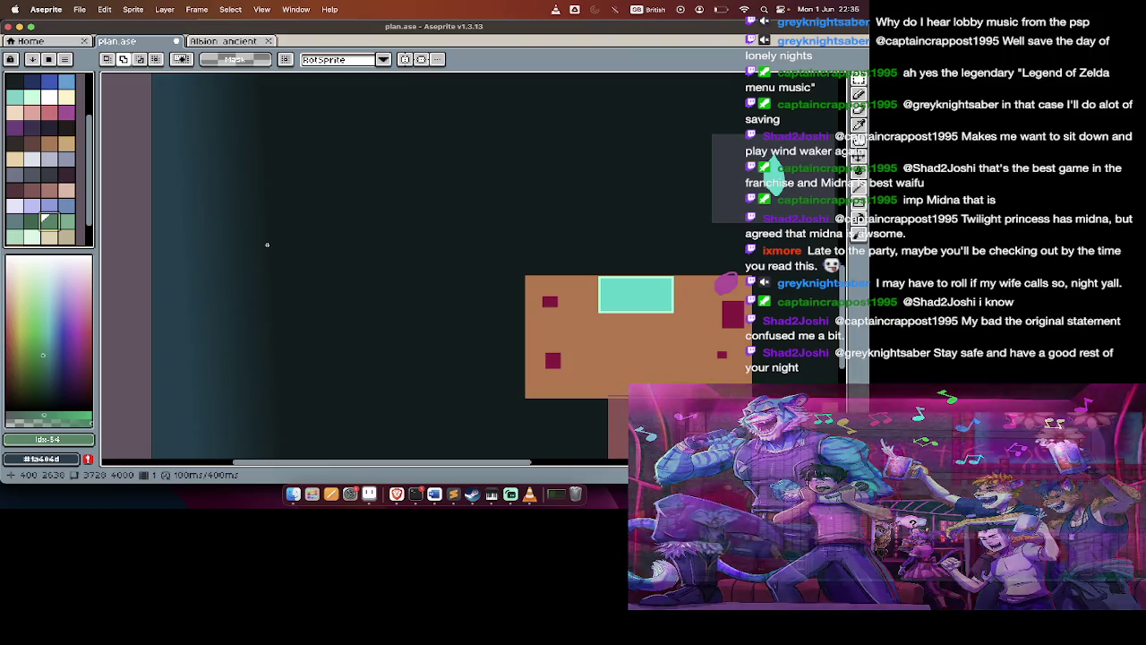
pyautogui.press('Tab')
pyautogui.press('Tab')
pyautogui.press('b')
pyautogui.moveTo(403, 293)
pyautogui.mouseDown()
pyautogui.moveTo(353, 295)
pyautogui.moveTo(316, 274)
pyautogui.moveTo(335, 212)
pyautogui.moveTo(332, 157)
pyautogui.moveTo(385, 137)
pyautogui.moveTo(437, 162)
pyautogui.moveTo(401, 290)
pyautogui.mouseUp()
pyautogui.press('g')
pyautogui.click(376, 224)
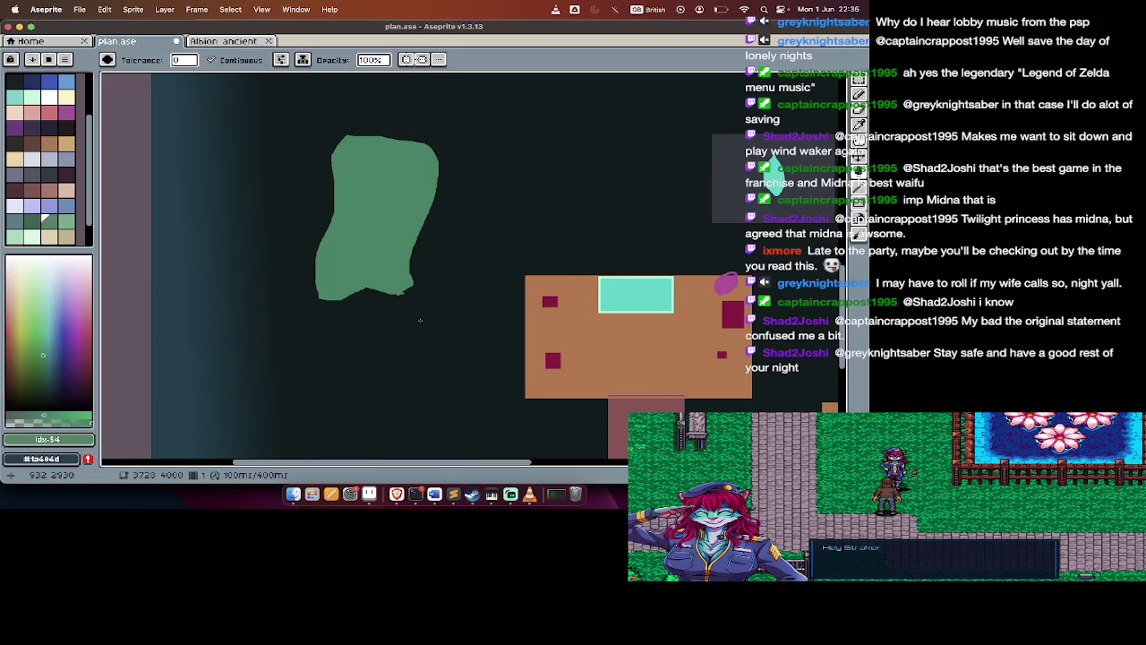
# Fill the pink blob's dark hole with its own pink, then magic-wand select the green area
pyautogui.scroll(2, 506, 294)
pyautogui.scroll(1, 323, 275)
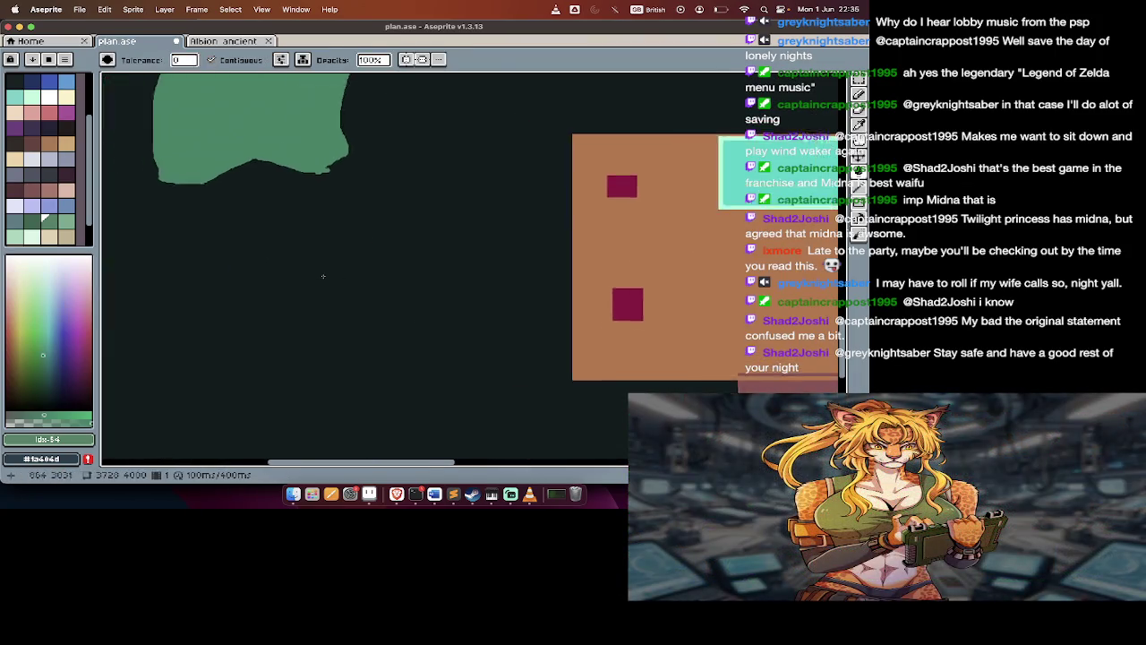
pyautogui.scroll(1, 323, 276)
pyautogui.scroll(1, 323, 276)
pyautogui.scroll(2, 323, 276)
pyautogui.scroll(3, 323, 276)
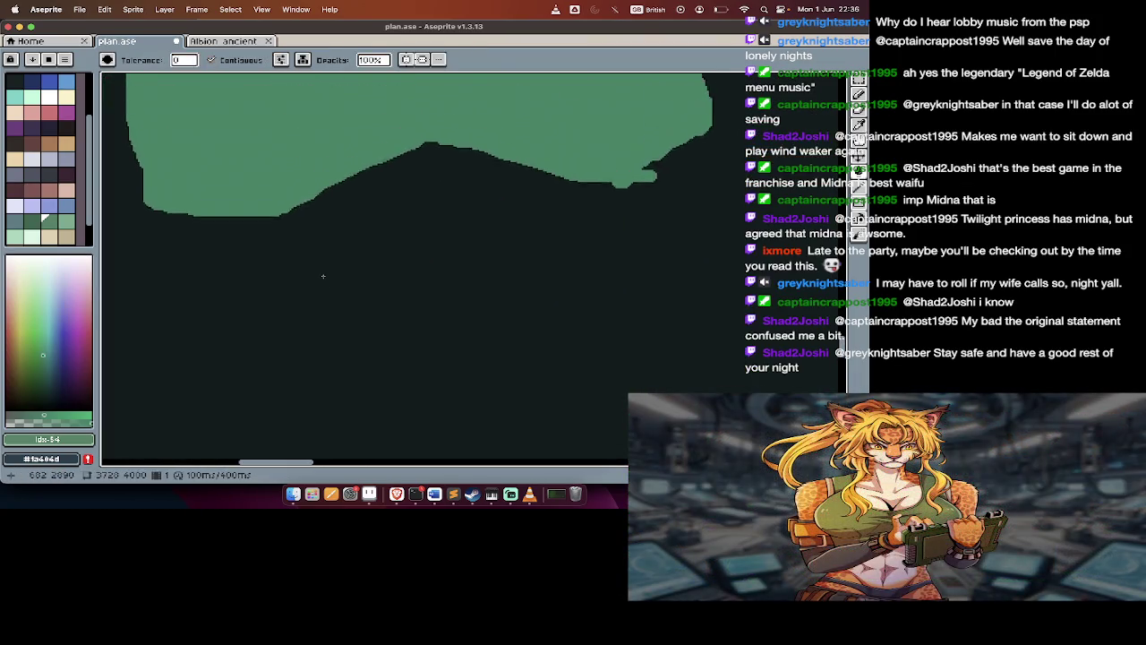
pyautogui.scroll(3, 323, 276)
pyautogui.scroll(3, 323, 275)
pyautogui.scroll(3, 323, 276)
pyautogui.hscroll(-2, 323, 276)
pyautogui.hscroll(-2, 322, 280)
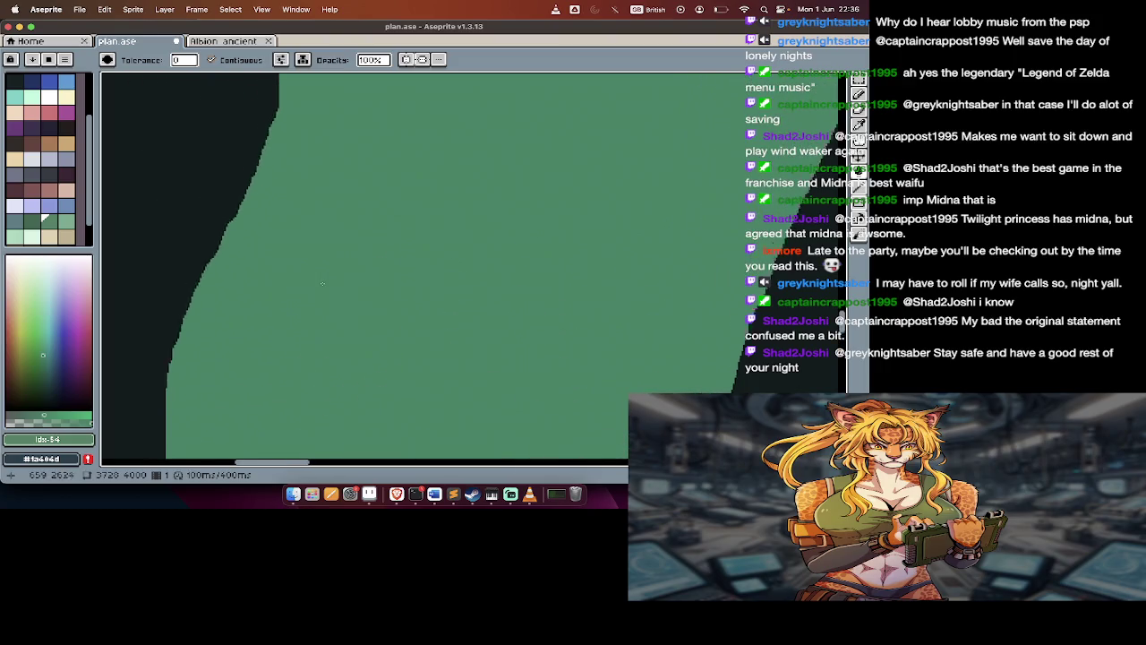
pyautogui.hscroll(-2, 321, 283)
pyautogui.hscroll(-1, 320, 287)
pyautogui.scroll(2, 319, 287)
pyautogui.scroll(3, 320, 288)
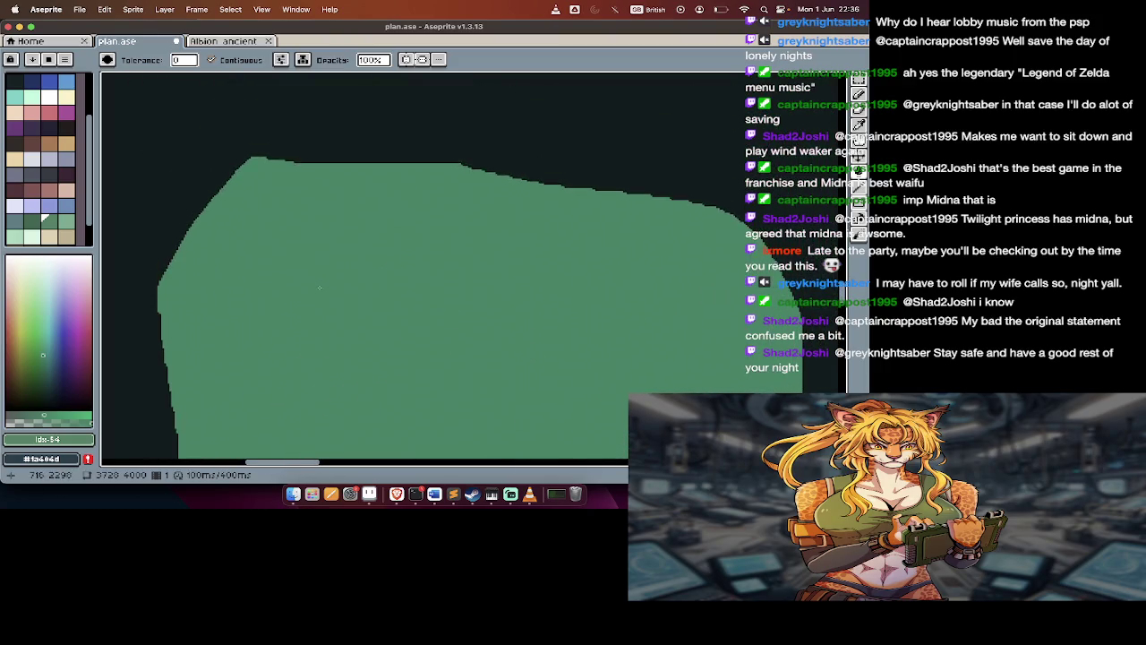
pyautogui.scroll(3, 320, 287)
pyautogui.scroll(-5, 320, 288)
pyautogui.scroll(-5, 320, 288)
pyautogui.scroll(1, 322, 291)
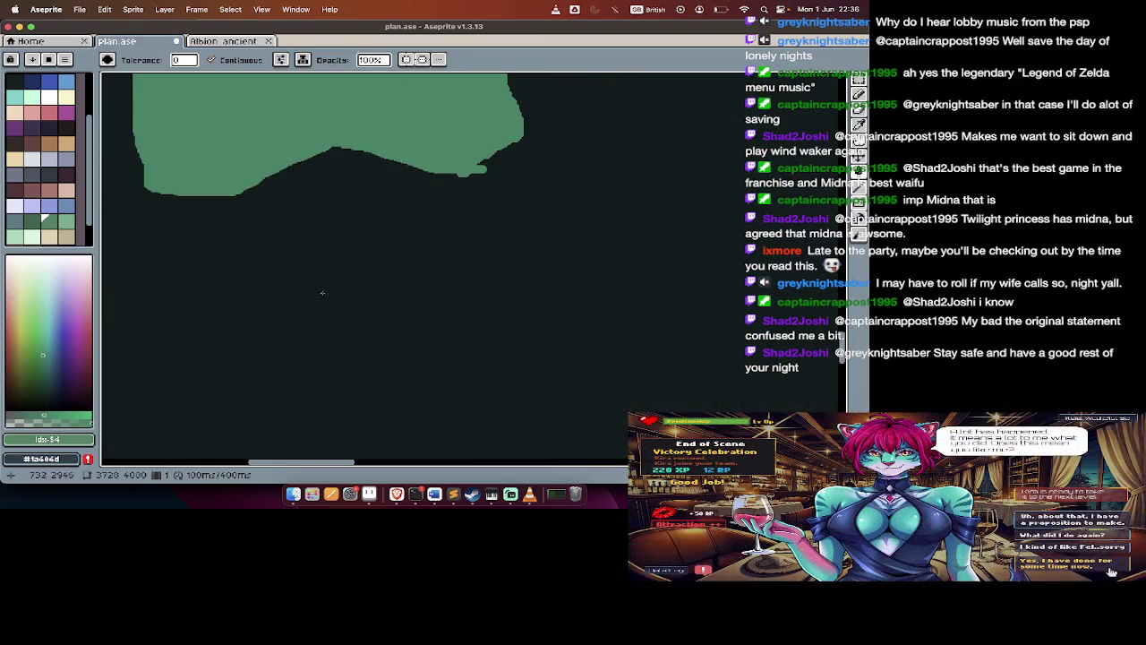
pyautogui.scroll(2, 334, 263)
pyautogui.hscroll(2, 334, 262)
pyautogui.hscroll(2, 334, 263)
pyautogui.hscroll(2, 334, 262)
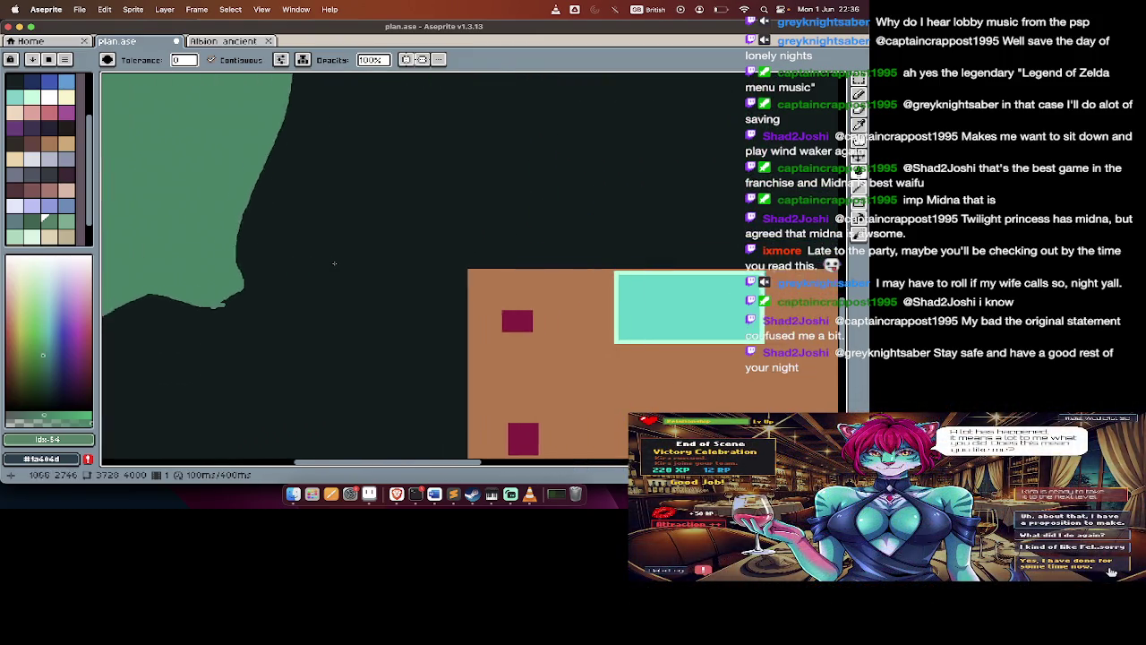
pyautogui.hscroll(3, 334, 262)
pyautogui.hscroll(2, 334, 262)
pyautogui.keyDown('alt'); pyautogui.click(561, 273); pyautogui.keyUp('alt')
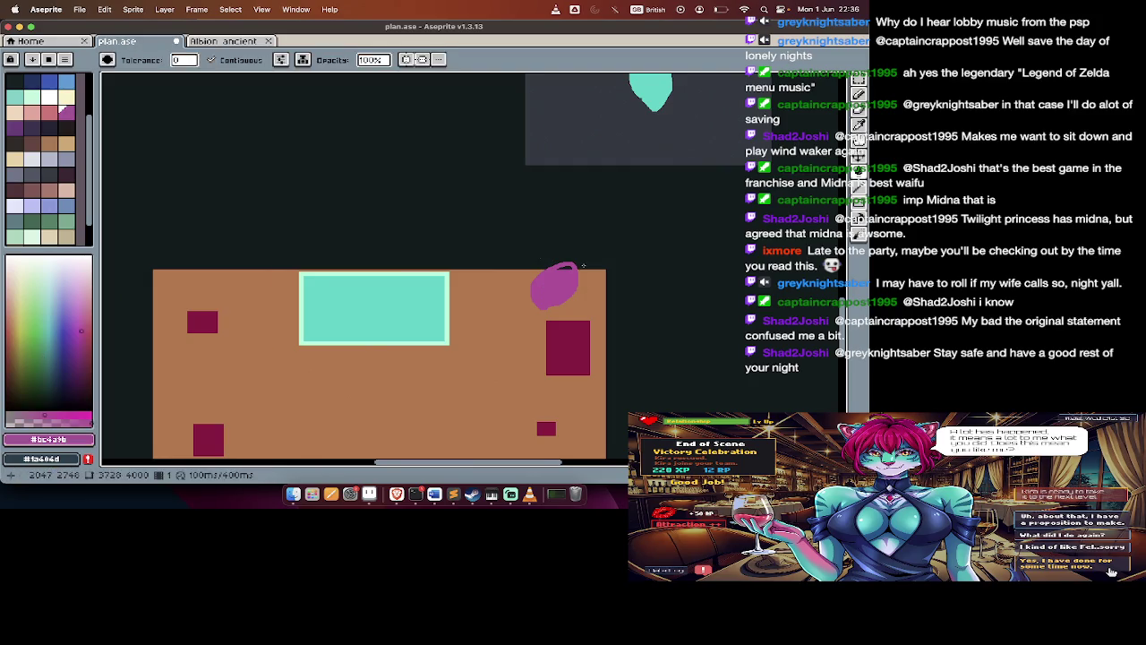
pyautogui.scroll(3, 581, 265)
pyautogui.click(537, 272)
pyautogui.scroll(-2, 349, 245)
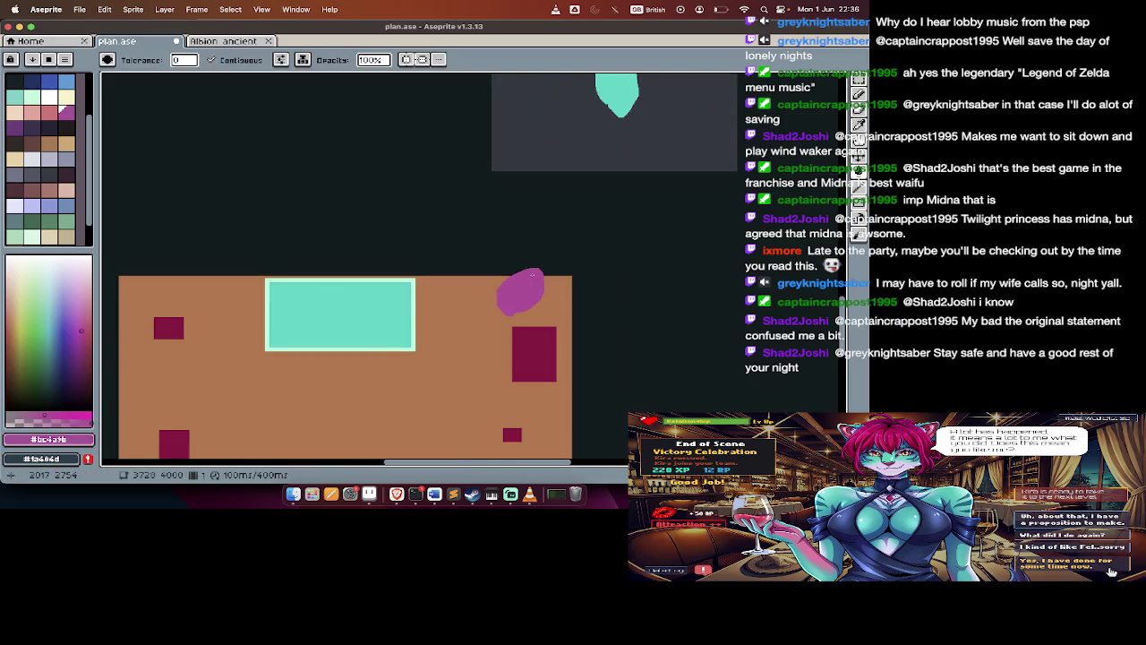
pyautogui.scroll(5, 349, 245)
pyautogui.scroll(-1, 349, 245)
pyautogui.press('w')
pyautogui.click(385, 255)
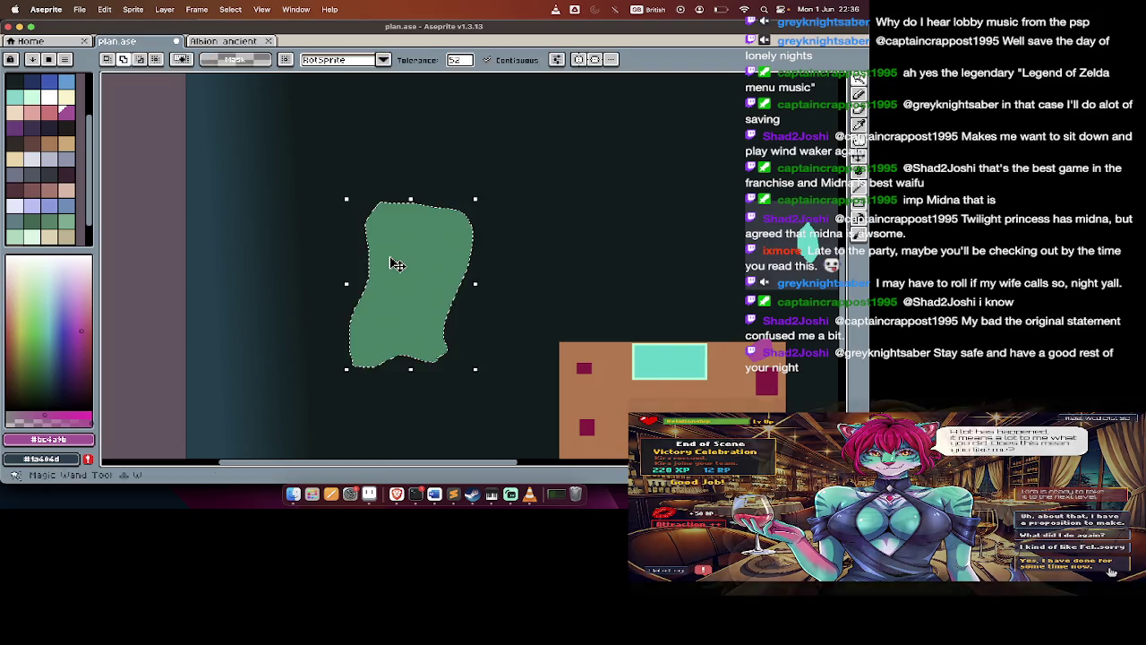
# Paste a copy of the green area above the grey room with the teal leaf
pyautogui.scroll(-1, 394, 260)
pyautogui.hscroll(3, 383, 253)
pyautogui.hscroll(3, 383, 253)
pyautogui.scroll(2, 393, 264)
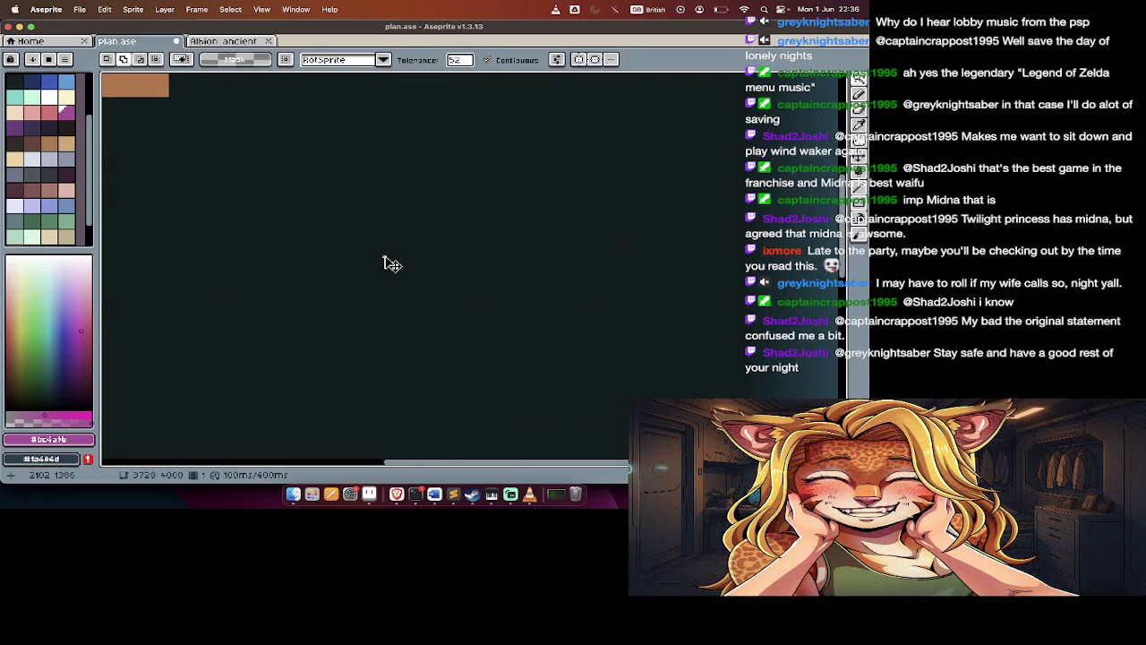
pyautogui.hotkey('ctrl', 'v')
pyautogui.moveTo(452, 266); pyautogui.dragTo(533, 334)
pyautogui.scroll(-5, 533, 335)
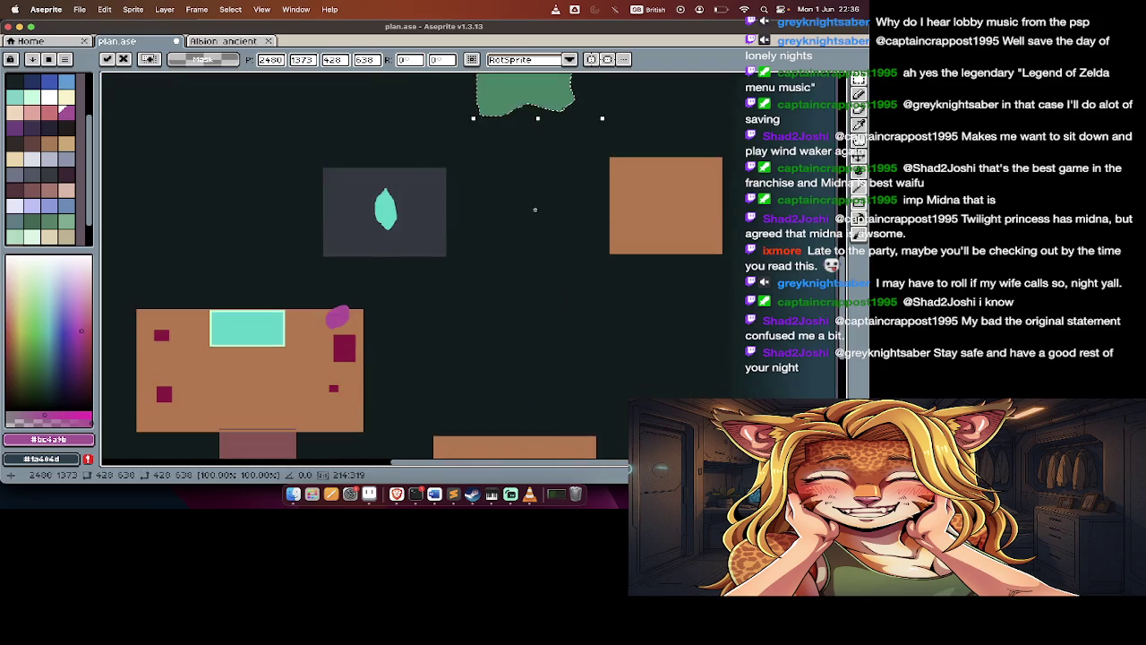
pyautogui.scroll(2, 537, 214)
pyautogui.moveTo(539, 214); pyautogui.dragTo(596, 184)
pyautogui.press('Return')
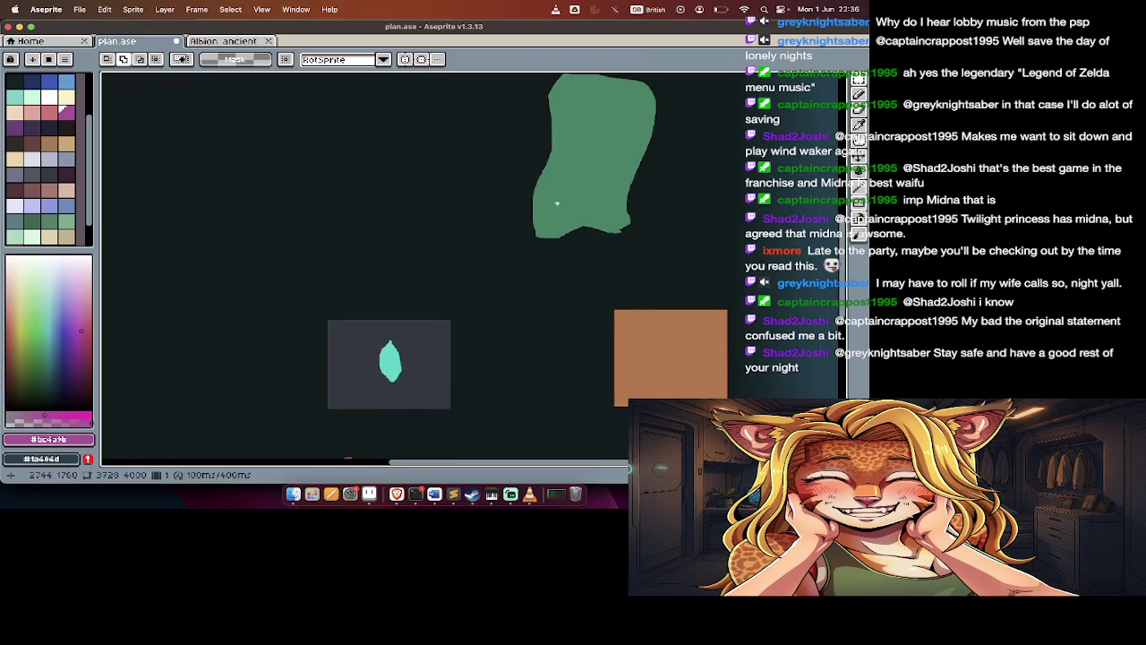
# Bring up the Notion Level Design page showing MAIN LOOP and PUZZLE TYPES
pyautogui.scroll(3, 595, 184)
pyautogui.hscroll(-5, 596, 183)
pyautogui.hscroll(-3, 595, 183)
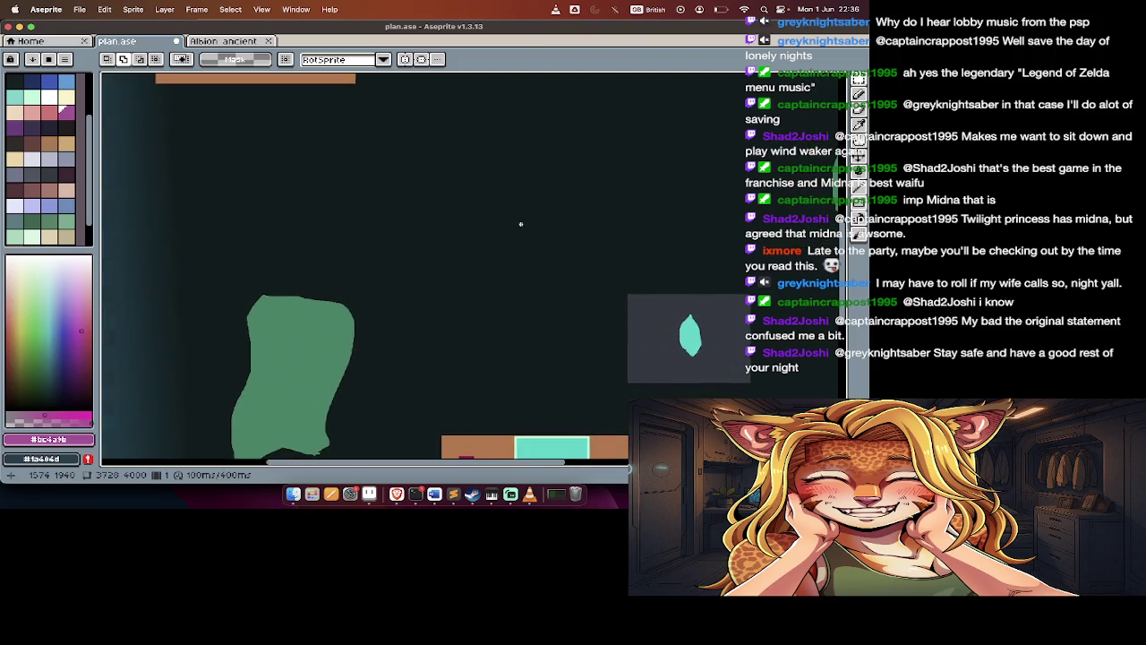
pyautogui.scroll(-5, 419, 241)
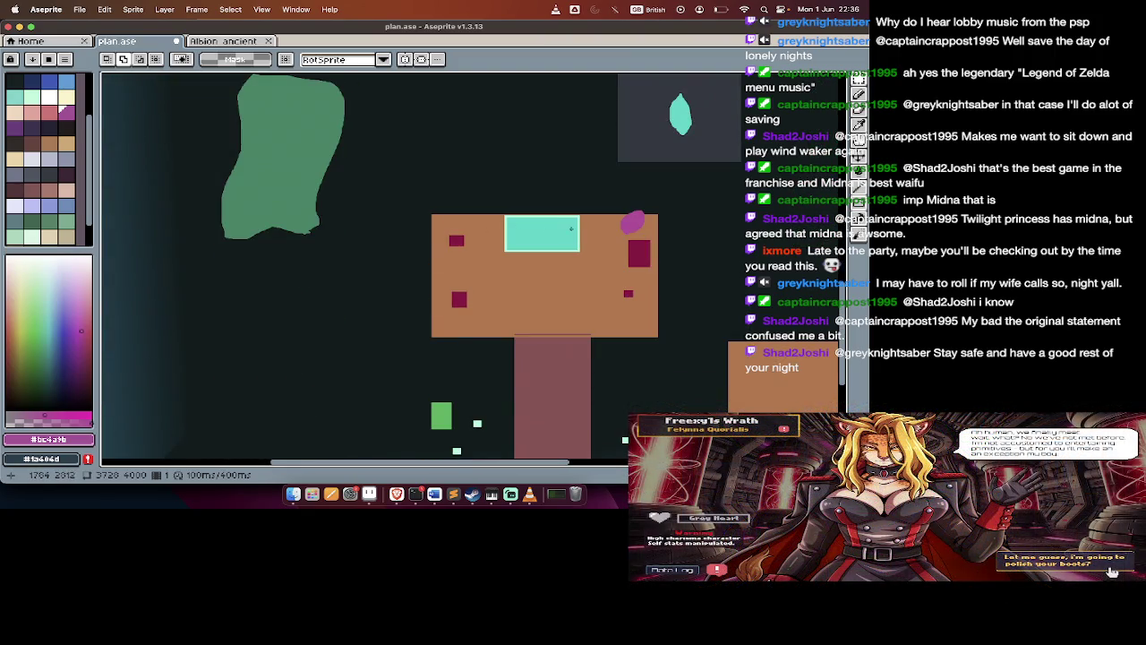
pyautogui.hscroll(2, 420, 241)
pyautogui.hscroll(3, 420, 241)
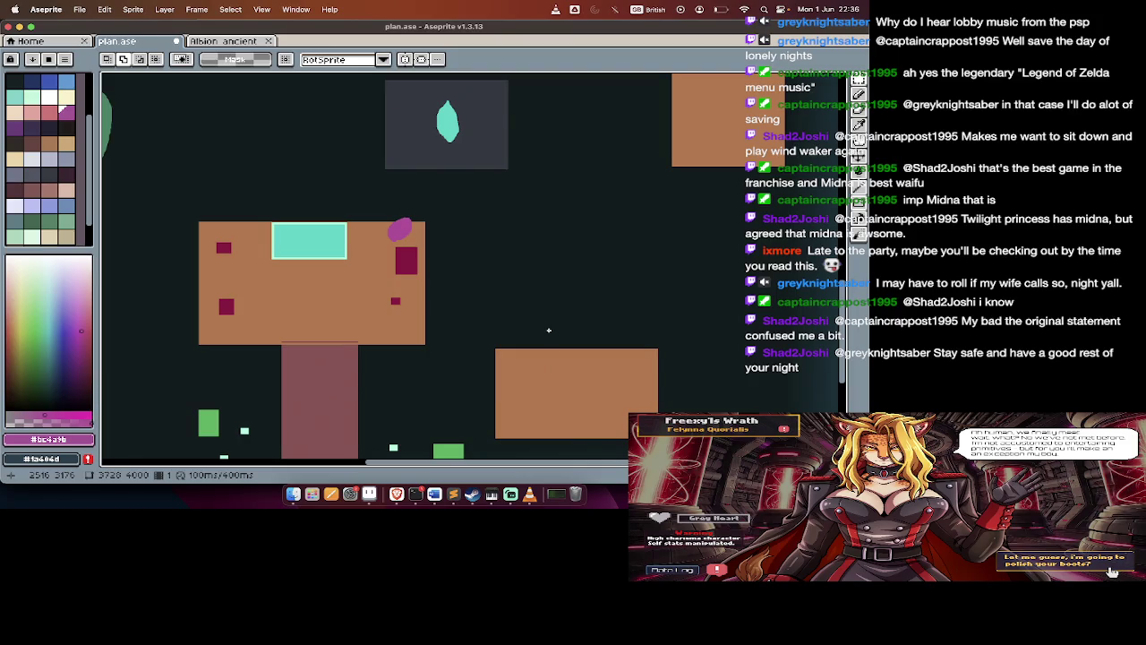
pyautogui.press('Tab')
pyautogui.press('Tab')
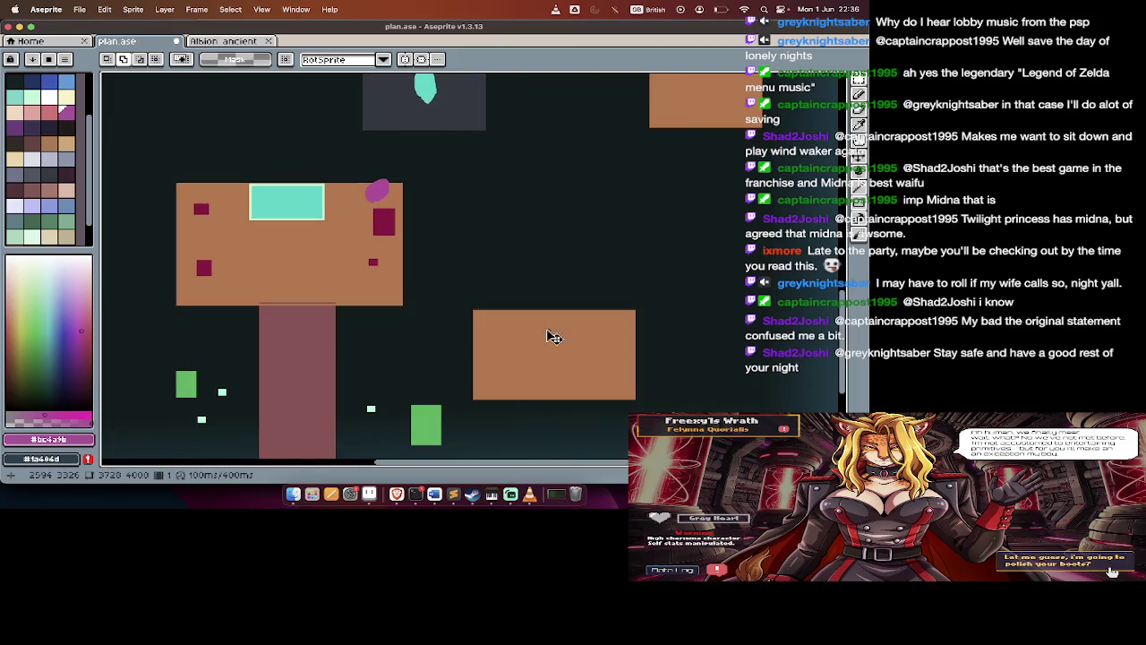
pyautogui.press('super+Tab')
pyautogui.scroll(-1, 388, 407)
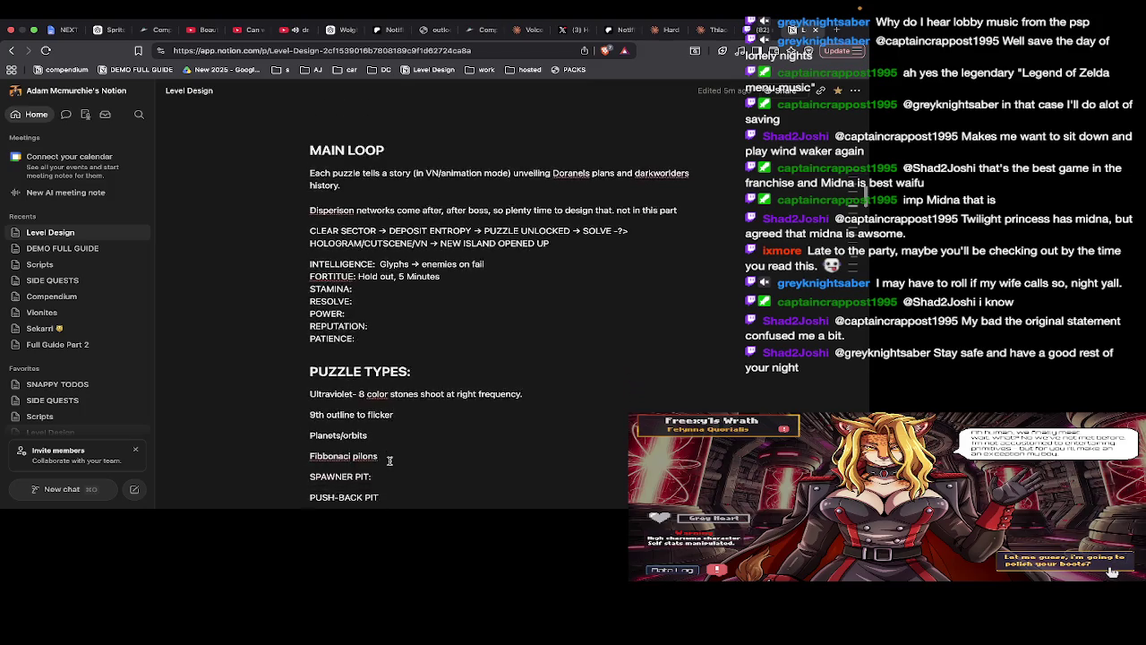
pyautogui.scroll(-1, 388, 404)
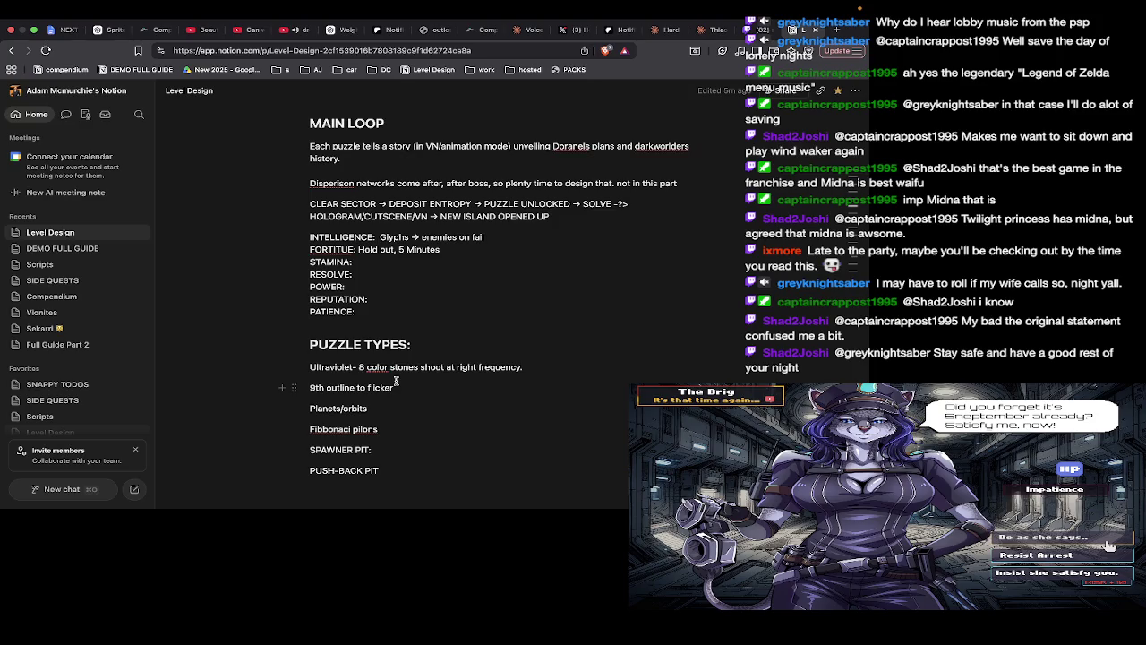
pyautogui.scroll(-1, 395, 380)
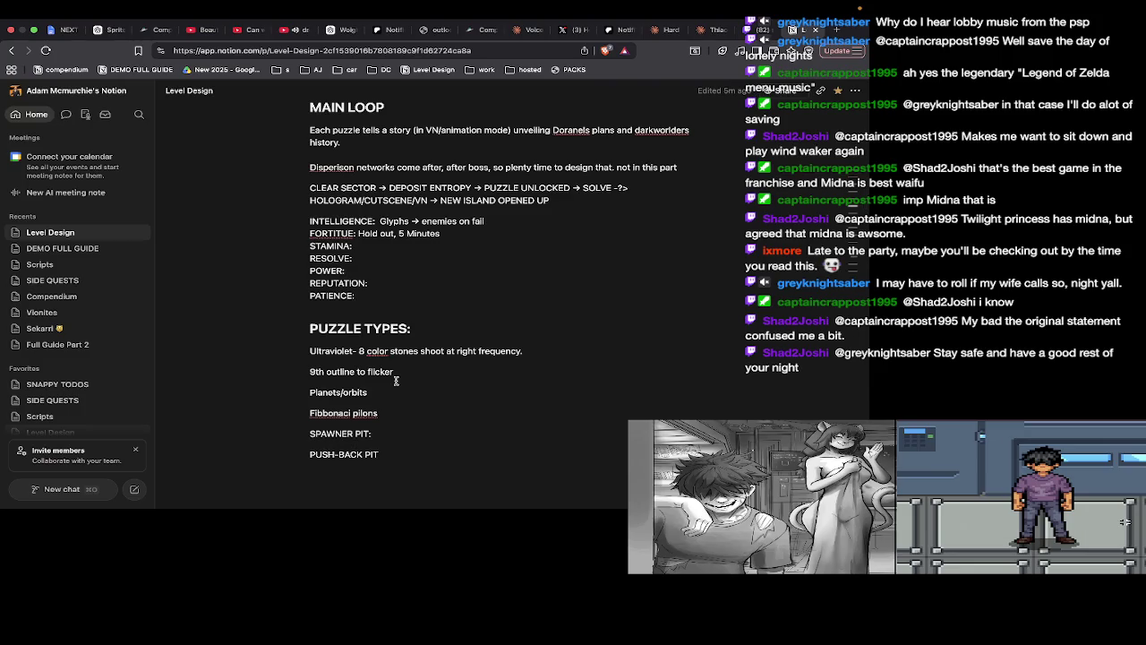
pyautogui.scroll(-1, 395, 381)
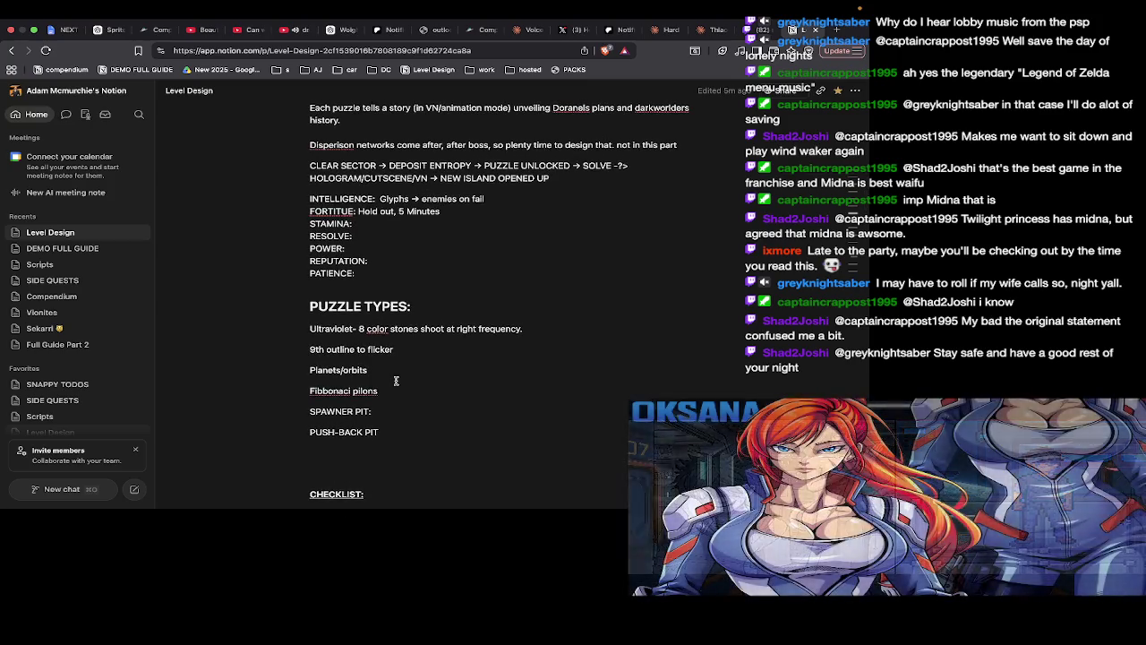
pyautogui.scroll(-2, 396, 381)
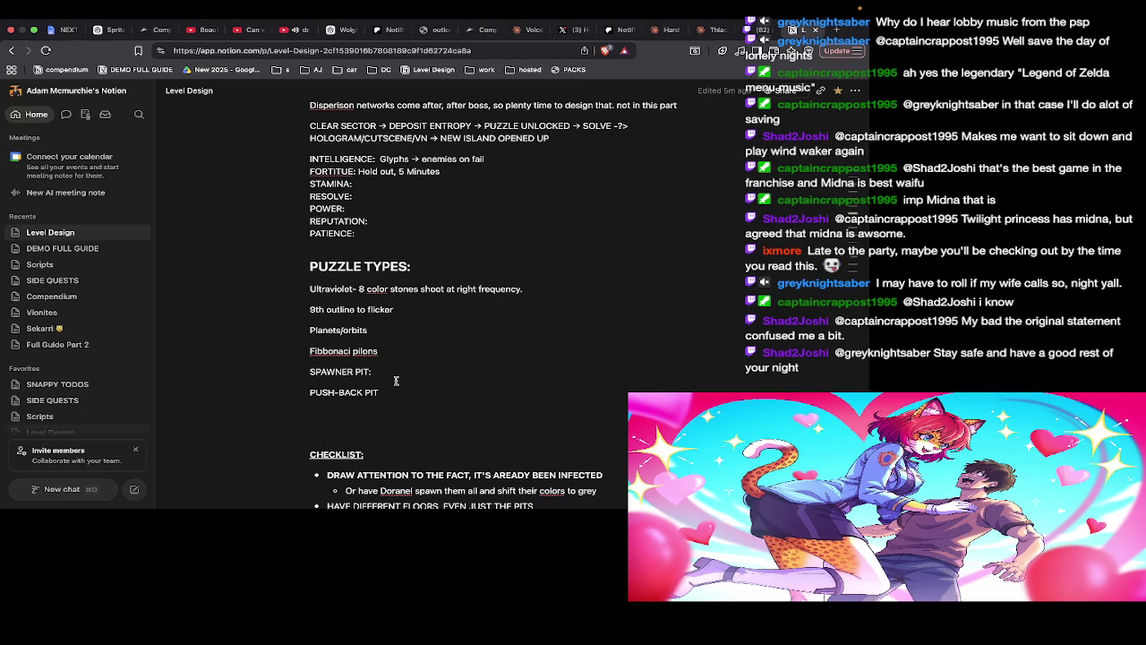
pyautogui.scroll(3, 488, 246)
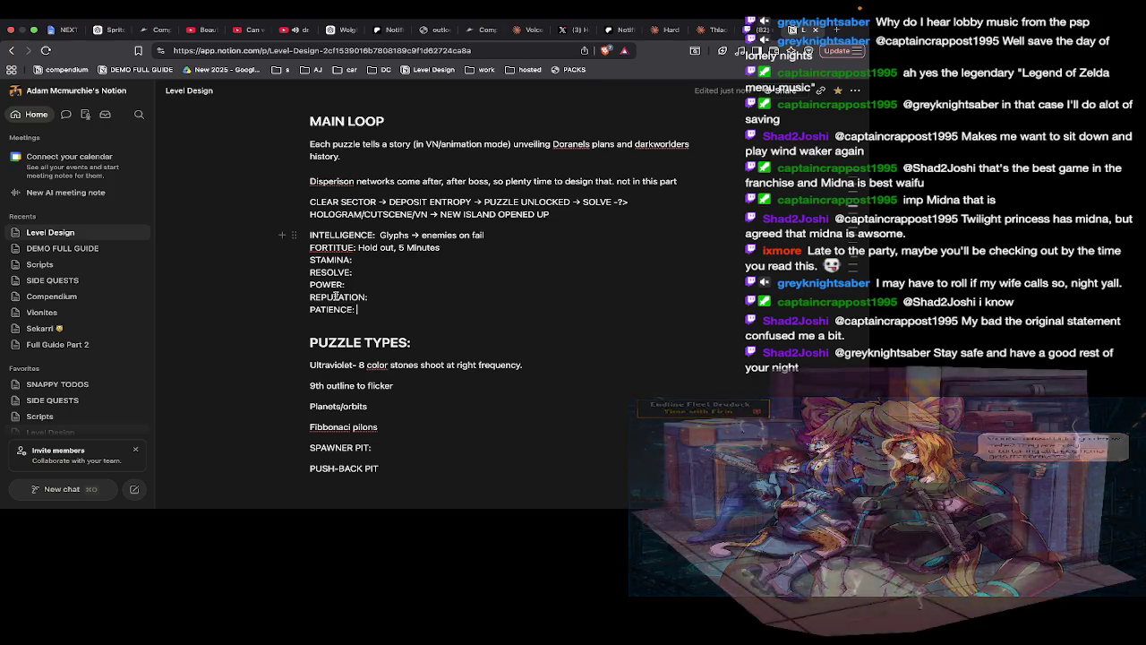
pyautogui.rightClick(340, 248)
# Highlight the INTELLIGENCE-to-PATIENCE stat lines in the Notion notes, then return to Aseprite
pyautogui.rightClick(357, 269)
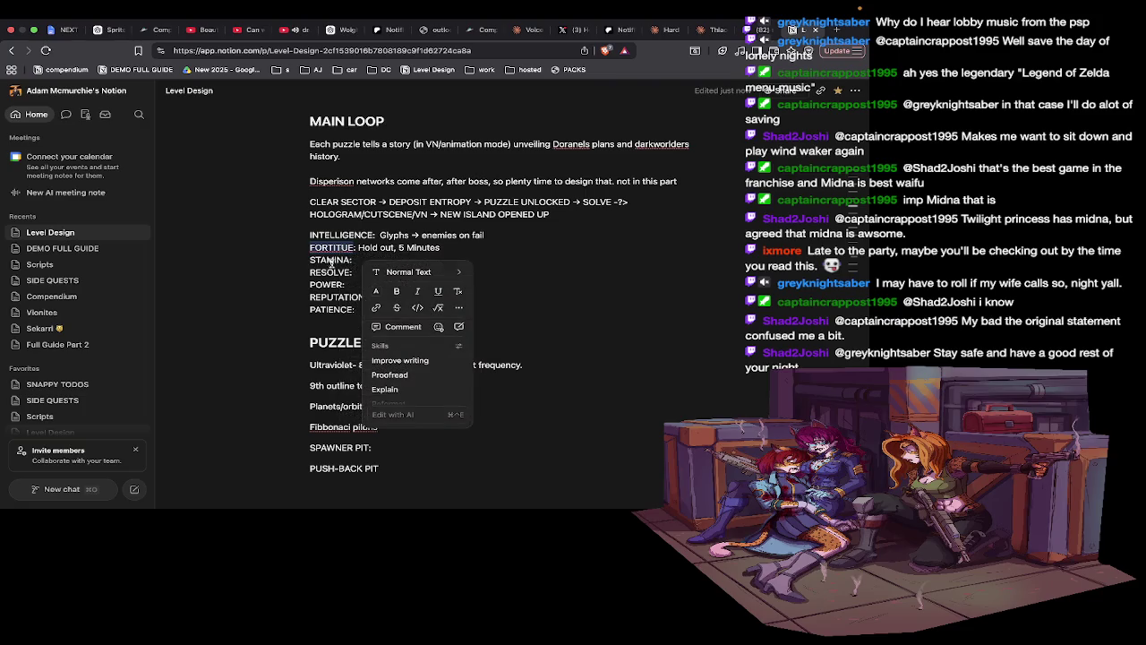
pyautogui.press('Escape')
pyautogui.moveTo(444, 314); pyautogui.dragTo(149, 234)
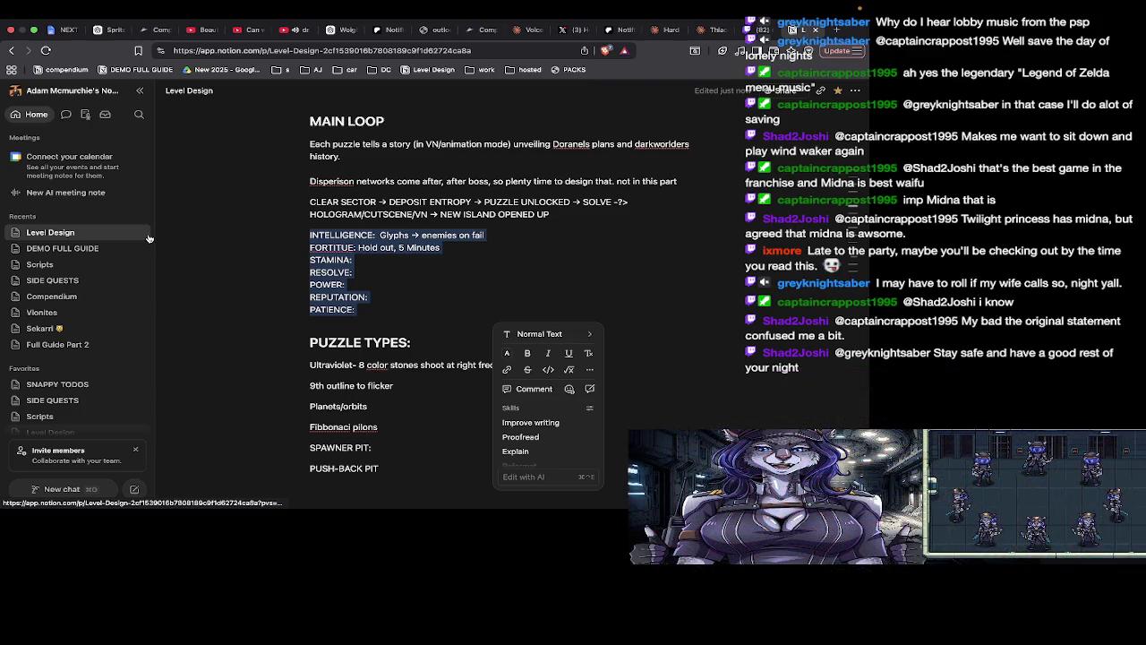
pyautogui.click(357, 249)
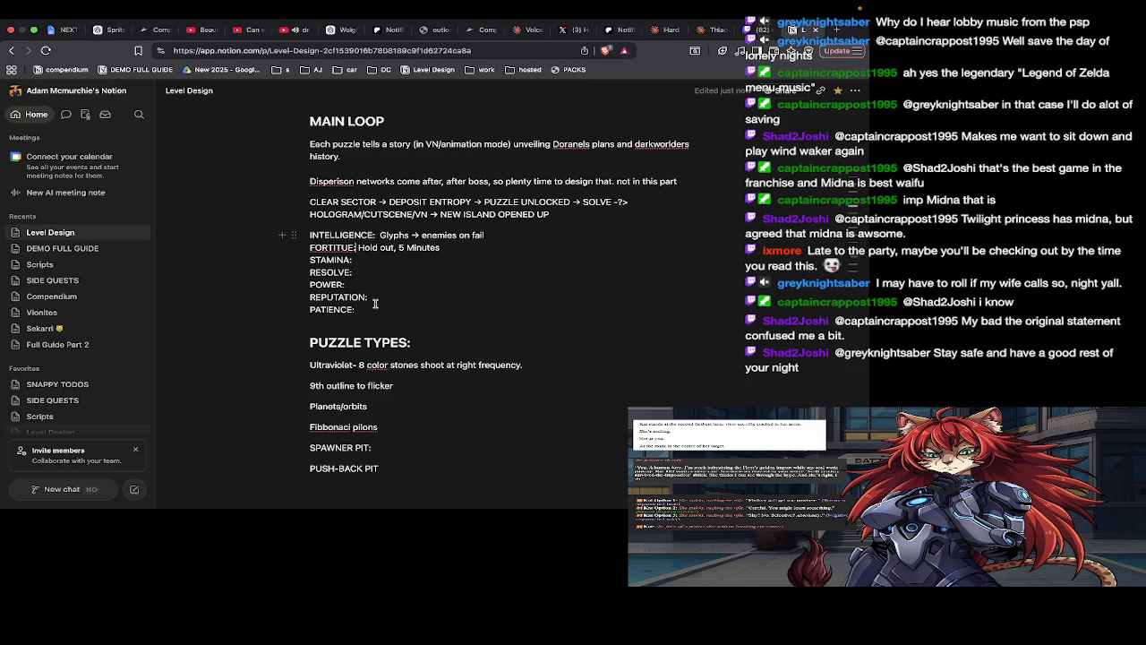
pyautogui.press('super+Tab')
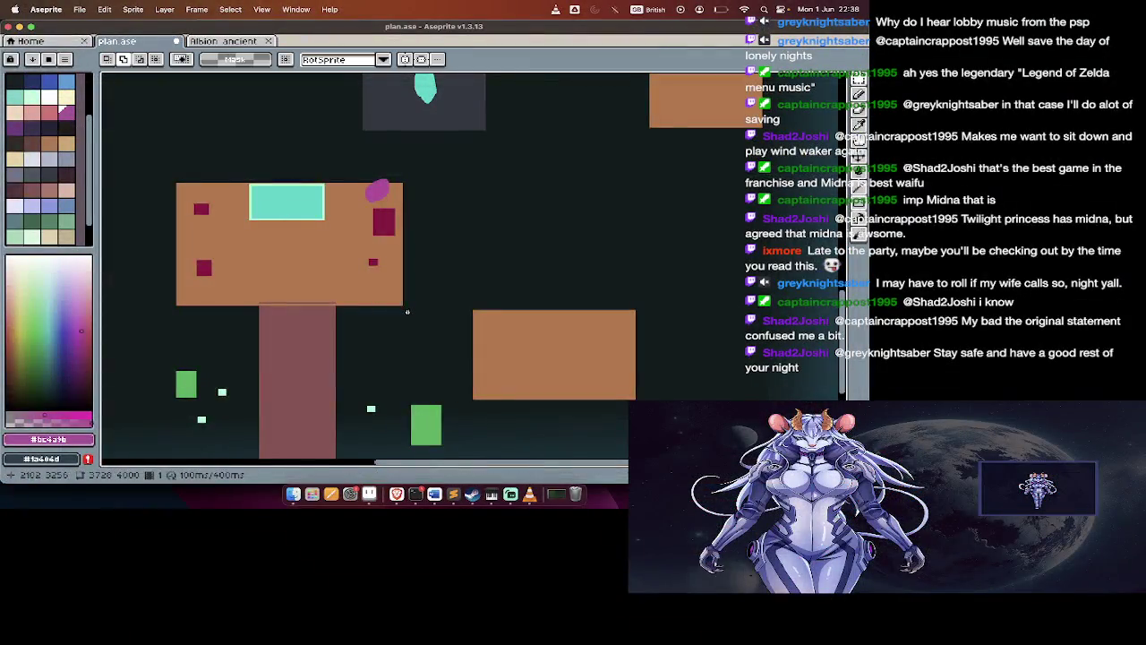
# Pan plan.ase around the green blob, then bring Notion's Level Design notes forward
pyautogui.hscroll(-5, 407, 311)
pyautogui.scroll(3, 407, 311)
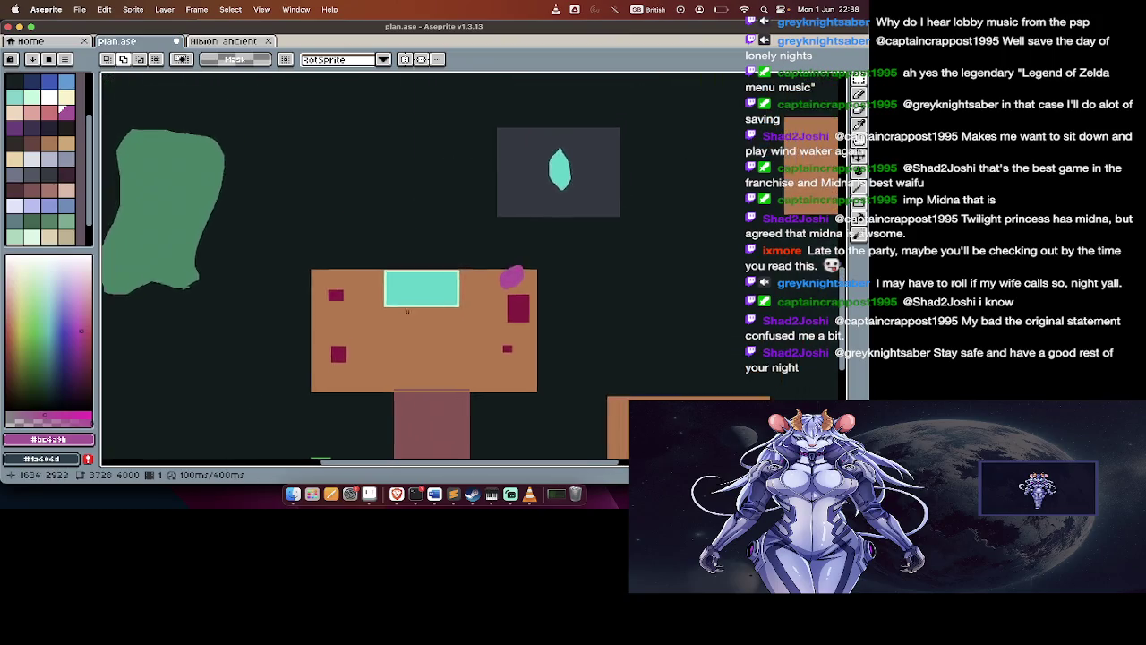
pyautogui.scroll(8, 408, 311)
pyautogui.hscroll(-4, 408, 312)
pyautogui.scroll(4, 407, 312)
pyautogui.scroll(2, 407, 312)
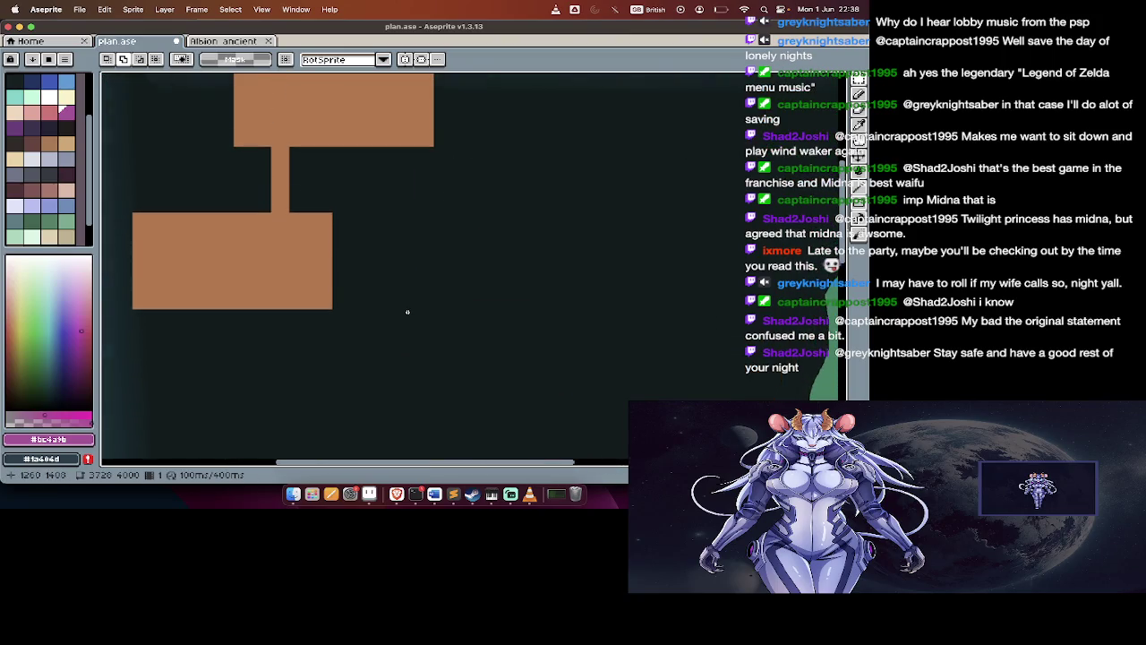
pyautogui.hscroll(2, 408, 312)
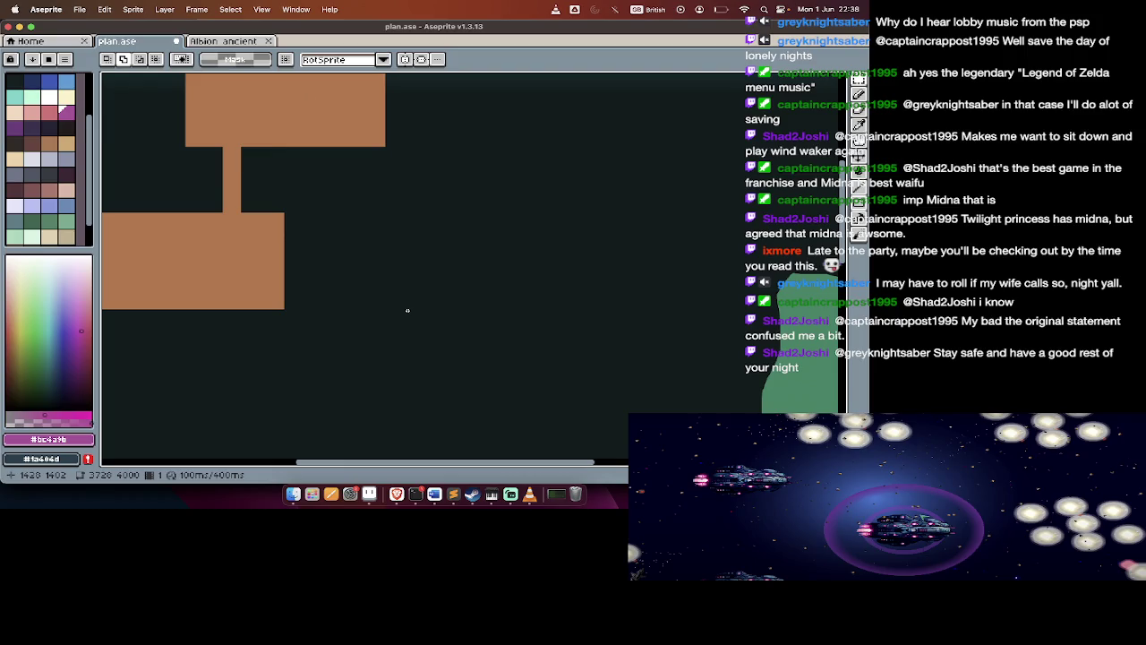
pyautogui.scroll(-1, 408, 310)
pyautogui.scroll(-3, 407, 310)
pyautogui.scroll(-5, 408, 311)
pyautogui.hscroll(-8, 407, 310)
pyautogui.hscroll(1, 407, 311)
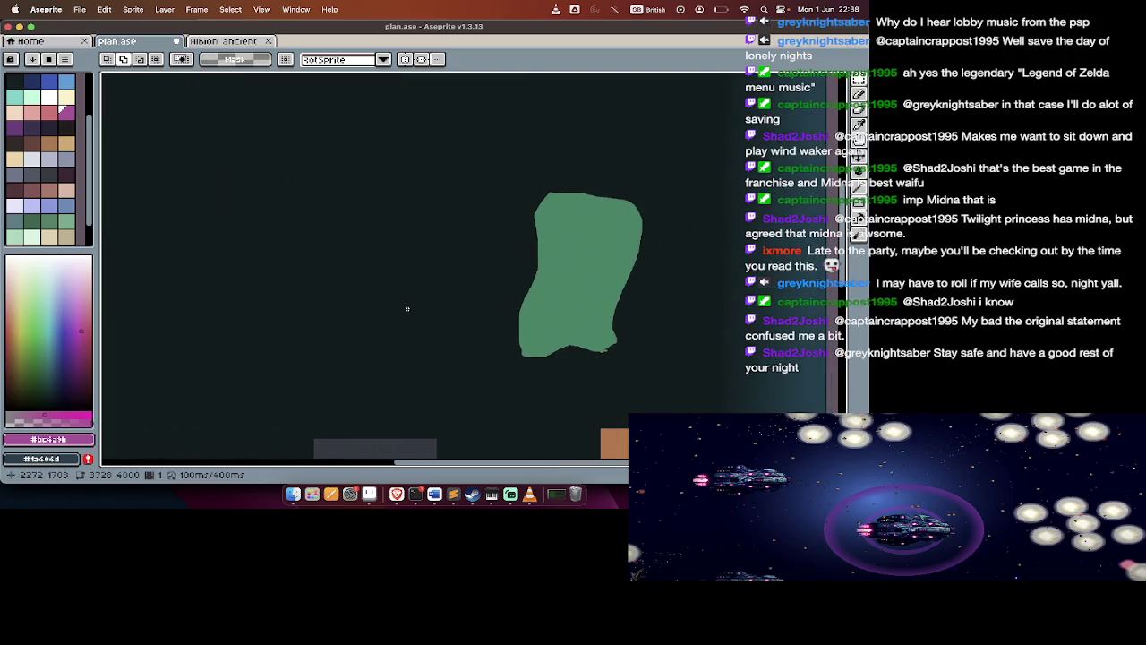
pyautogui.press('super+Tab')
pyautogui.press('super+Tab')
pyautogui.press('super+Tab')
pyautogui.press('super+shift+Tab')
pyautogui.press('super+shift+Tab')
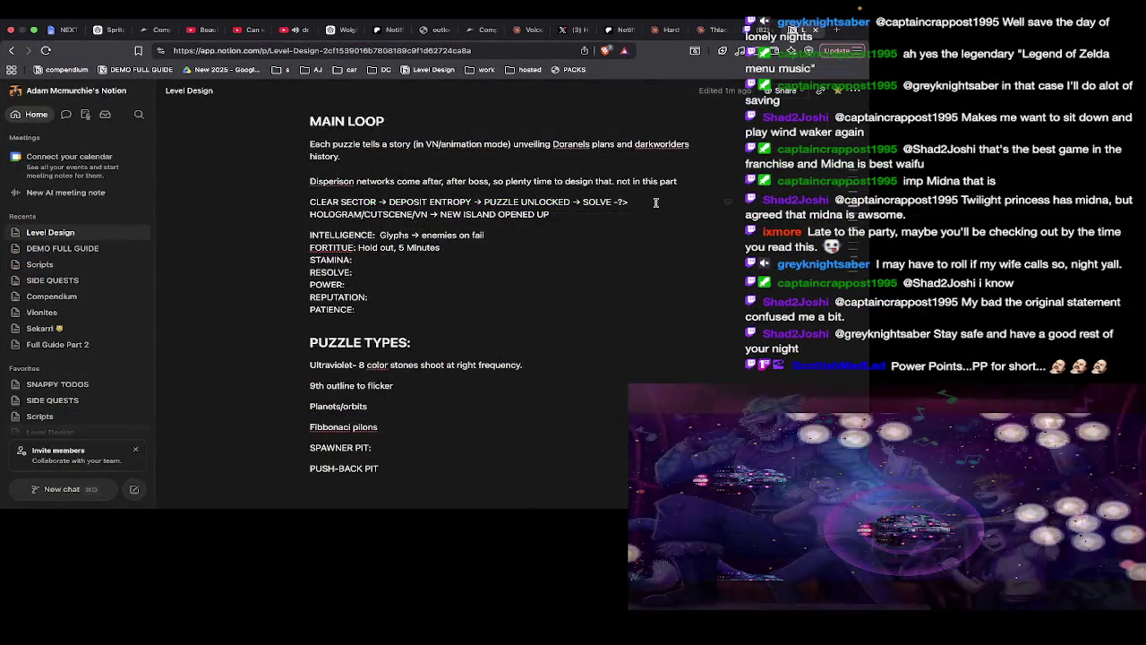
# Scroll down the Level Design notes and zoom in on the Fire Sentinel boss section
pyautogui.scroll(-10, 655, 202)
pyautogui.scroll(-5, 655, 202)
pyautogui.scroll(-5, 656, 202)
pyautogui.scroll(-5, 655, 202)
pyautogui.scroll(-5, 655, 202)
pyautogui.scroll(-5, 656, 203)
pyautogui.scroll(-5, 655, 203)
pyautogui.scroll(-5, 655, 203)
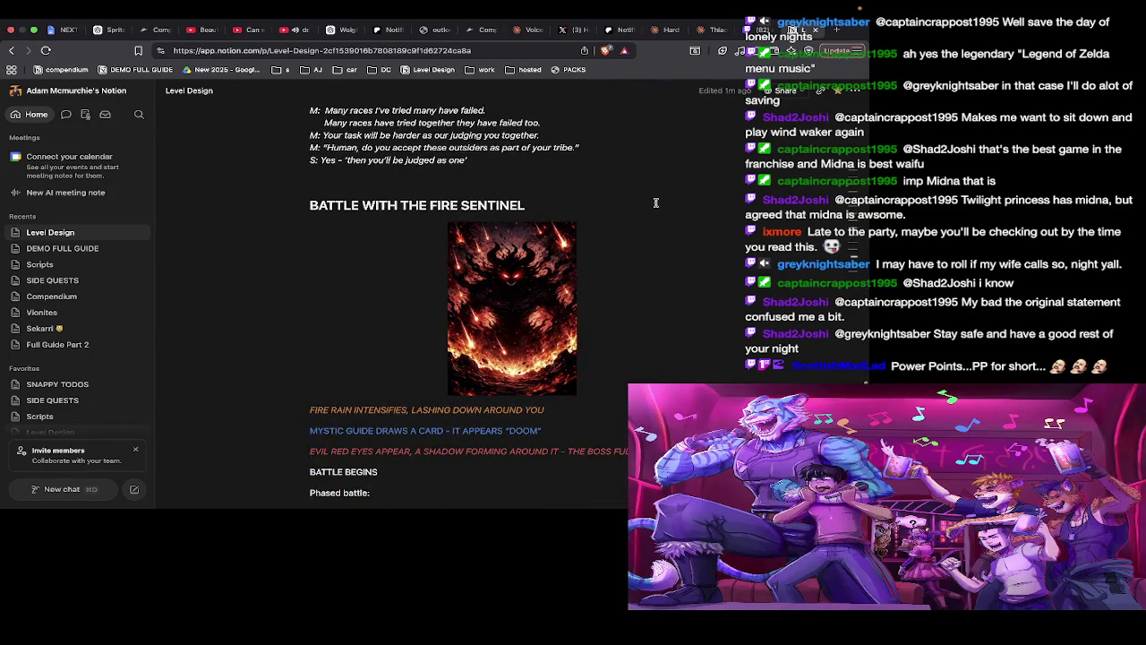
pyautogui.press('super+plus')
pyautogui.press('super+plus')
pyautogui.press('super+plus')
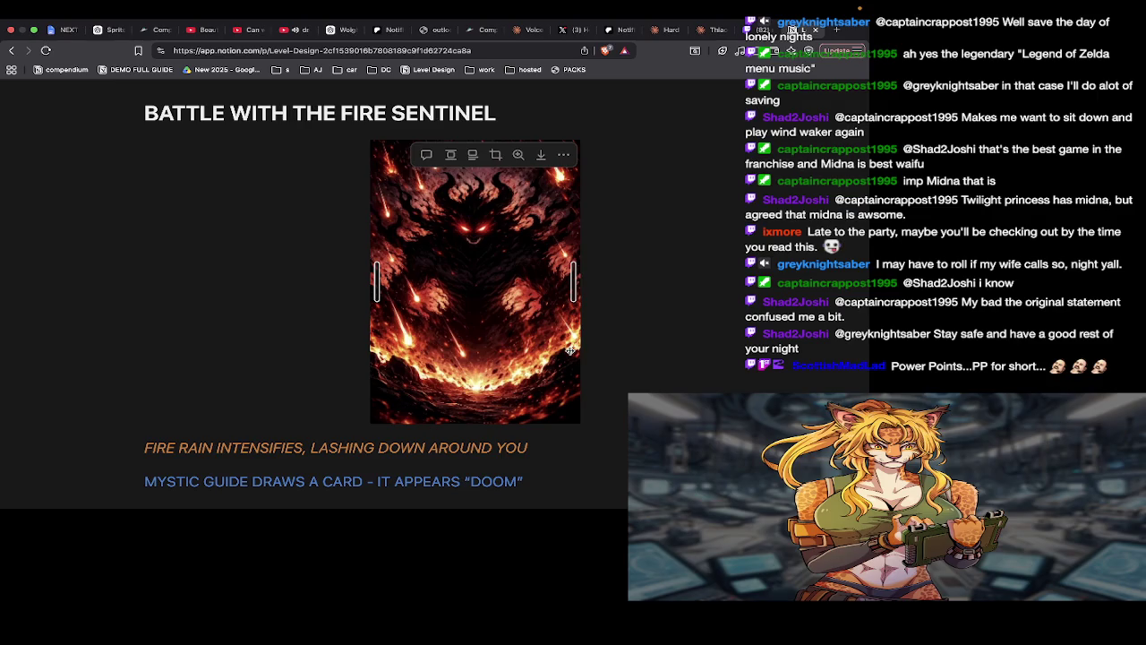
# Scroll back up through the sector notes and switch to the Twitch tab
pyautogui.scroll(-1, 569, 359)
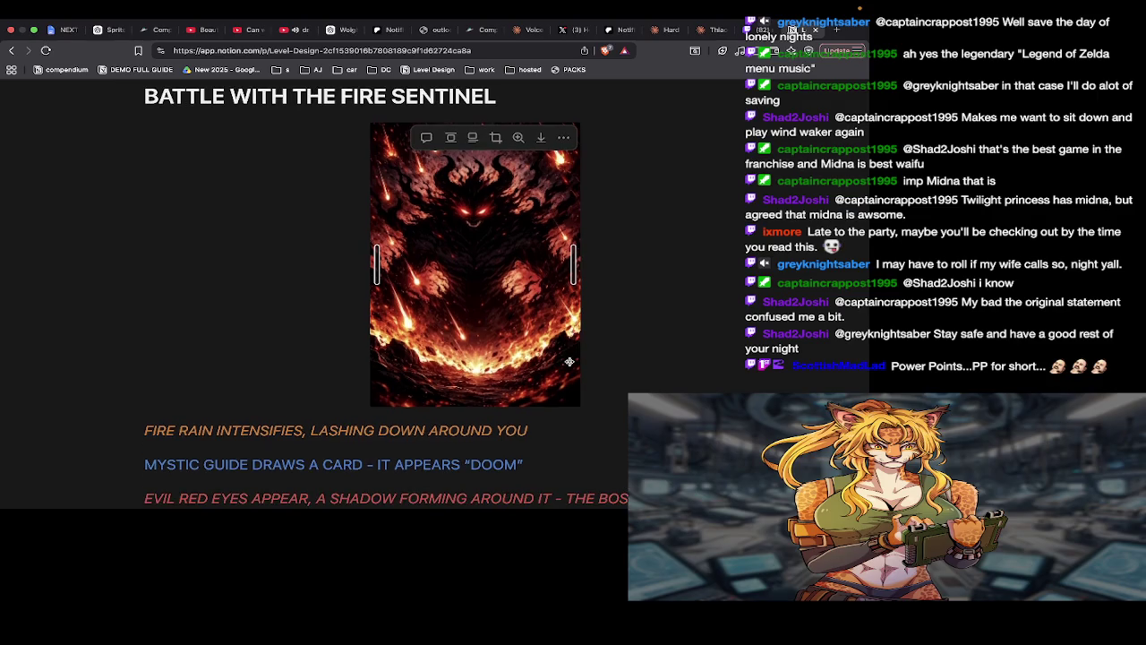
pyautogui.scroll(2, 570, 361)
pyautogui.scroll(10, 569, 360)
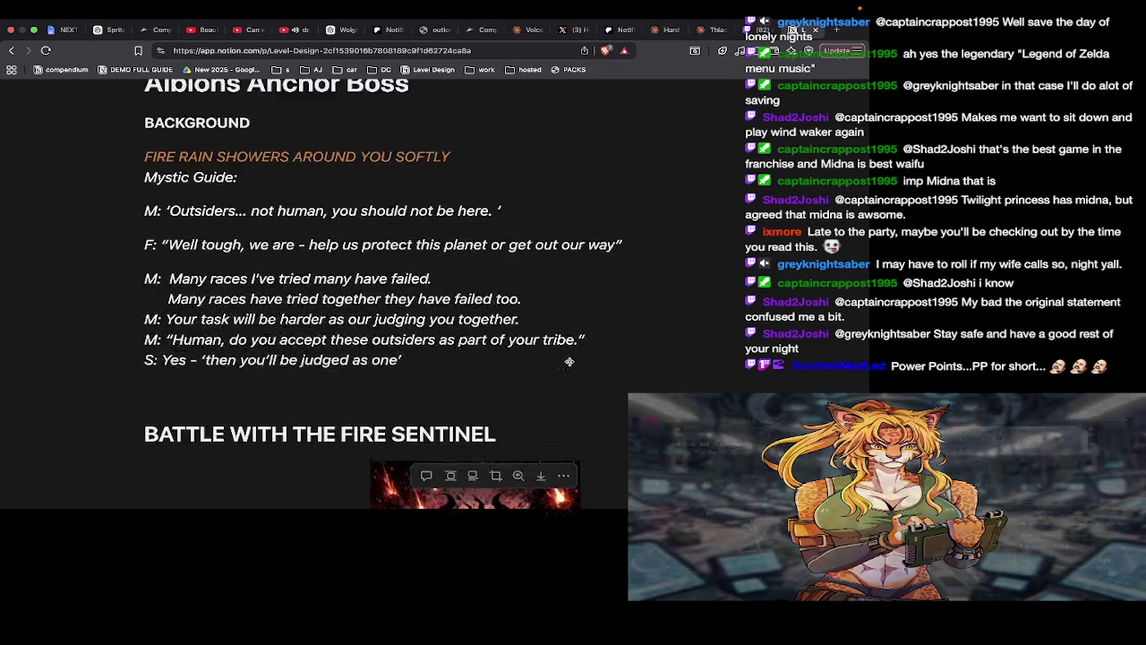
pyautogui.scroll(5, 569, 361)
pyautogui.scroll(2, 570, 360)
pyautogui.scroll(10, 569, 361)
pyautogui.scroll(1, 570, 361)
pyautogui.scroll(5, 569, 361)
pyautogui.scroll(10, 569, 361)
pyautogui.scroll(5, 569, 361)
pyautogui.scroll(2, 570, 361)
pyautogui.scroll(2, 569, 361)
pyautogui.scroll(1, 570, 361)
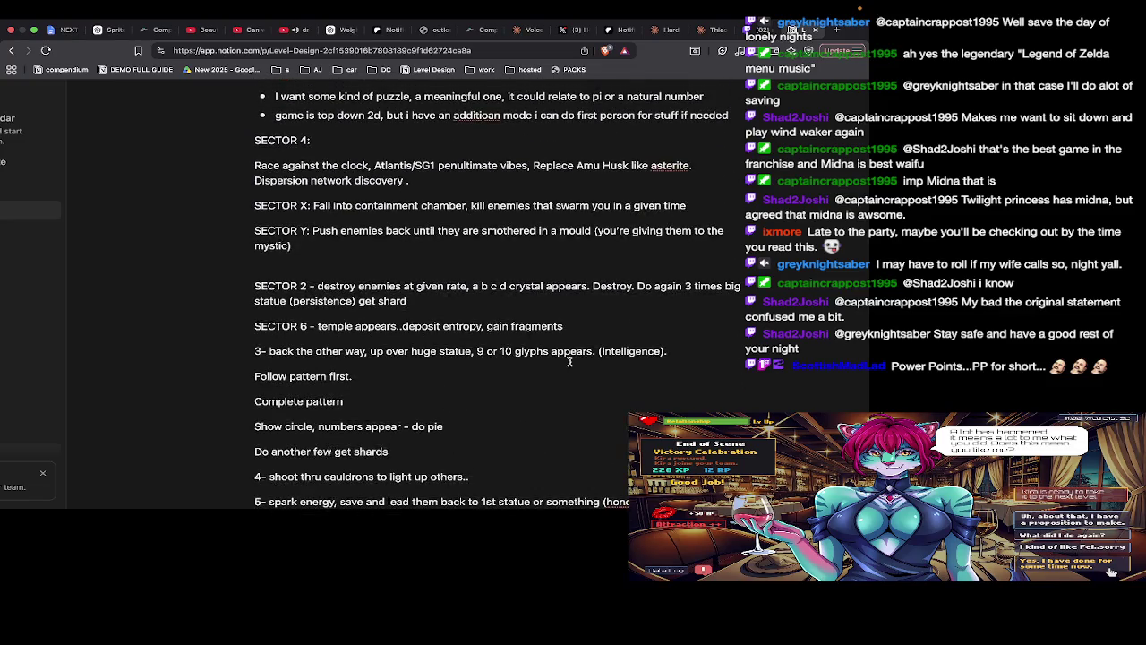
pyautogui.scroll(2, 569, 361)
pyautogui.scroll(5, 569, 360)
pyautogui.scroll(8, 569, 361)
pyautogui.scroll(1, 570, 360)
pyautogui.scroll(2, 569, 361)
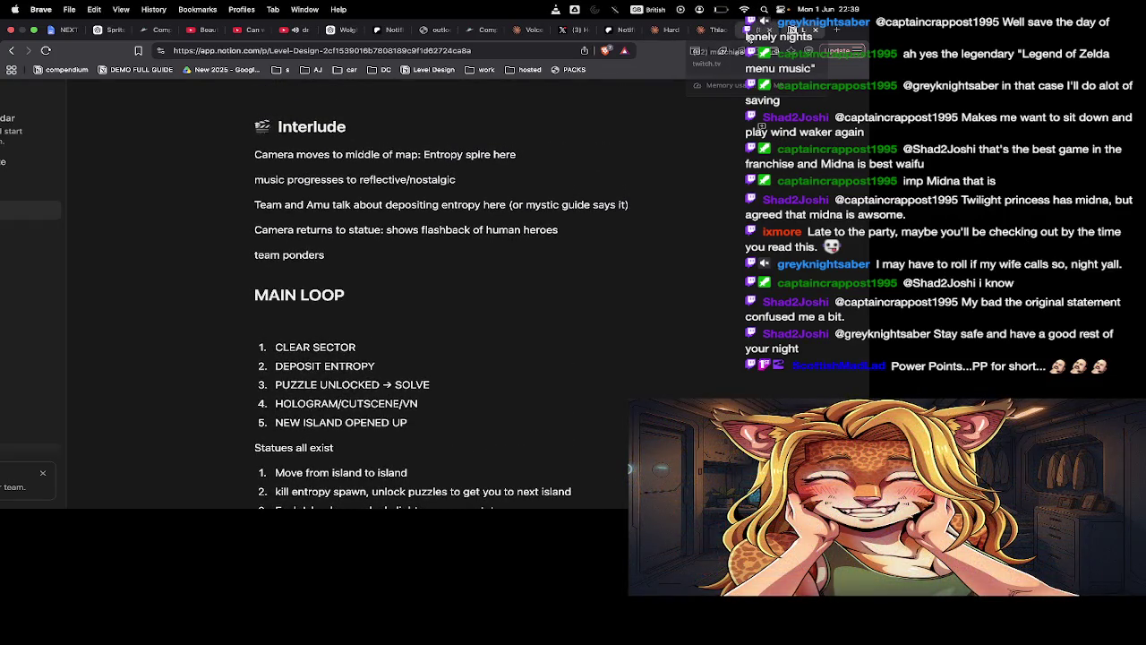
pyautogui.click(791, 31)
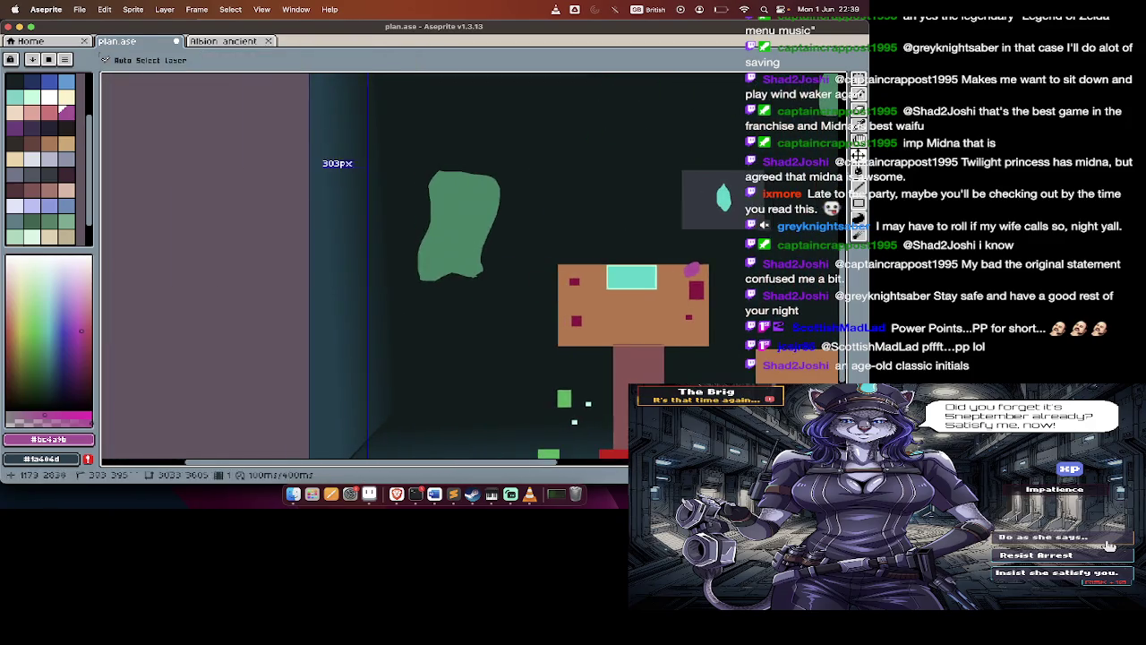
# Switch to the selection tool and browse the Albion ancient dungeon tileset
pyautogui.press('m')
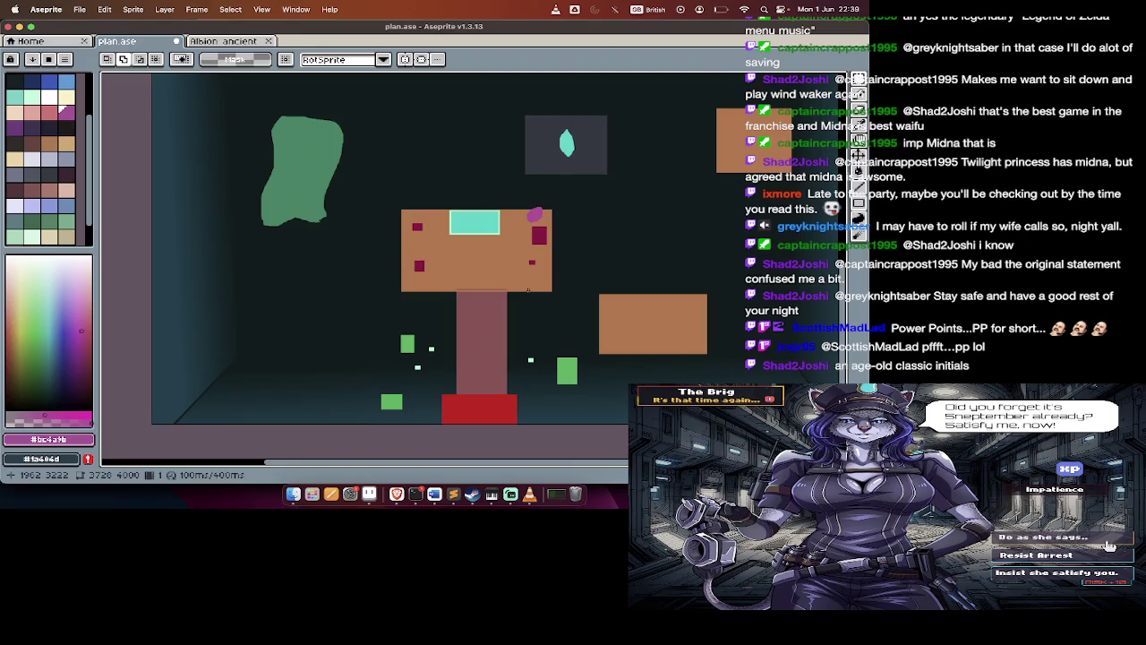
pyautogui.click(223, 42)
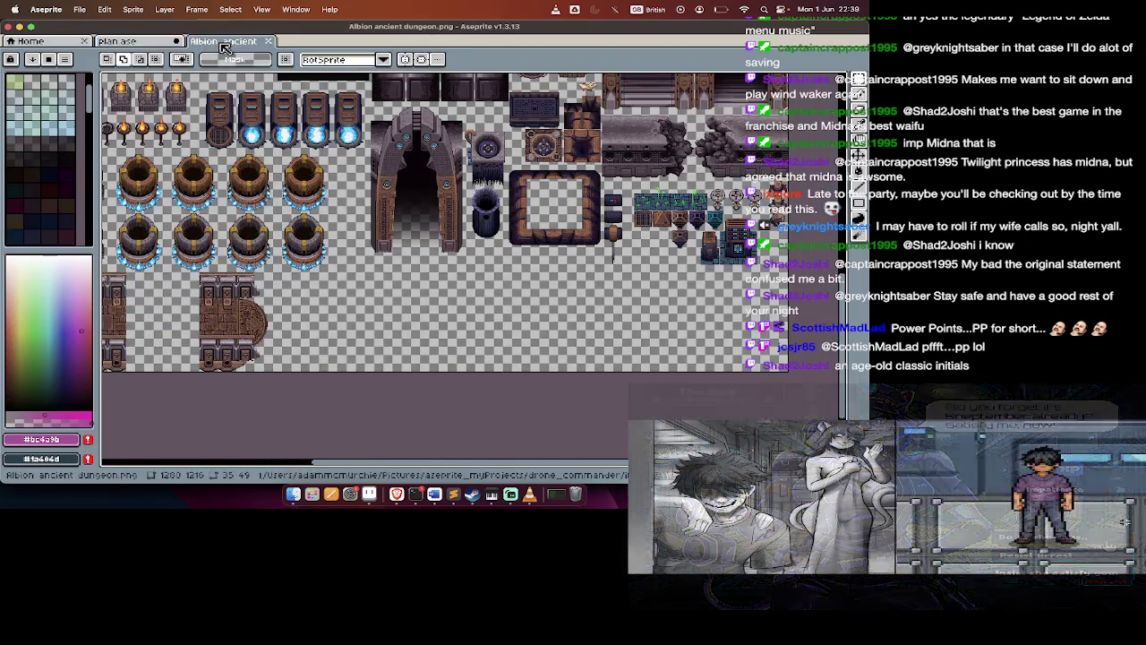
pyautogui.scroll(10, 253, 217)
pyautogui.hscroll(5, 253, 217)
pyautogui.hscroll(5, 253, 216)
pyautogui.hscroll(-5, 253, 217)
pyautogui.hscroll(-2, 253, 217)
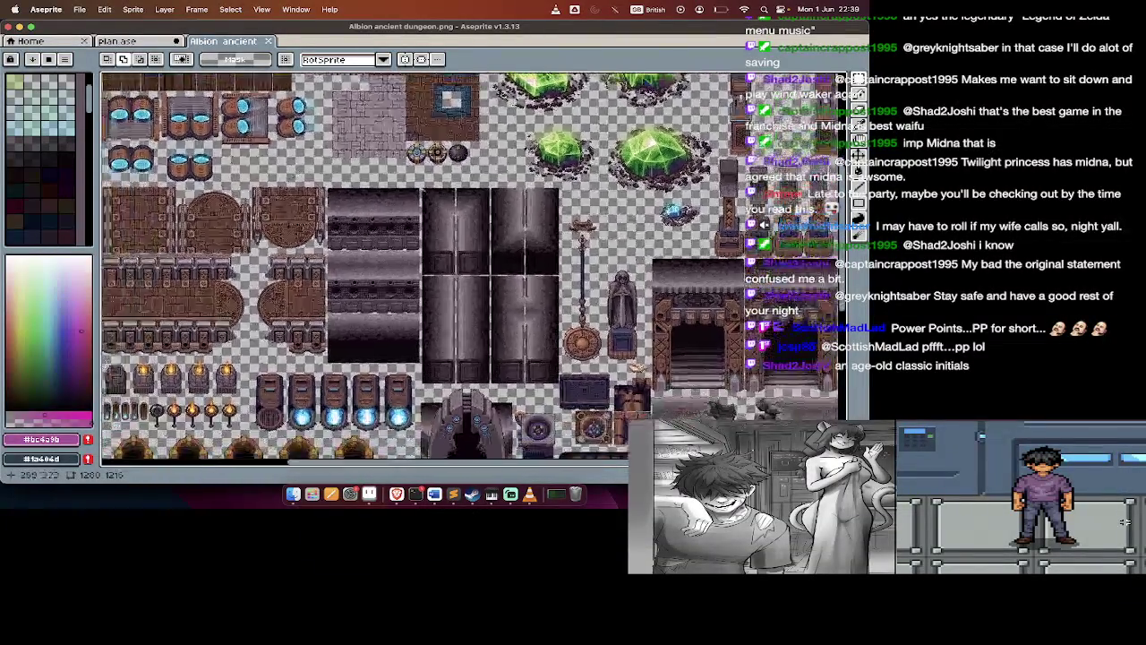
pyautogui.scroll(-5, 254, 216)
pyautogui.hscroll(-3, 253, 217)
pyautogui.scroll(-3, 253, 217)
pyautogui.scroll(-1, 253, 217)
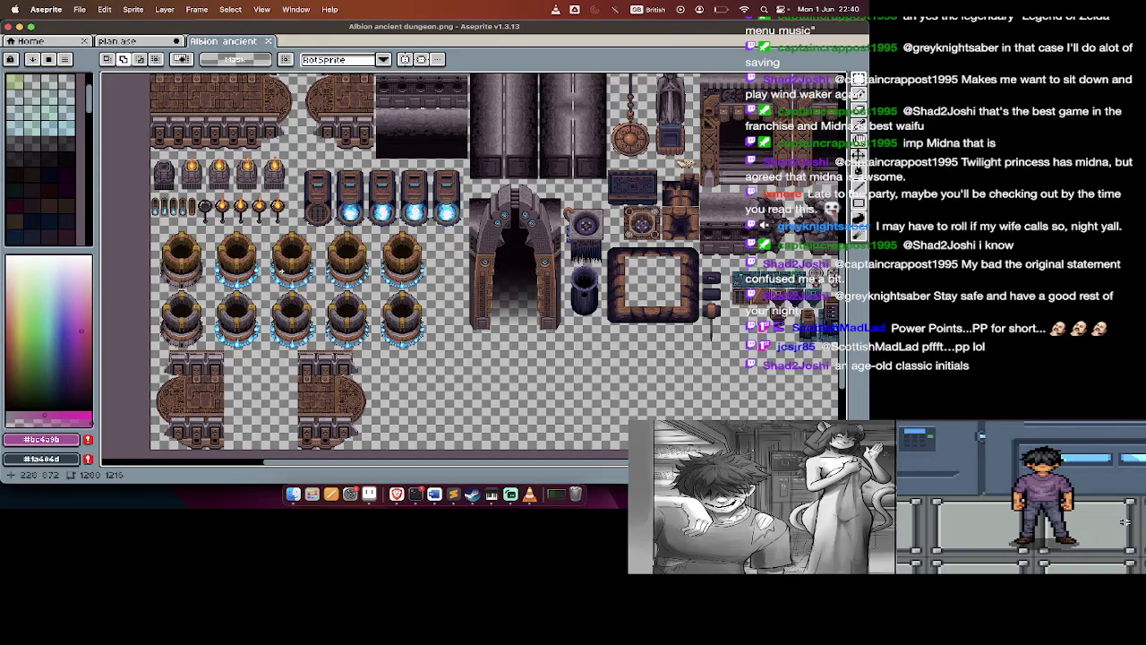
# Return to plan.ase and step through frames to the one with rooms and green area
pyautogui.press('Tab')
pyautogui.press('i')
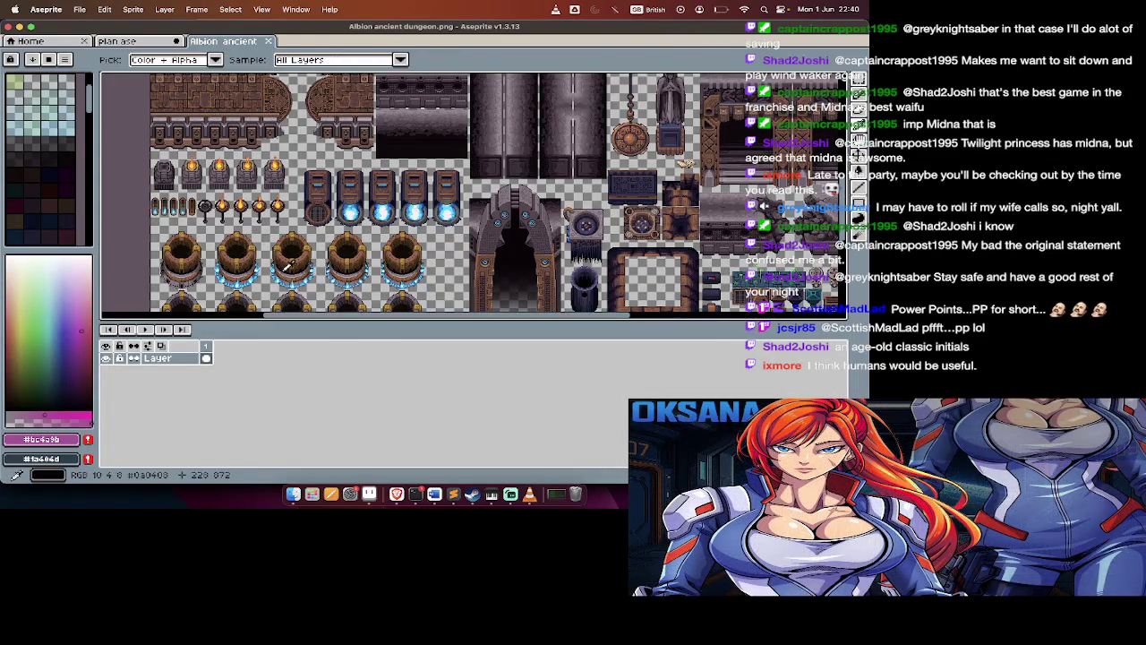
pyautogui.press('m')
pyautogui.press('Tab')
pyautogui.hotkey('ctrl', 'shift', 'Tab')
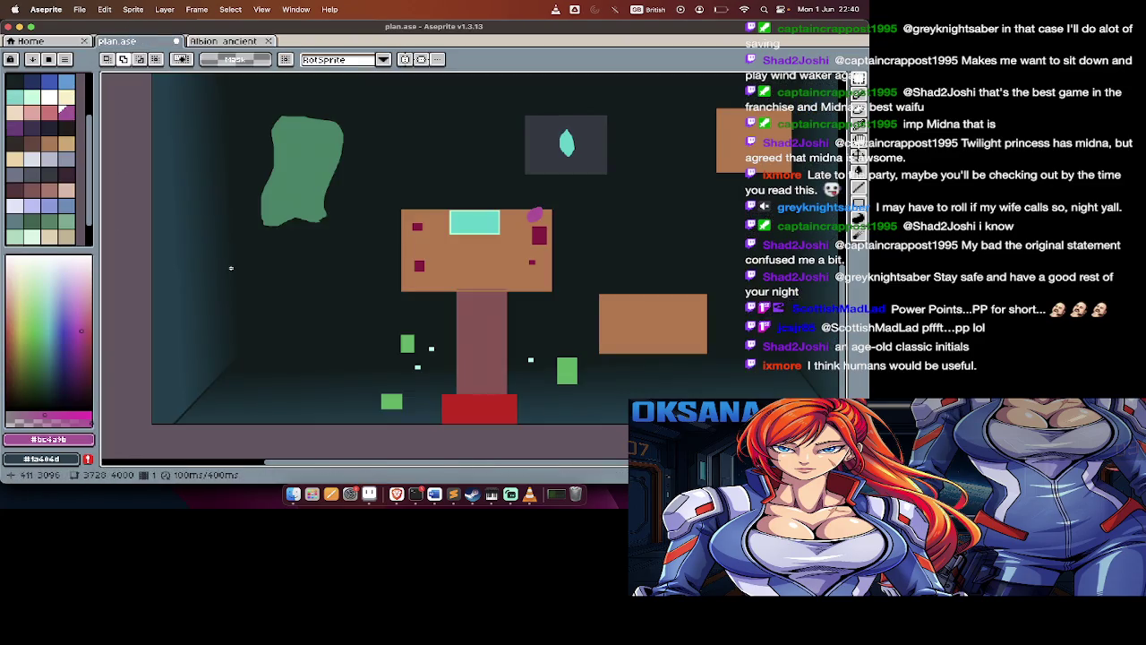
pyautogui.press('Right')
pyautogui.press('Tab')
pyautogui.press('Right')
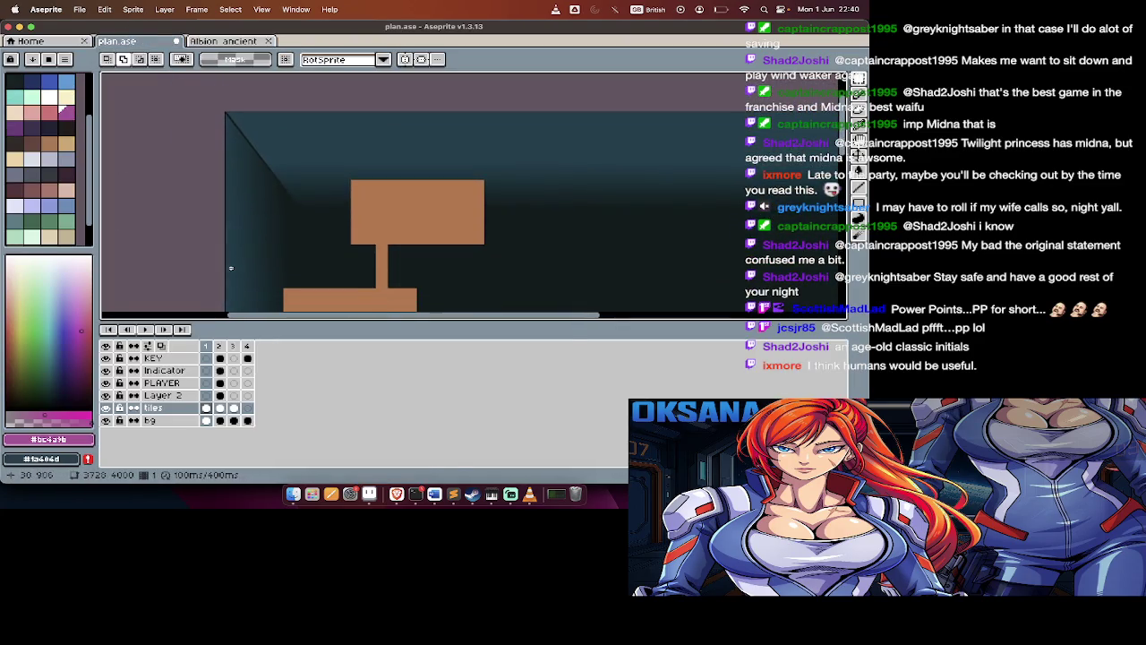
pyautogui.press('Tab')
pyautogui.press('Right')
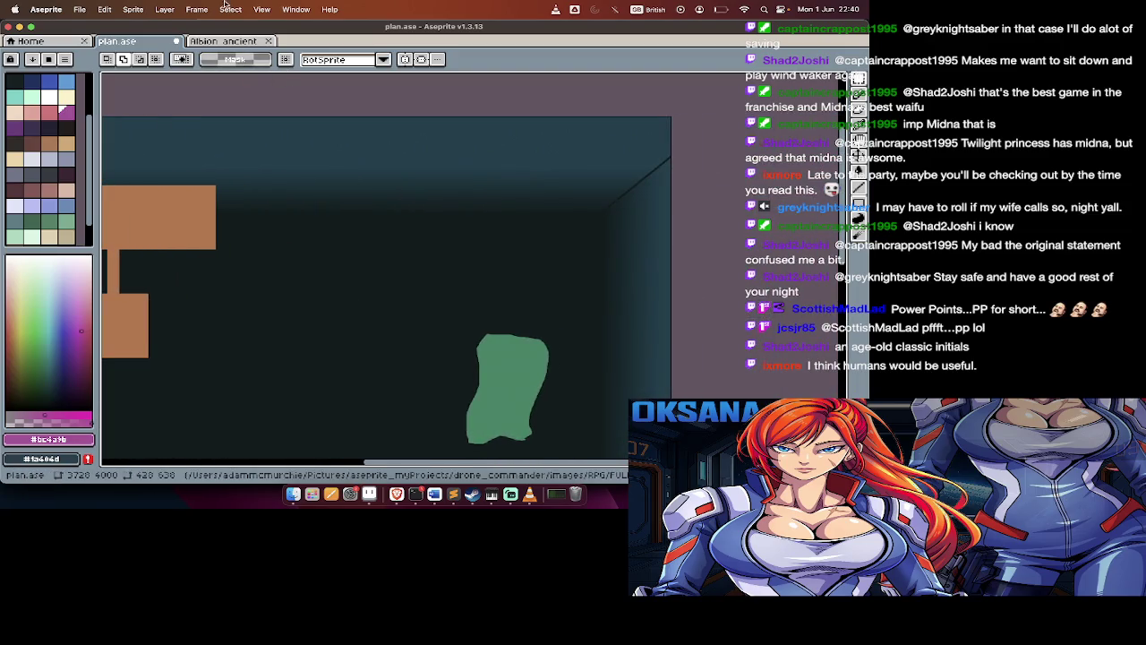
# Glance at the dungeon tileset again, then start an Orbitron-Regular size 50 text label in plan.ase
pyautogui.click(242, 41)
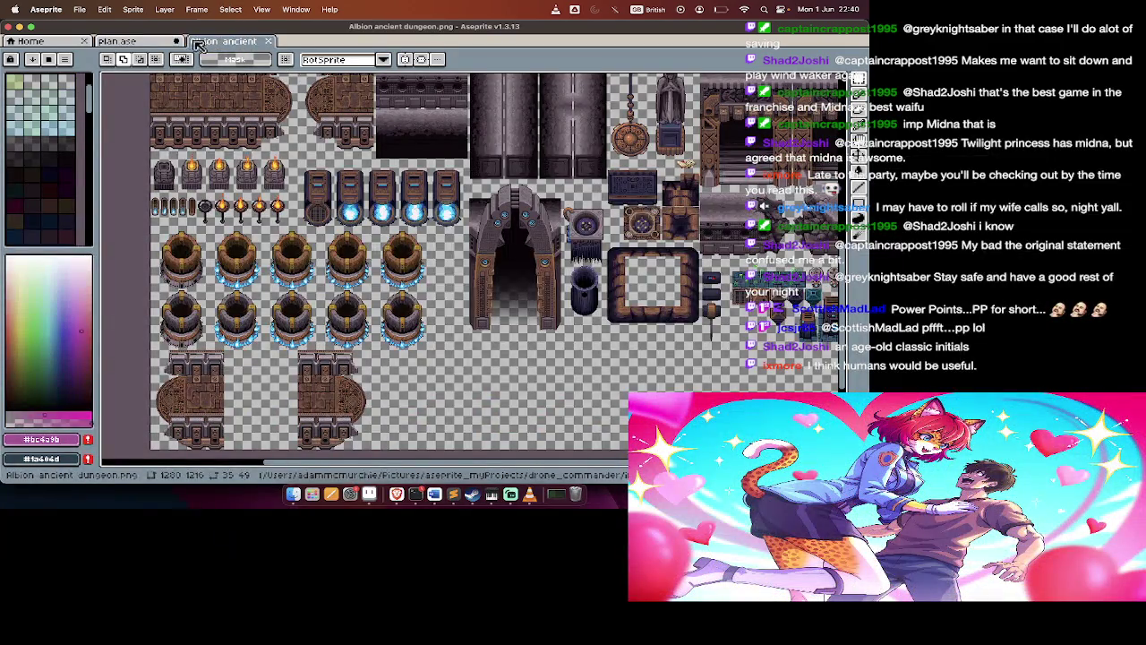
pyautogui.click(116, 42)
pyautogui.hscroll(3, 563, 145)
pyautogui.click(564, 145)
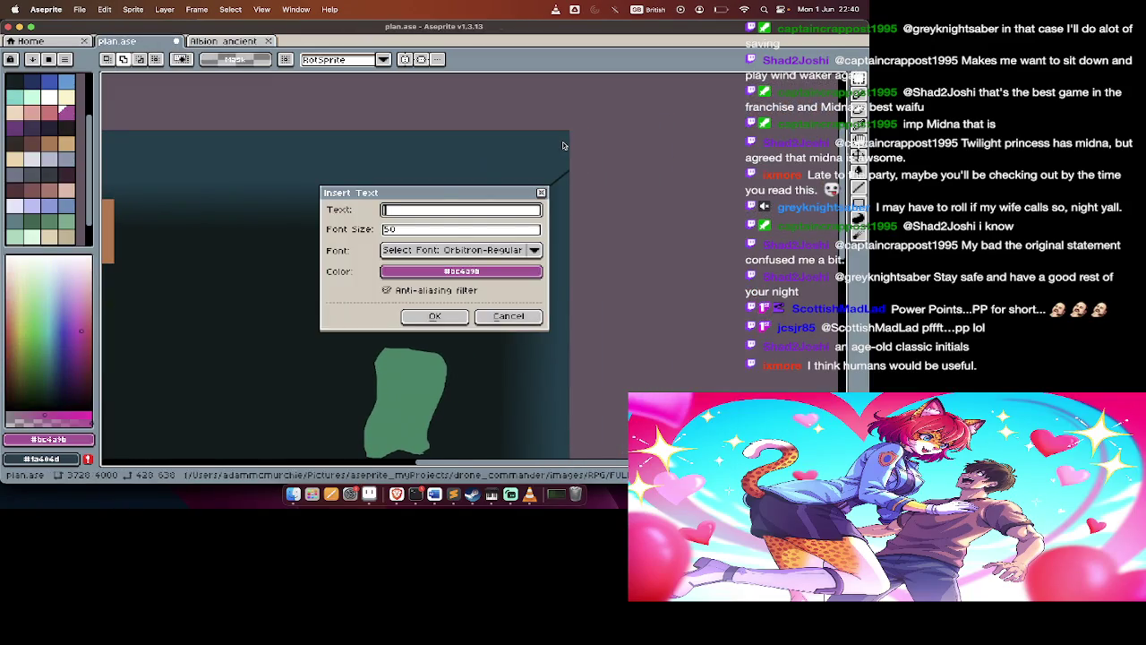
# Add the text label "Pilon" and place it up and to the right on the plan
pyautogui.write('Pil')
pyautogui.press('Return')
pyautogui.click(506, 200)
pyautogui.write('Pilon')
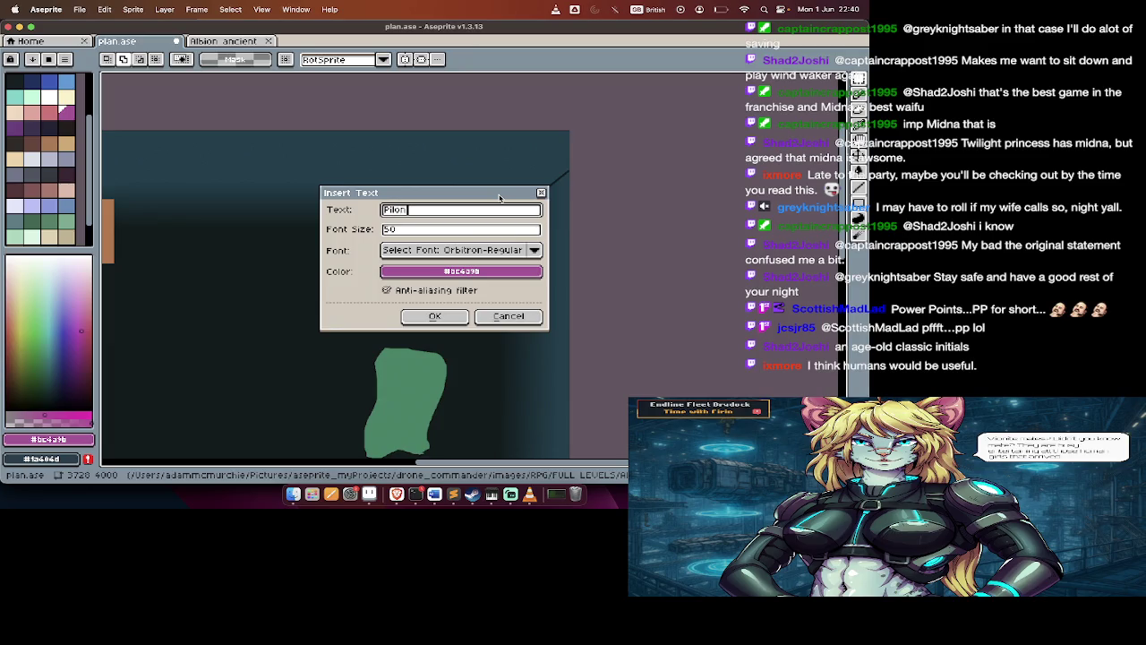
pyautogui.press('Return')
pyautogui.moveTo(368, 289)
pyautogui.mouseDown()
pyautogui.moveTo(517, 175)
pyautogui.moveTo(528, 136)
pyautogui.mouseUp()
pyautogui.press('Return')
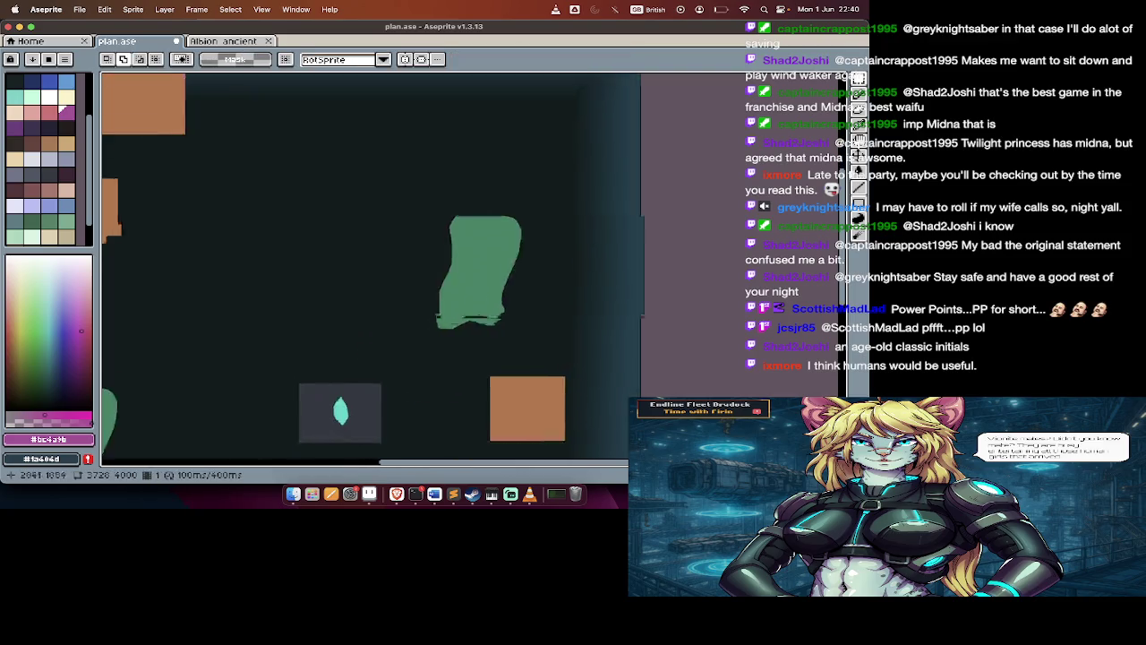
# Open the Albion ancient tileset zoomed on the statue and double doorway
pyautogui.scroll(-3, 403, 314)
pyautogui.hscroll(-3, 403, 313)
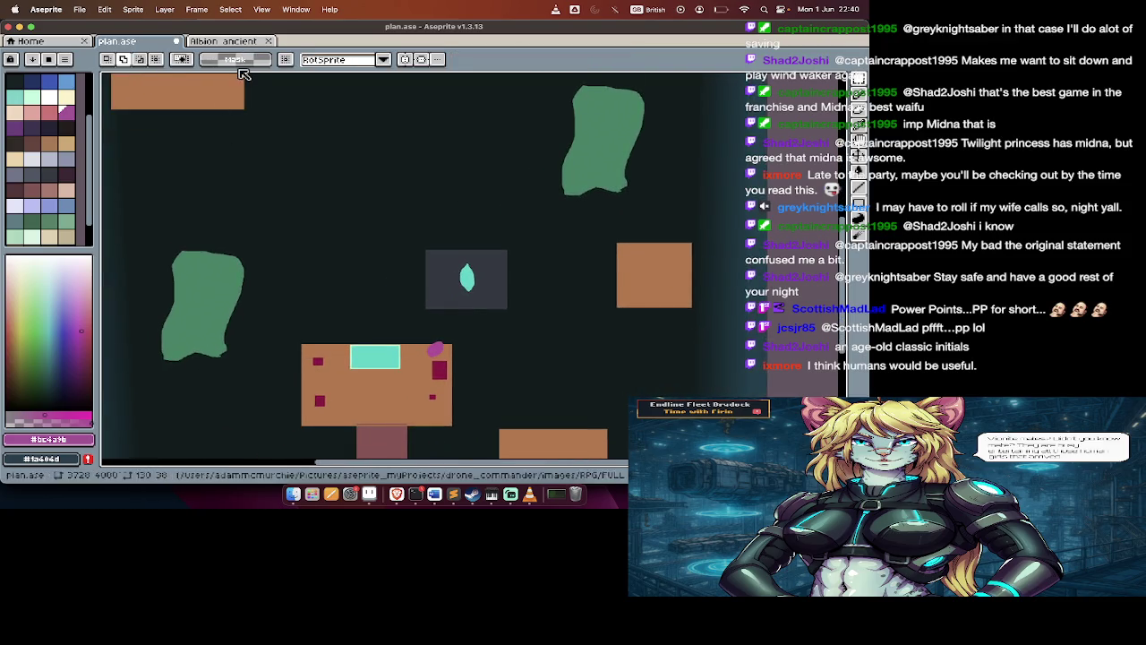
pyautogui.click(223, 40)
pyautogui.scroll(2, 535, 295)
pyautogui.hscroll(3, 536, 296)
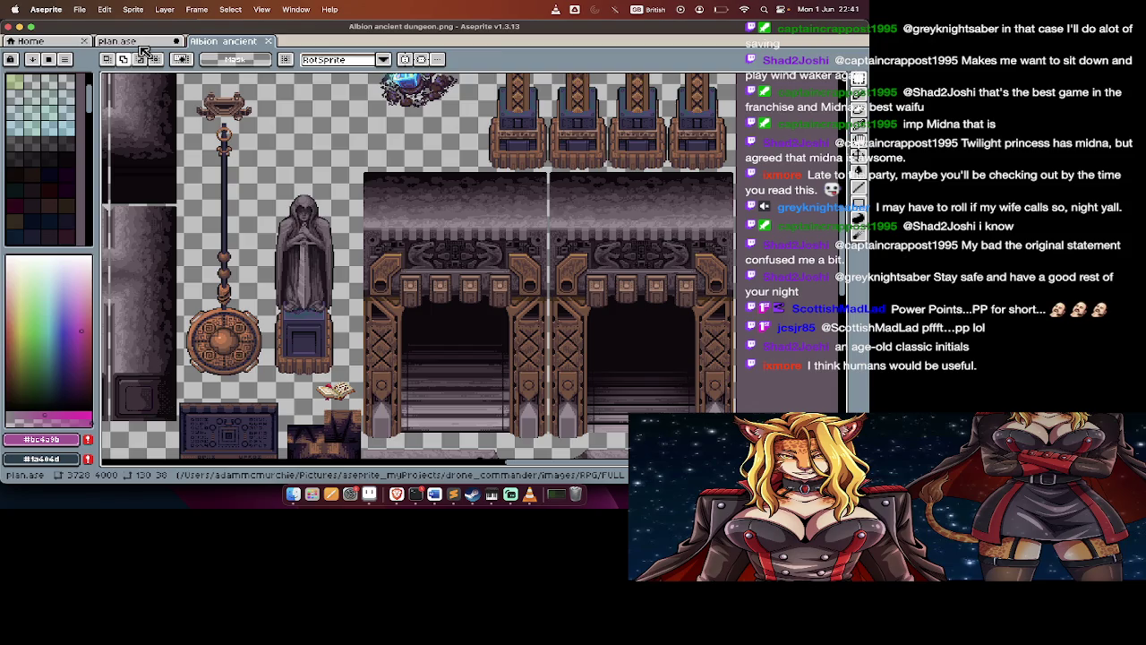
pyautogui.scroll(5, 247, 243)
pyautogui.hscroll(-5, 247, 243)
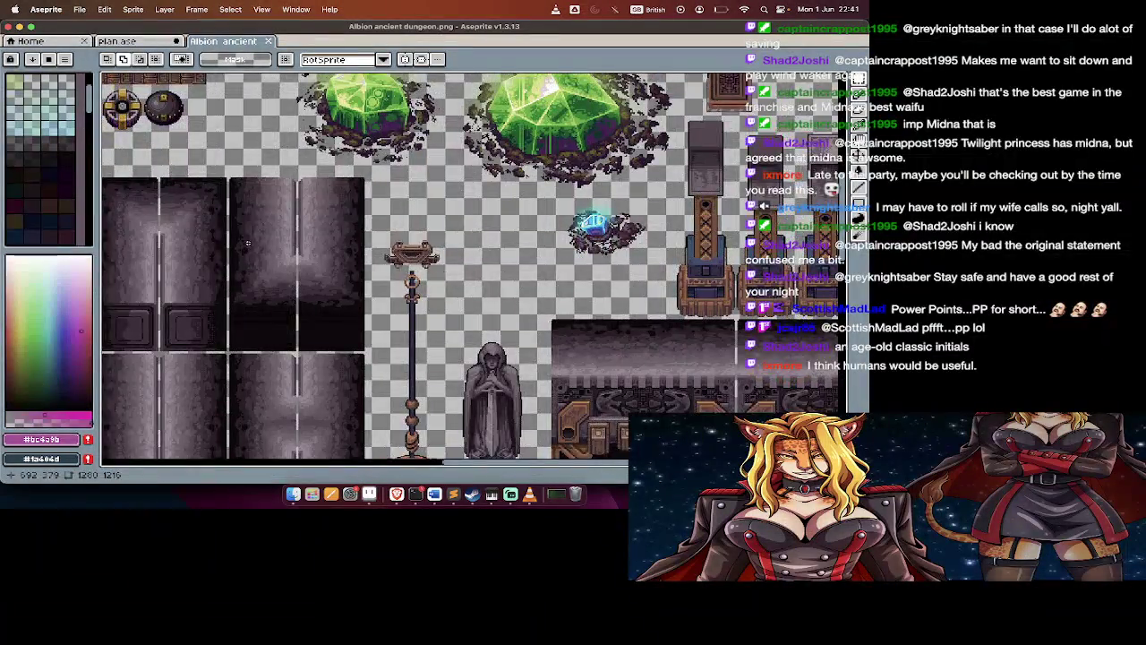
pyautogui.scroll(4, 247, 243)
pyautogui.hscroll(-1, 247, 243)
pyautogui.moveTo(172, 445)
pyautogui.mouseDown()
pyautogui.moveTo(704, 367)
pyautogui.moveTo(805, 364)
pyautogui.mouseUp()
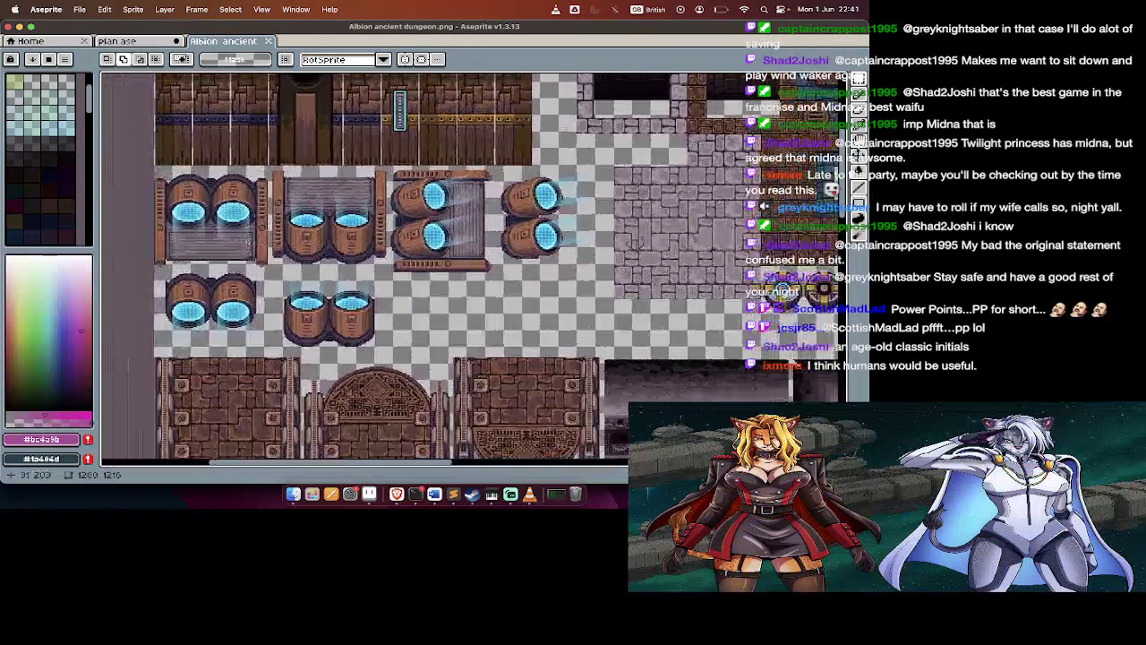
pyautogui.scroll(-3, 248, 242)
pyautogui.scroll(-3, 247, 242)
pyautogui.scroll(-3, 248, 242)
pyautogui.scroll(-3, 243, 243)
pyautogui.scroll(-2, 244, 243)
pyautogui.scroll(-3, 244, 244)
pyautogui.hscroll(5, 245, 243)
pyautogui.scroll(3, 247, 242)
pyautogui.hscroll(2, 247, 242)
pyautogui.scroll(3, 247, 242)
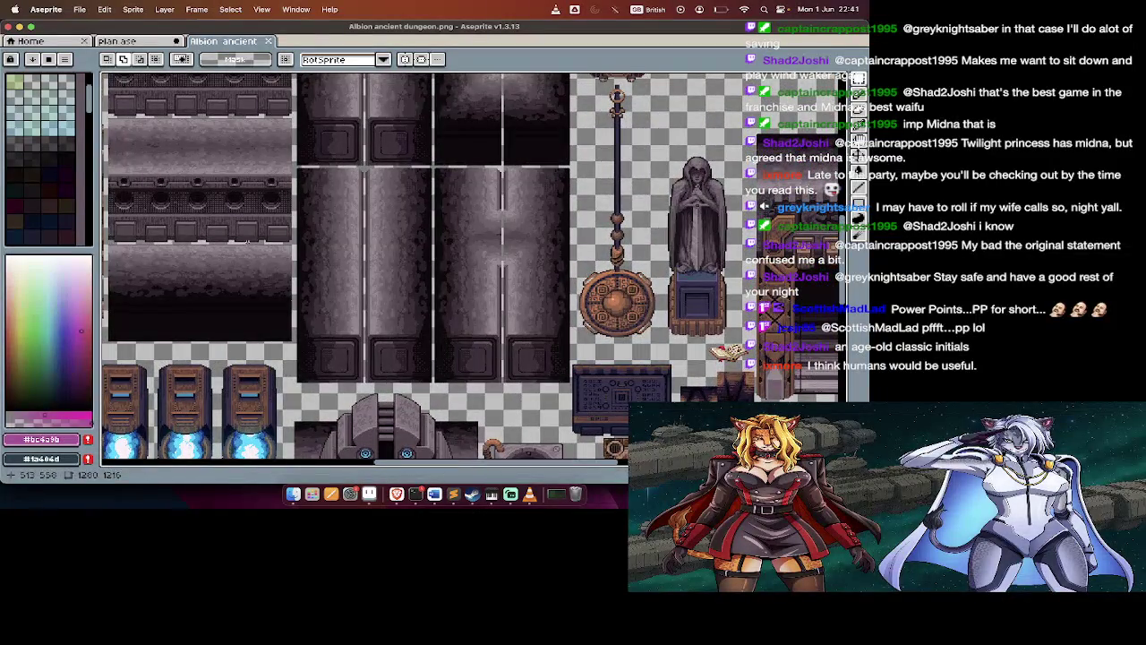
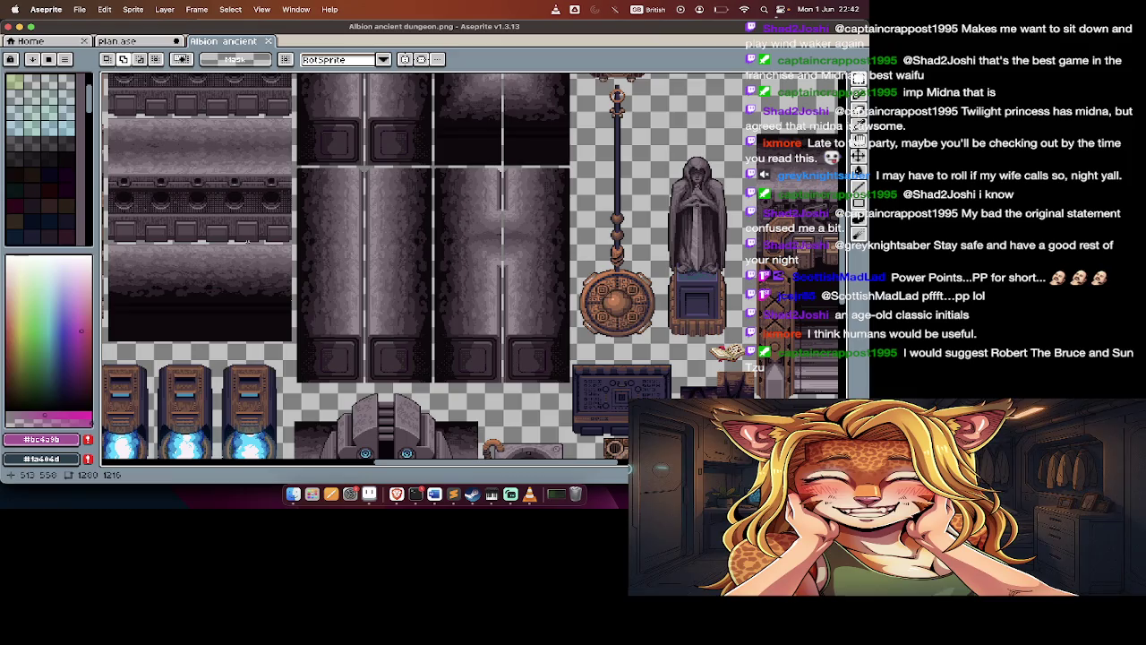
# Switch from the Aseprite dungeon tileset to the Brave browser with the Level Design notes
pyautogui.press('super+Tab')
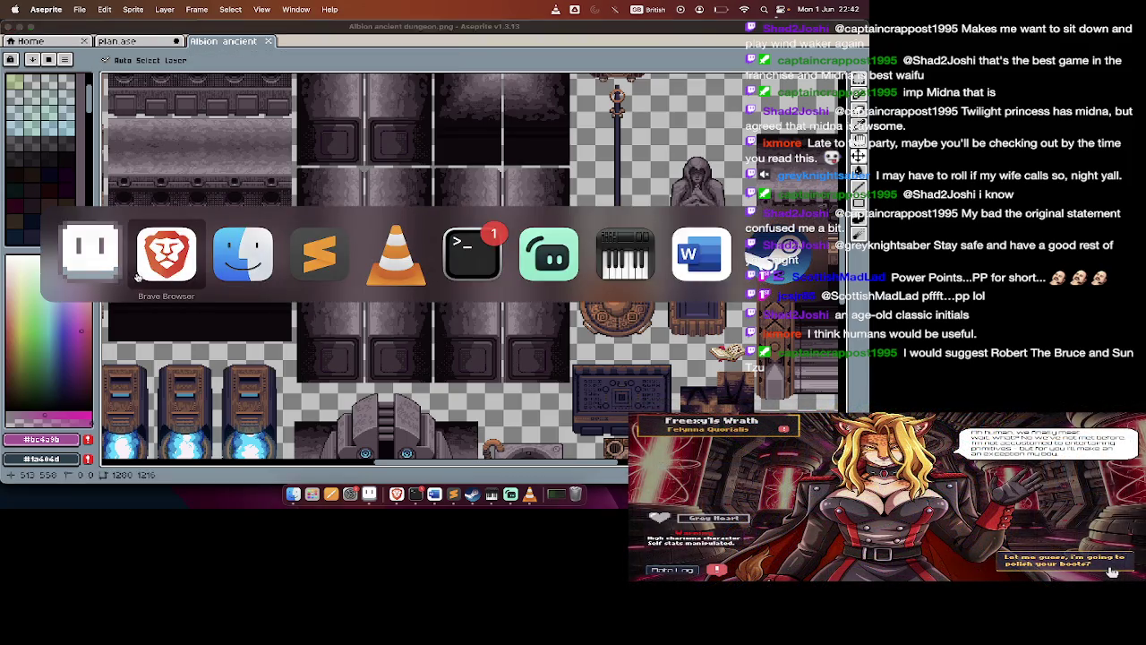
pyautogui.click(165, 255)
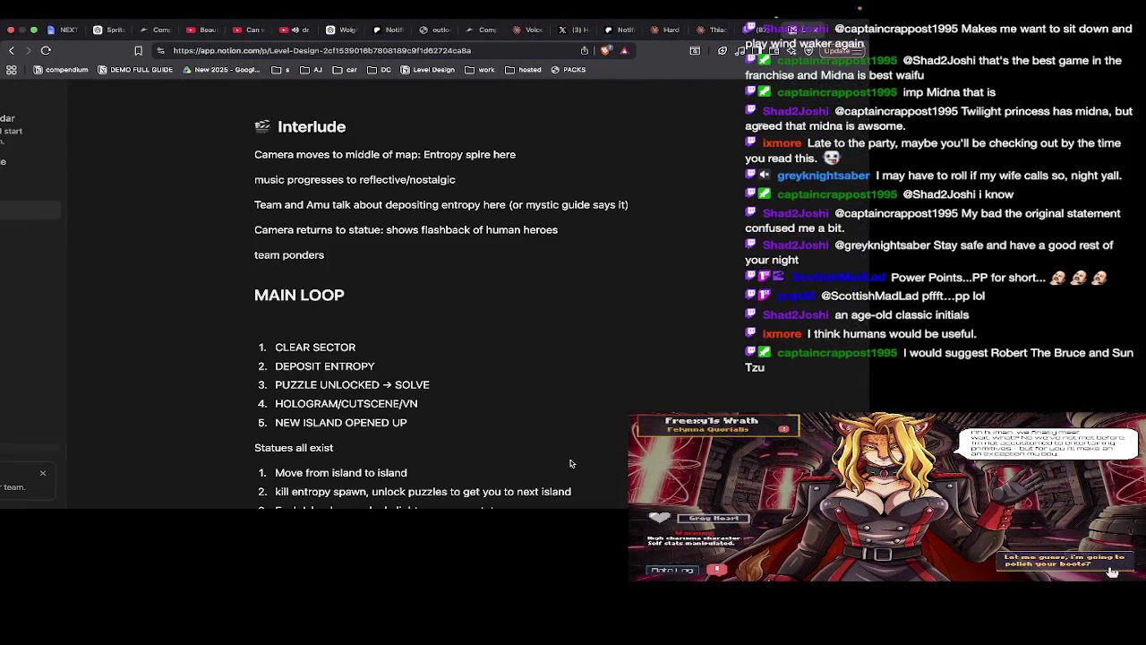
# Scroll the Level Design notes to the Puzzle Types list and place the cursor below PUSH-BACK PIT
pyautogui.scroll(5, 570, 459)
pyautogui.scroll(3, 570, 452)
pyautogui.scroll(5, 571, 447)
pyautogui.scroll(3, 570, 446)
pyautogui.scroll(5, 570, 445)
pyautogui.scroll(6, 571, 444)
pyautogui.scroll(5, 570, 442)
pyautogui.scroll(6, 570, 442)
pyautogui.scroll(5, 571, 442)
pyautogui.scroll(5, 570, 442)
pyautogui.scroll(1, 570, 443)
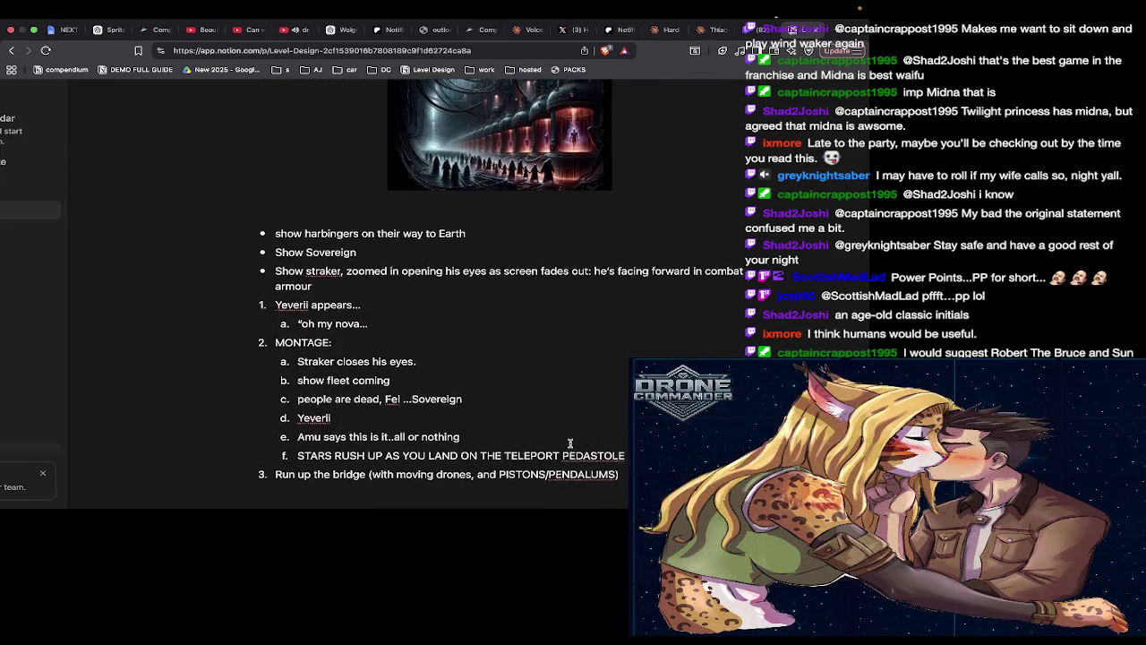
pyautogui.scroll(-5, 571, 443)
pyautogui.scroll(-2, 570, 443)
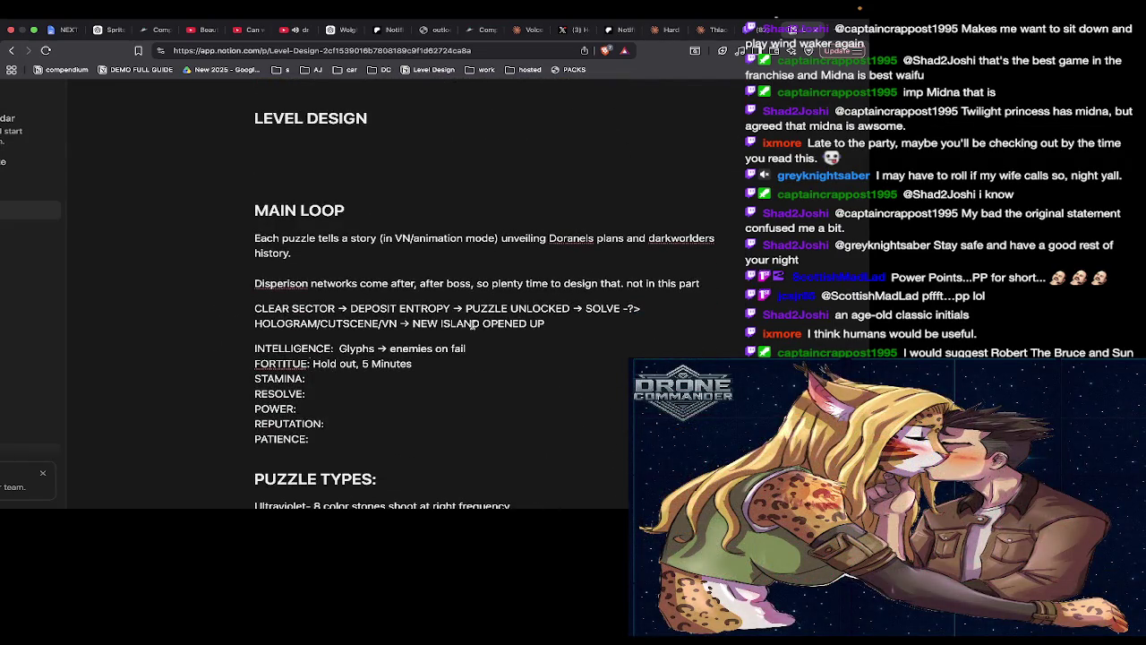
pyautogui.scroll(-5, 473, 463)
pyautogui.scroll(-3, 473, 463)
pyautogui.scroll(-3, 473, 463)
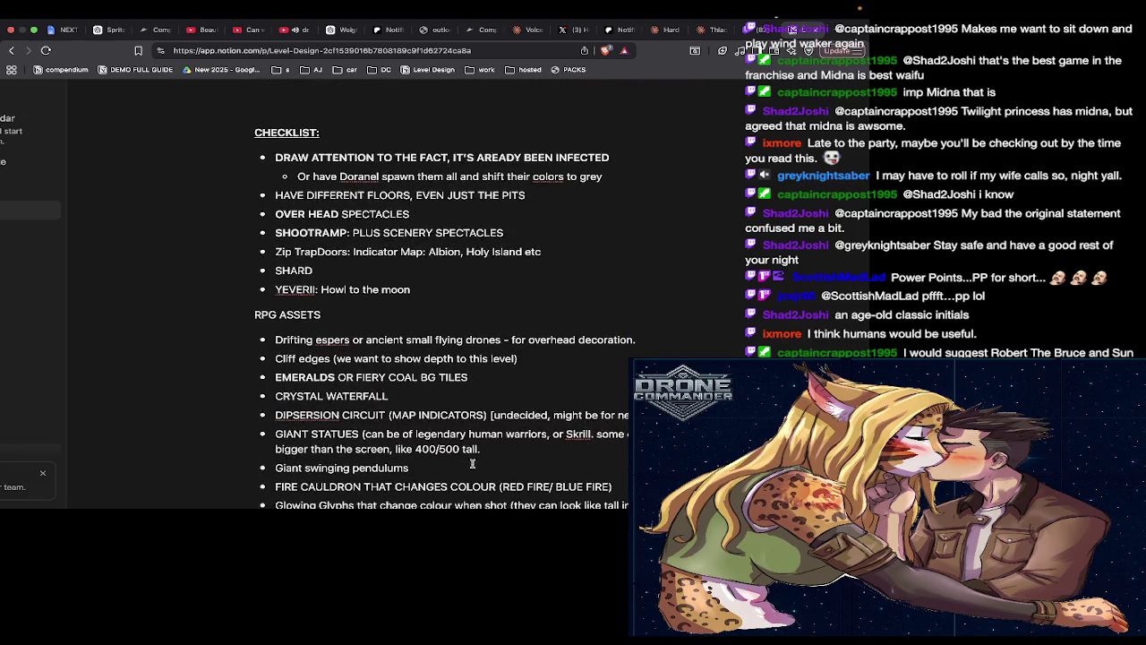
pyautogui.scroll(3, 473, 463)
pyautogui.scroll(3, 472, 463)
pyautogui.click(430, 435)
# Add a MANDATORY CHECKLIST line below the puzzle types and make it an H3 heading
pyautogui.write('MANDATORY CHECKLIST')
pyautogui.press('Return')
pyautogui.press('Up')
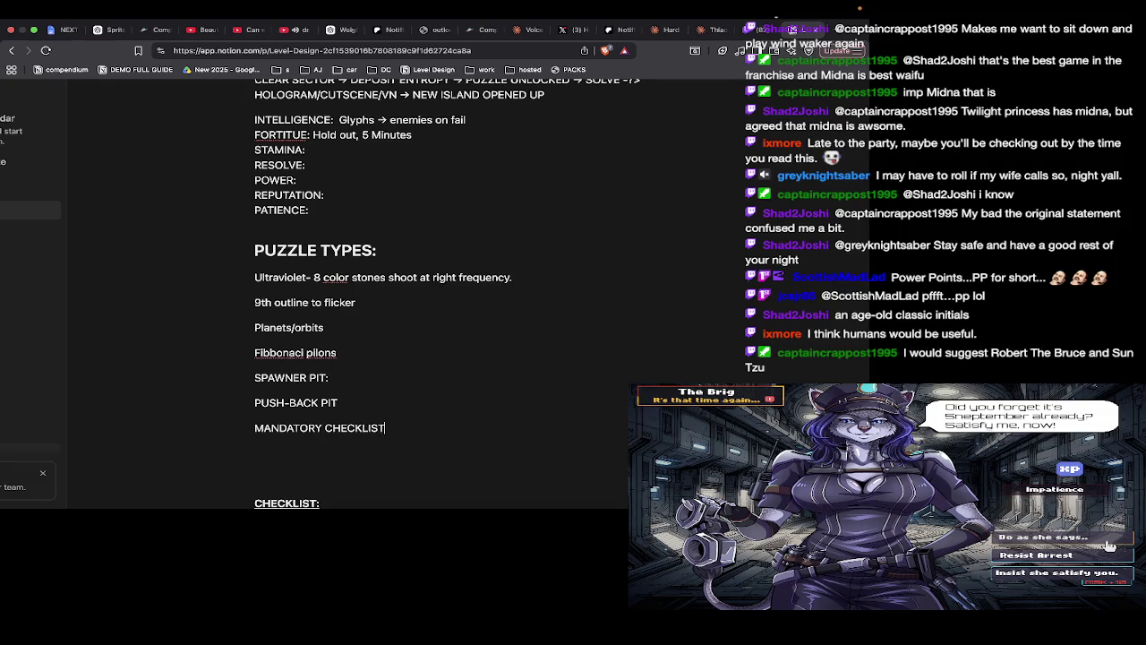
pyautogui.write('###')
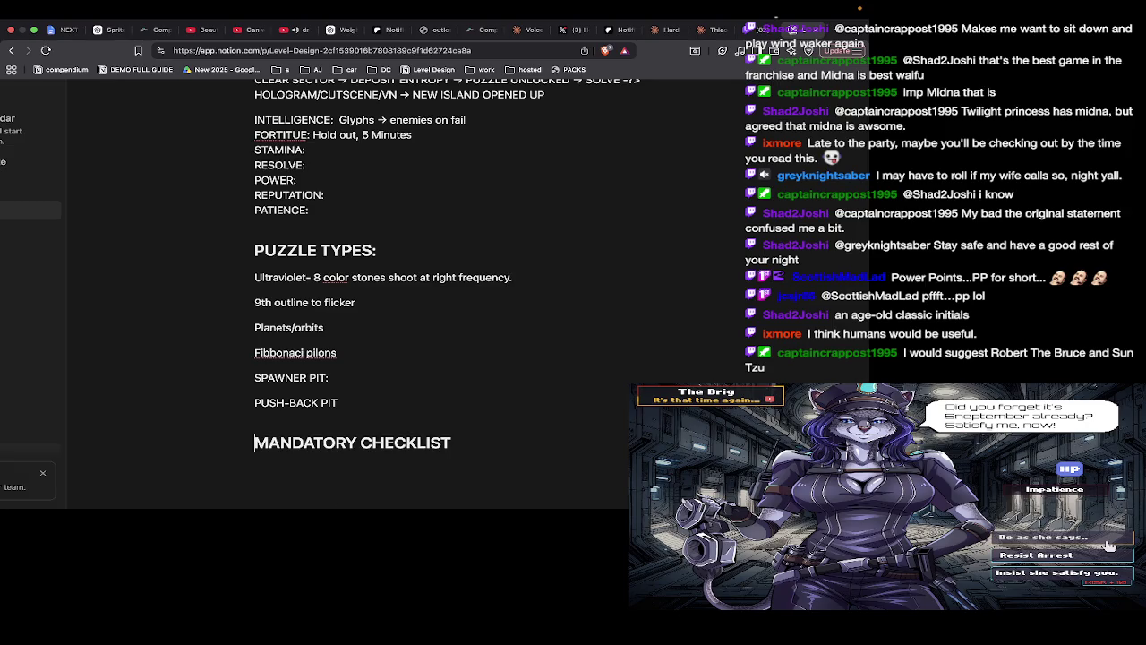
pyautogui.press('Return')
# Note that unlocked playroom cutscenes, combined in any order, give the final revelation, then view Twitch
pyautogui.press('Down')
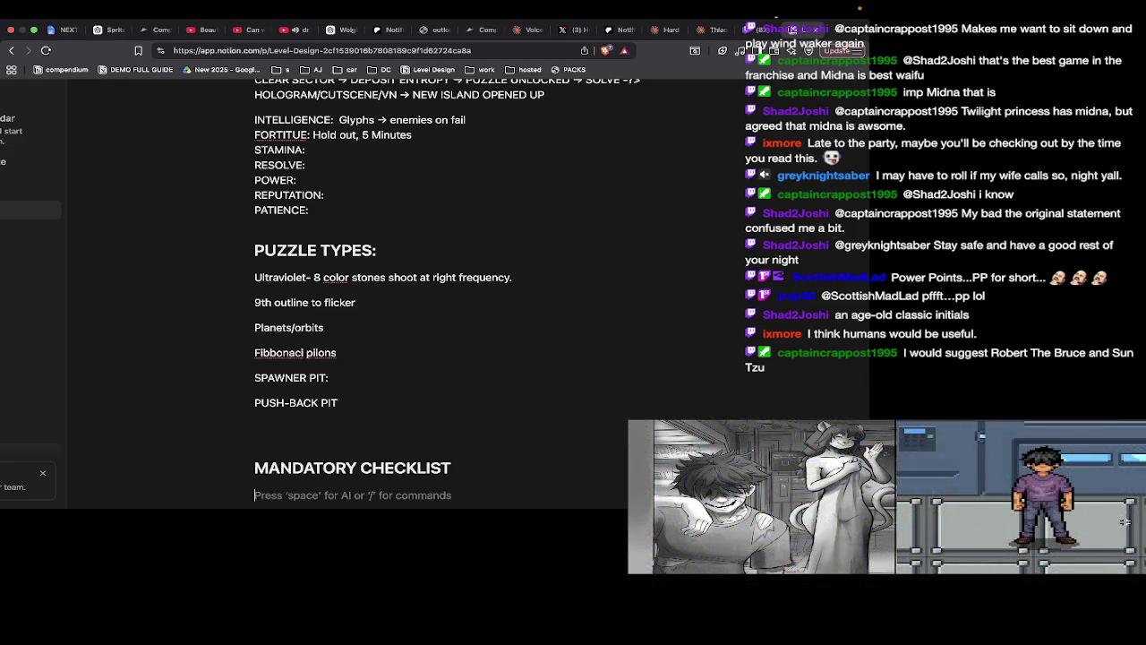
pyautogui.scroll(-2, 448, 287)
pyautogui.write('E')
pyautogui.write('ach Pla')
pyautogui.write('tfor')
pyautogui.write('oo')
pyautogui.write('m unlocked')
pyautogui.write(', unveils a cutscene that')
pyautogui.write(' c')
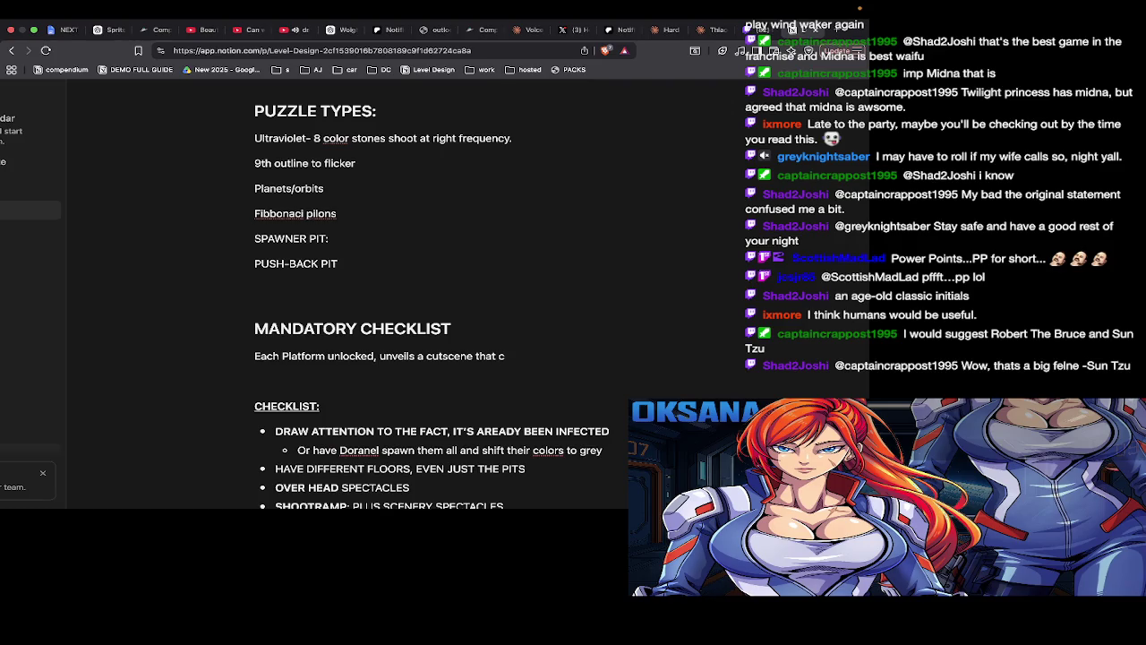
pyautogui.write('oo')
pyautogui.press('BackSpace')
pyautogui.write('mbined (in any rder')
pyautogui.press('BackSpace')
pyautogui.press('BackSpace')
pyautogui.press('BackSpace')
pyautogui.press('BackSpace')
pyautogui.write('o')
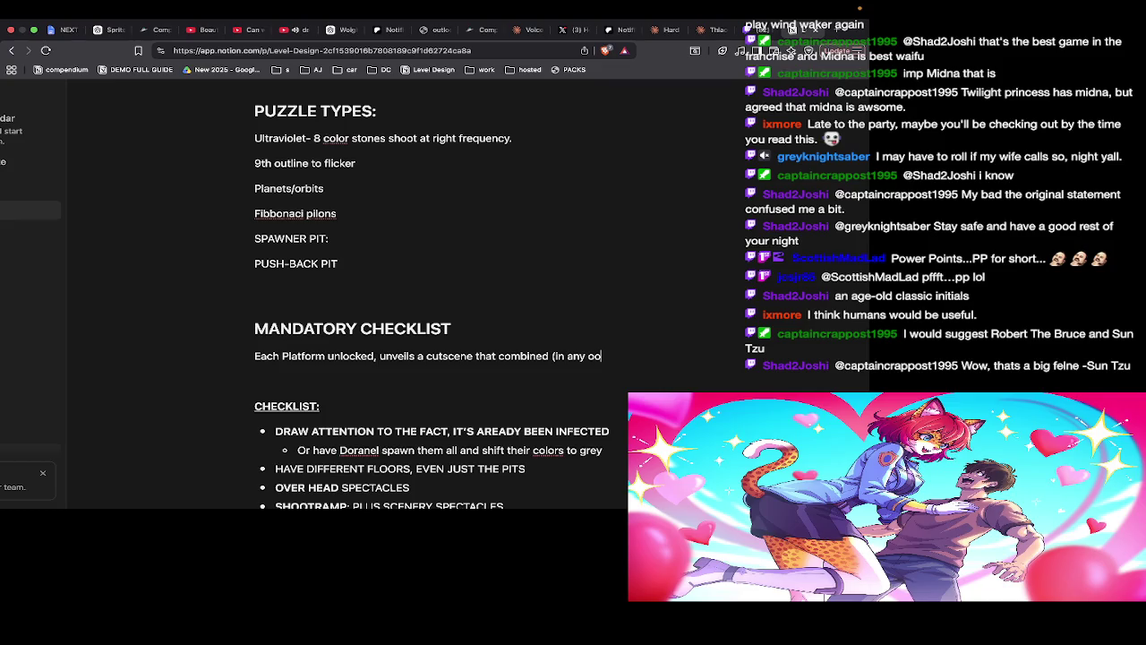
pyautogui.press('BackSpace')
pyautogui.write('rder) ')
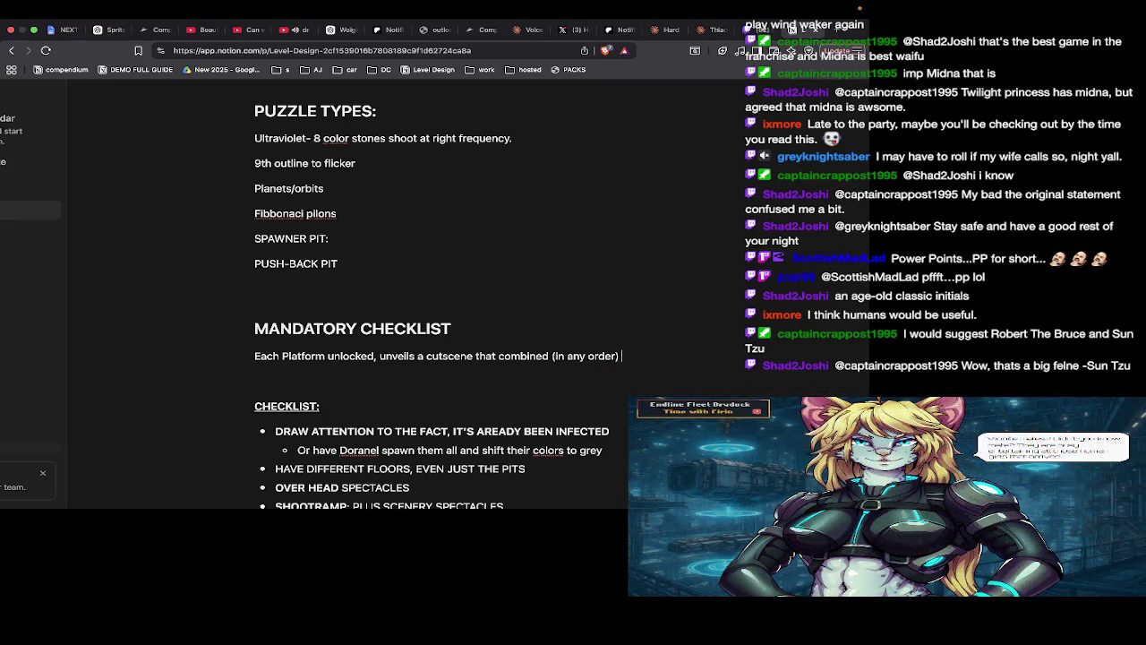
pyautogui.write('completes the full picture')
pyautogui.press('Return')
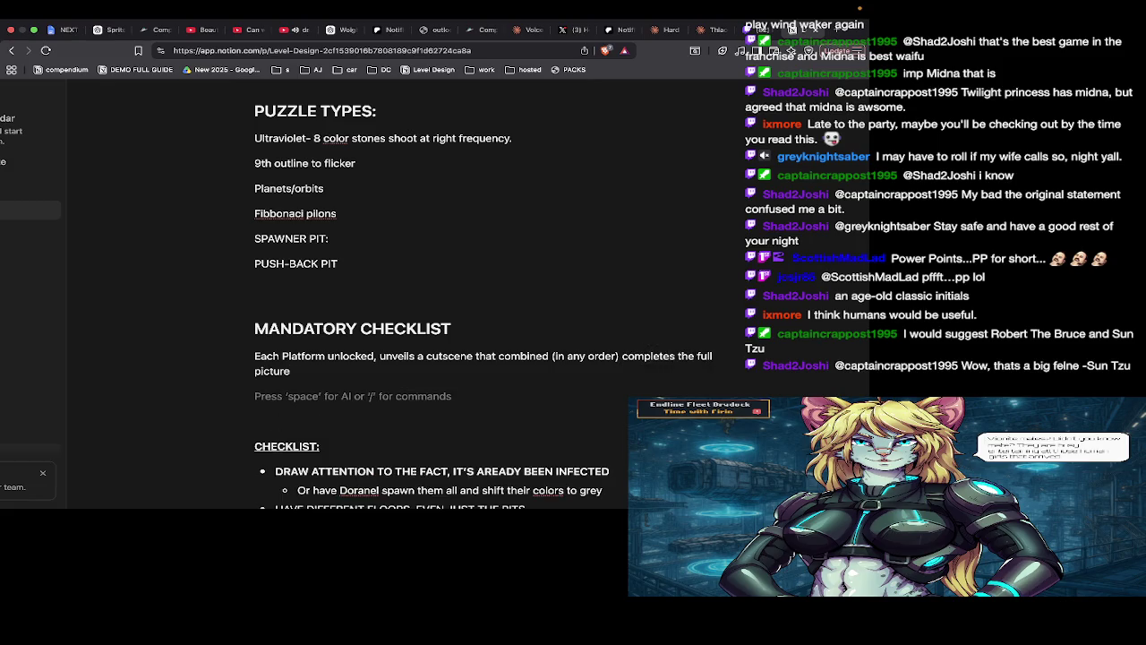
pyautogui.write('you get the final revelatino')
pyautogui.press('BackSpace')
pyautogui.press('BackSpace')
pyautogui.press('BackSpace')
pyautogui.write('on')
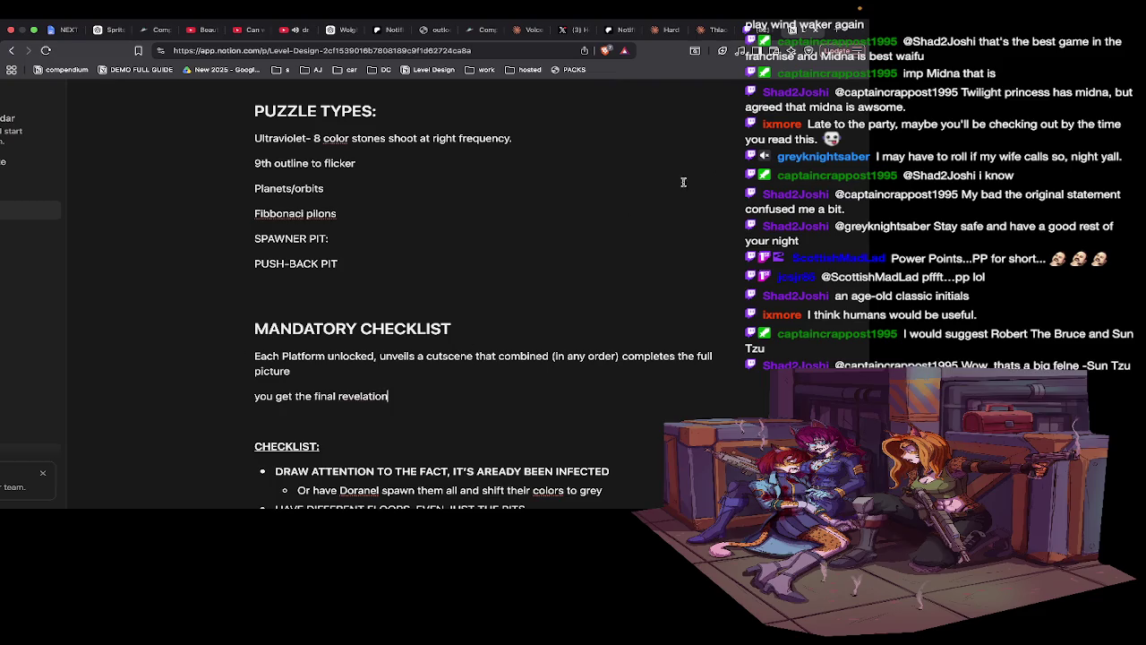
pyautogui.click(754, 32)
# Open Skrill_neutral.png from characters › Doranel › Skrill in Finder and enlarge its preview
pyautogui.scroll(-2, 89, 179)
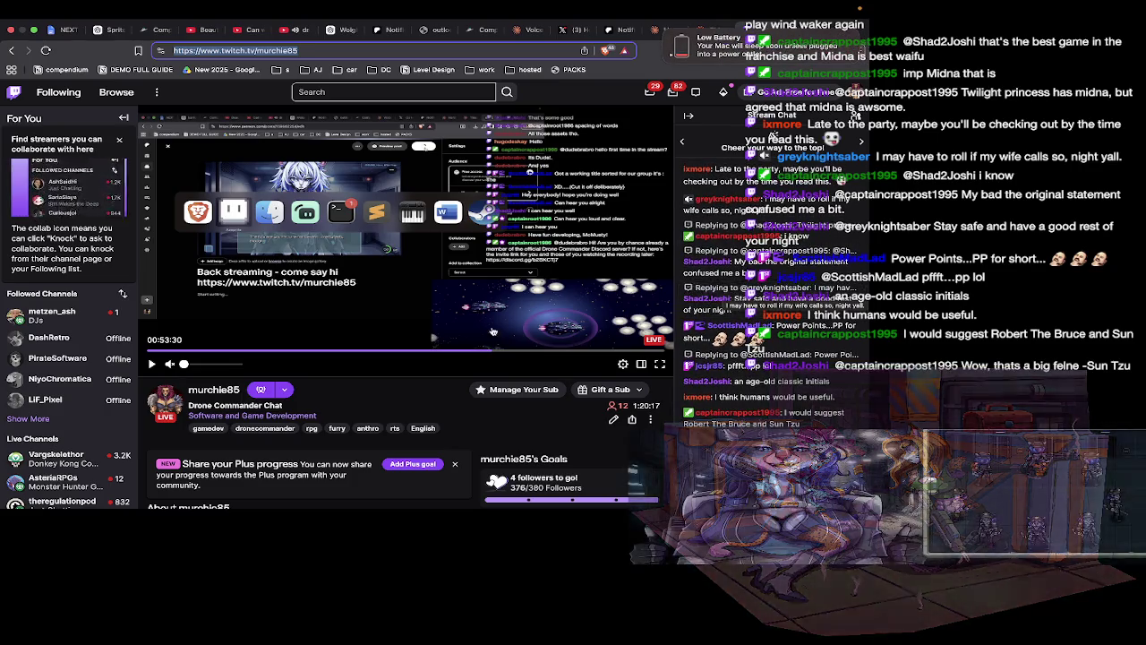
pyautogui.press('super+Tab')
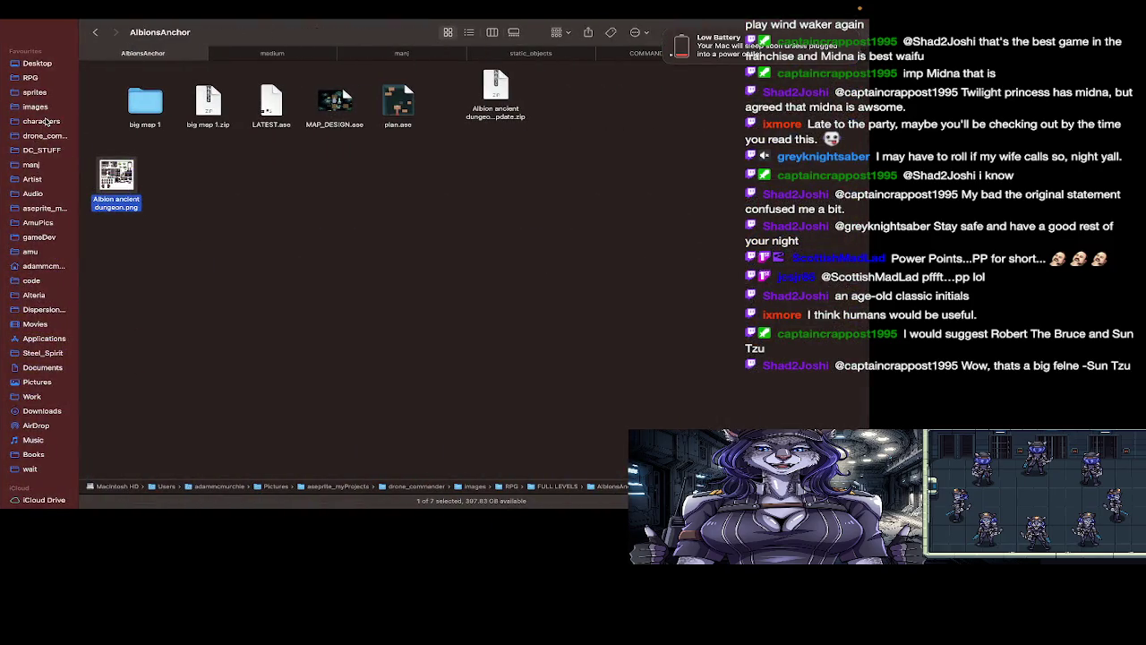
pyautogui.click(47, 122)
pyautogui.scroll(-10, 172, 126)
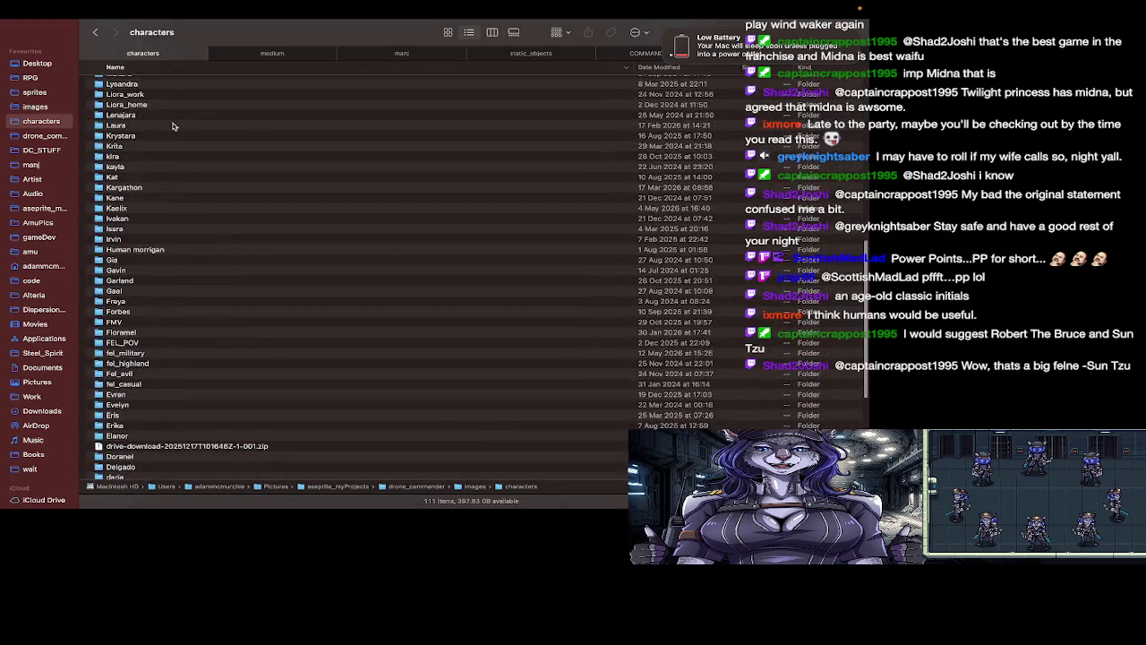
pyautogui.scroll(-5, 172, 126)
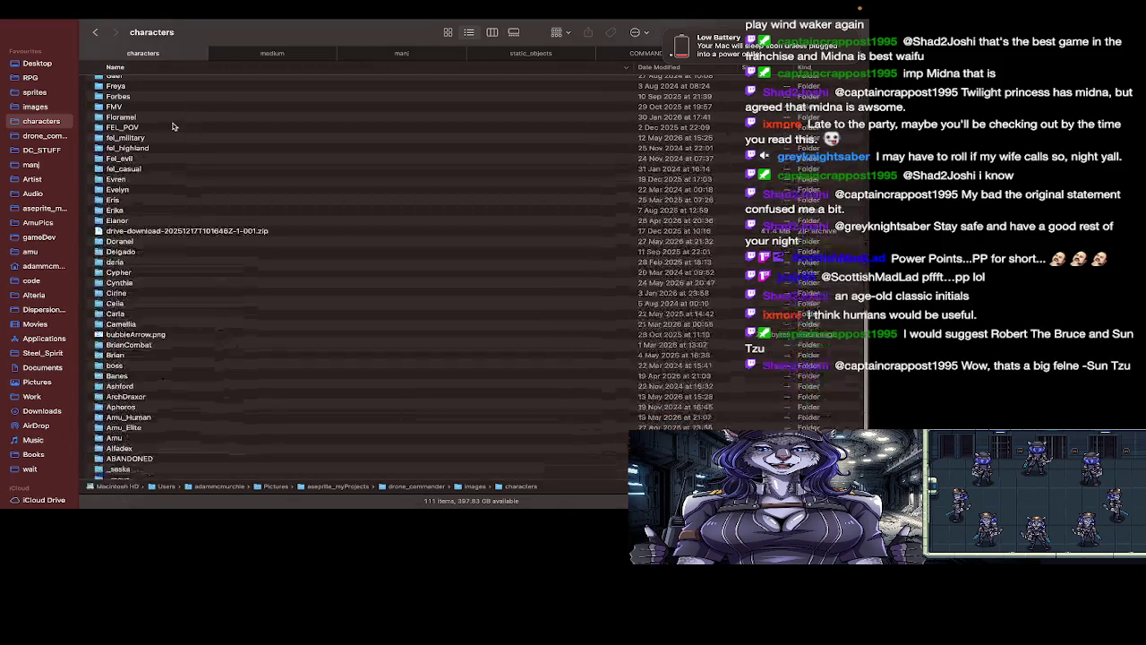
pyautogui.doubleClick(146, 241)
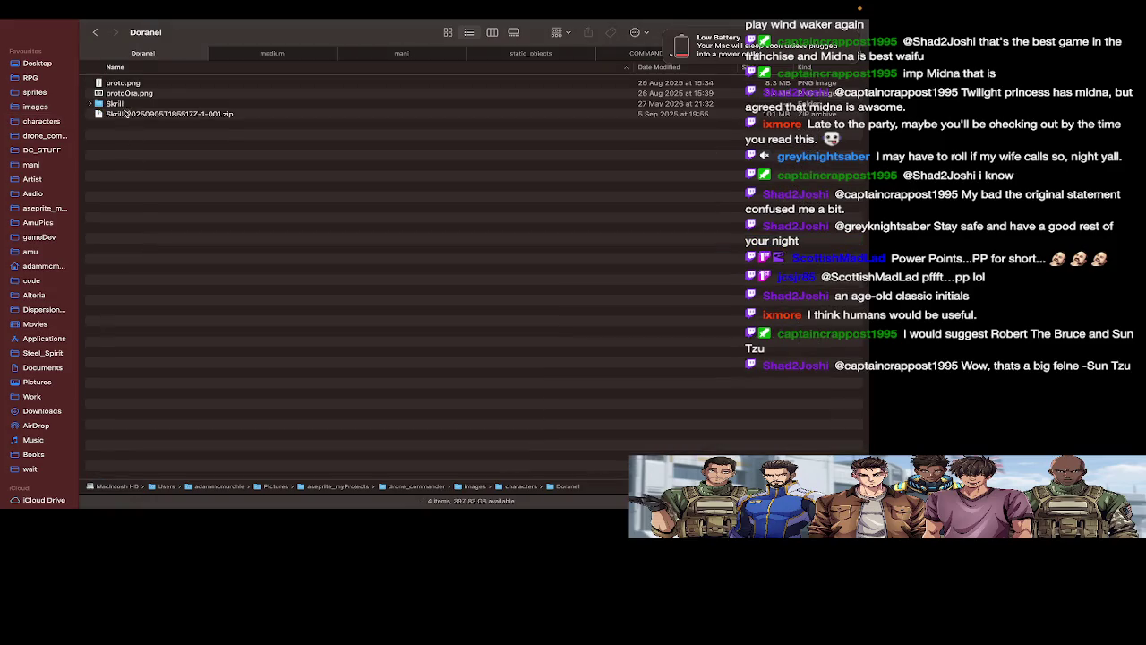
pyautogui.doubleClick(125, 103)
pyautogui.doubleClick(151, 198)
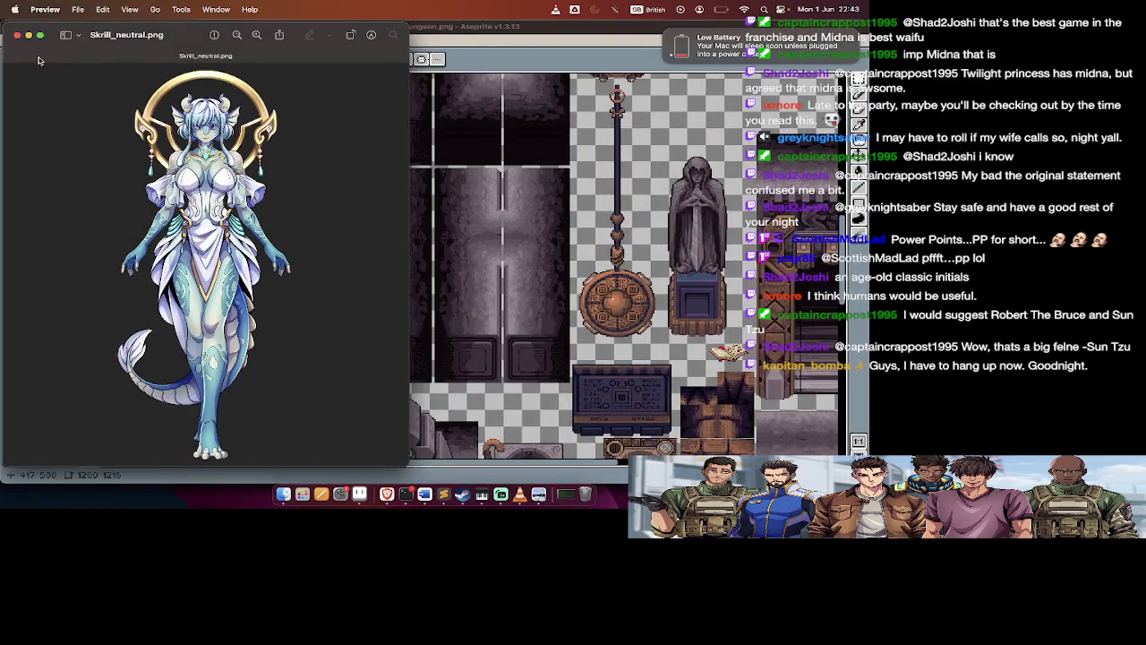
pyautogui.click(39, 35)
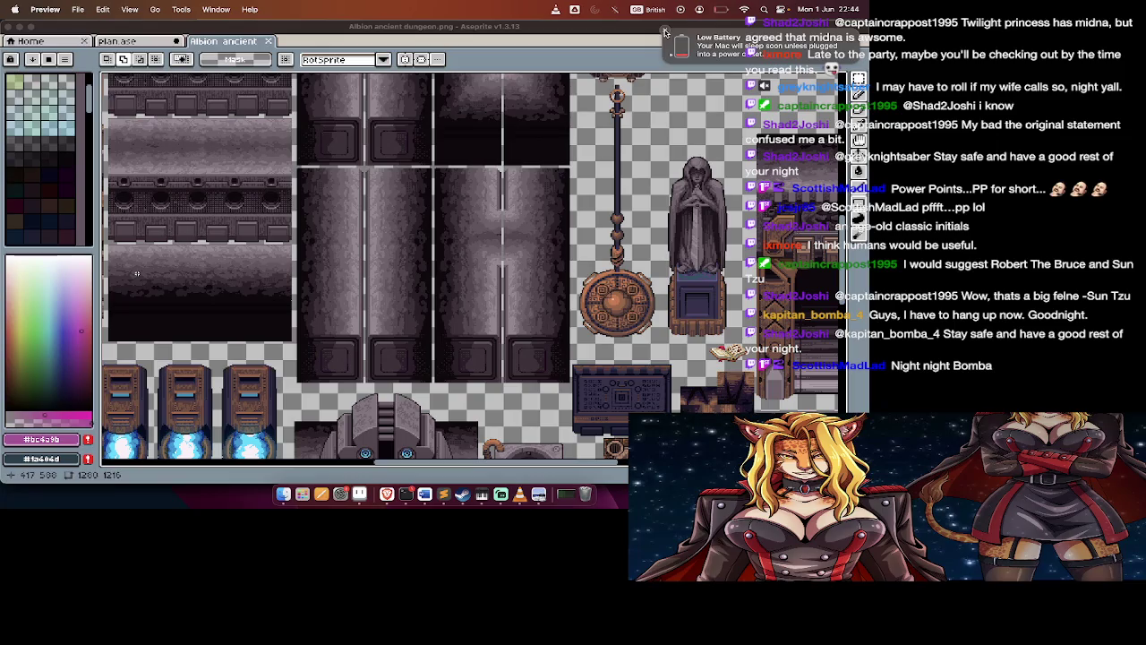
pyautogui.click(665, 34)
pyautogui.press('super+Tab')
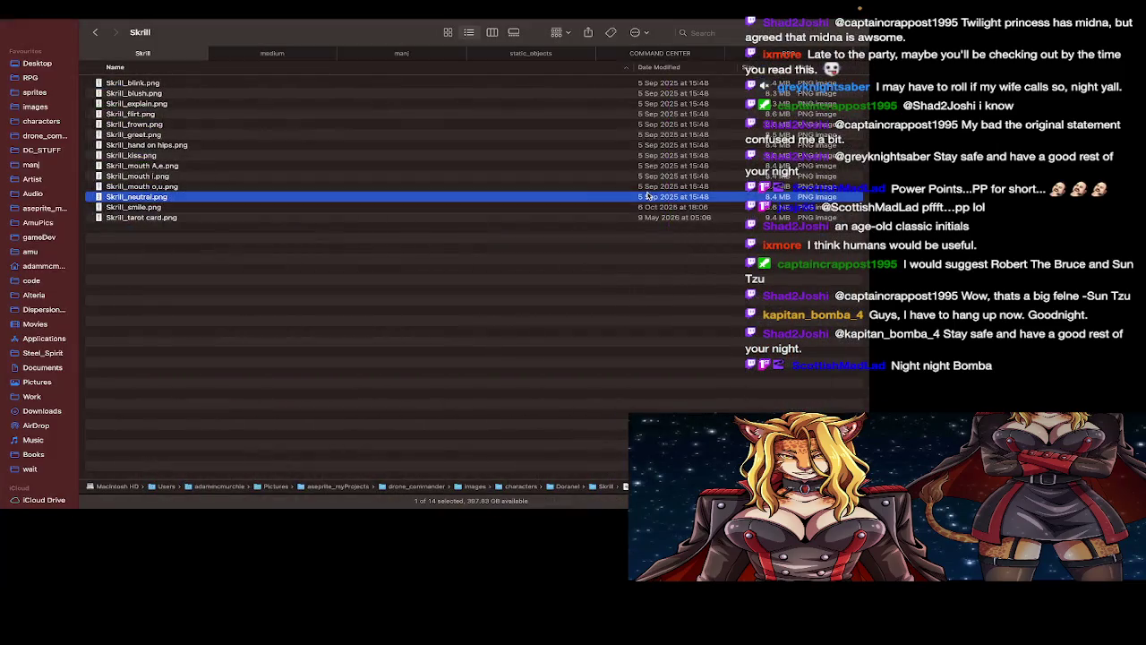
pyautogui.press('super+Tab')
pyautogui.press('super+shift+Tab')
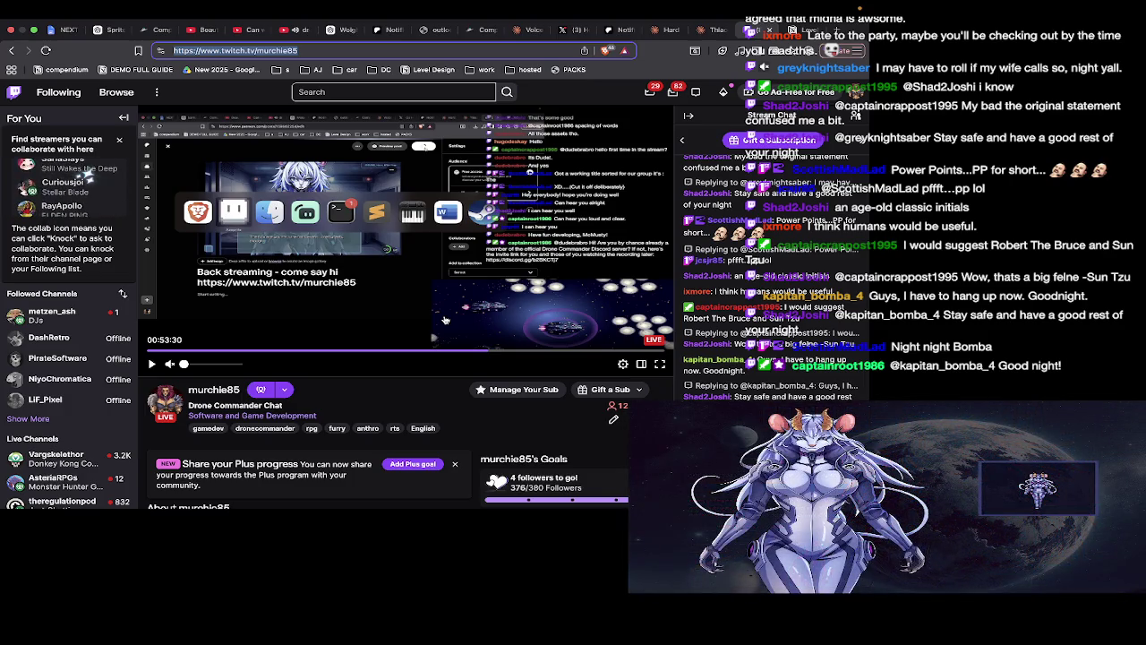
pyautogui.press('super+Tab')
pyautogui.press('super+Tab')
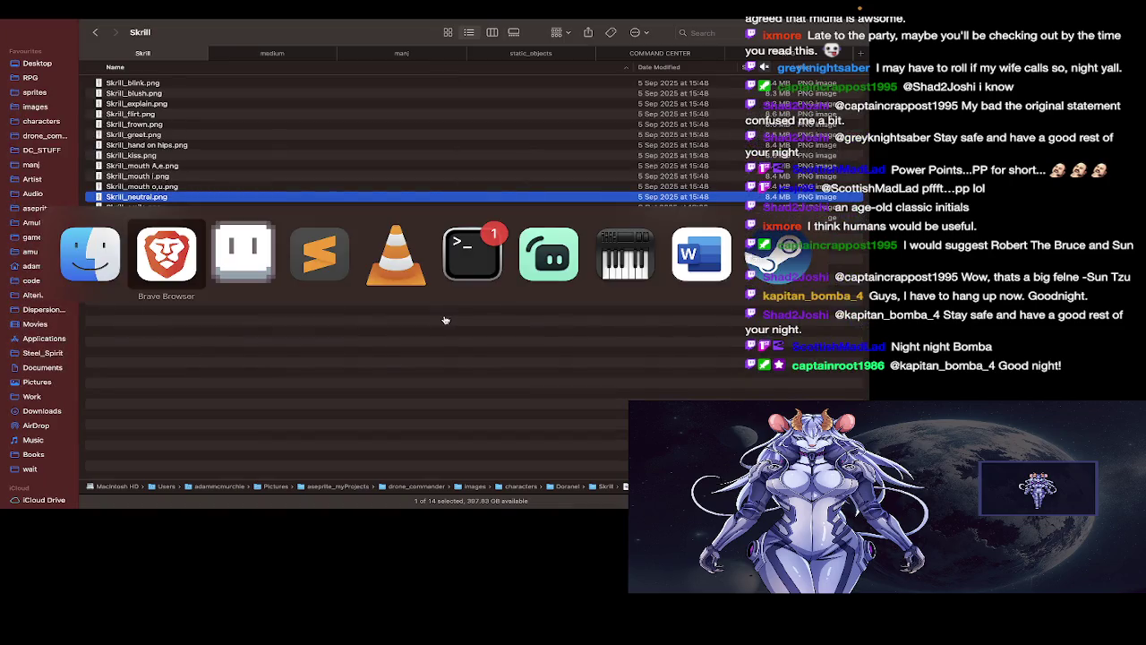
pyautogui.press('super+Tab')
pyautogui.scroll(-1, 488, 319)
pyautogui.scroll(-1, 488, 319)
pyautogui.scroll(-5, 488, 319)
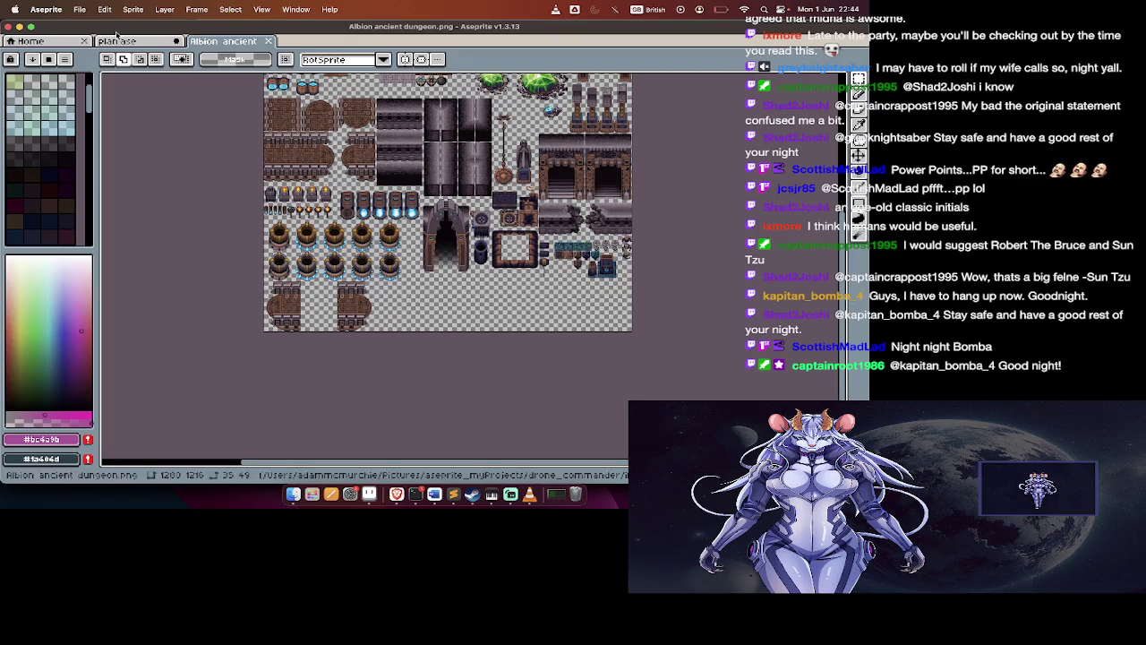
# Open the plan.ase level layout and scroll around its rooms
pyautogui.click(117, 41)
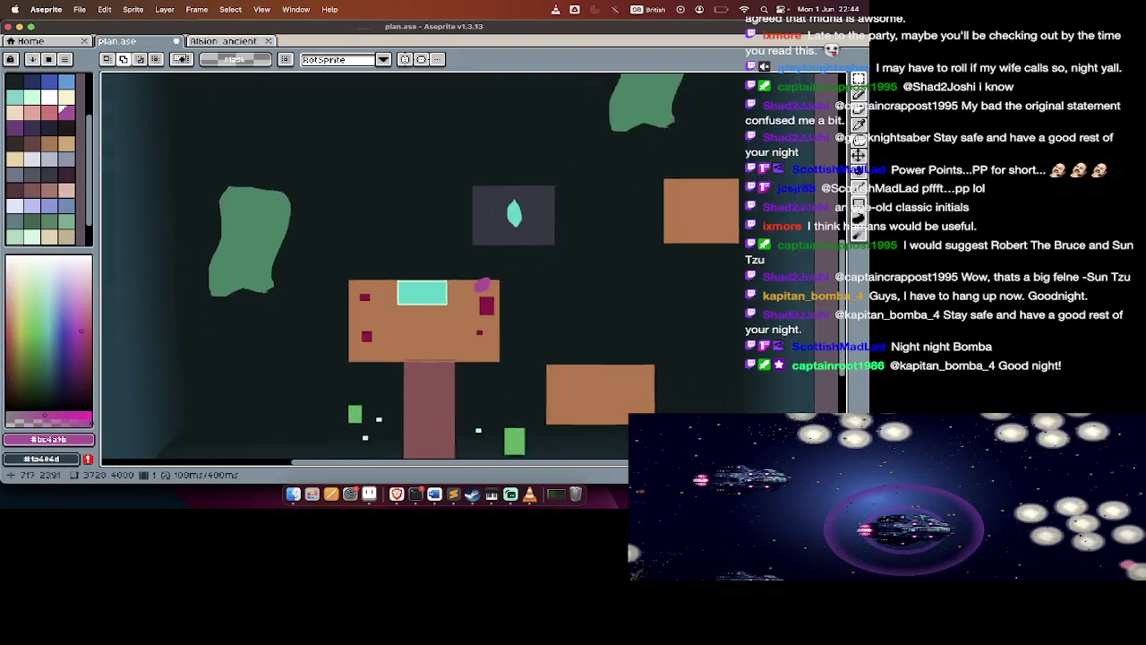
pyautogui.scroll(-1, 375, 182)
pyautogui.scroll(-1, 375, 182)
pyautogui.scroll(3, 375, 182)
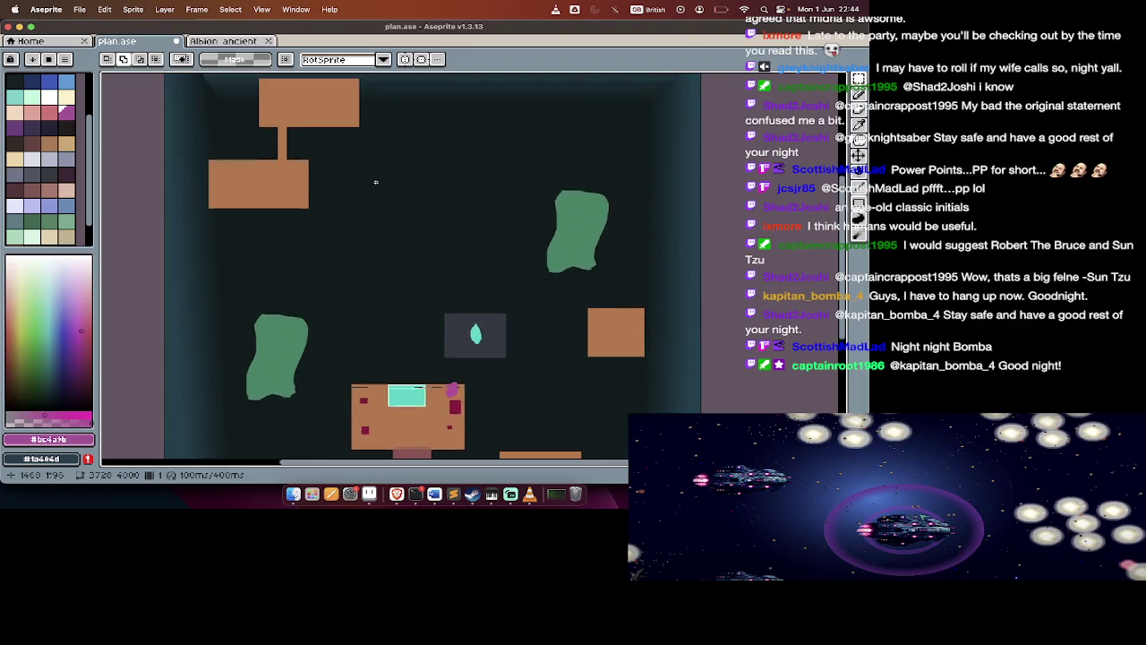
pyautogui.scroll(2, 424, 153)
pyautogui.scroll(-2, 424, 153)
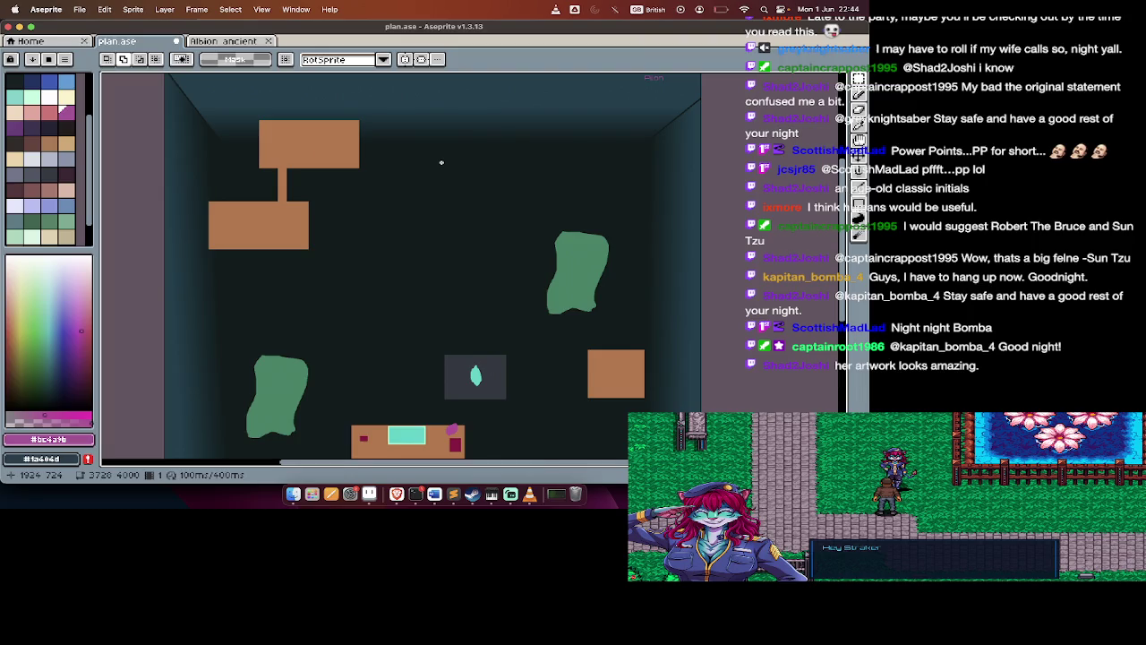
# Check the battery charge and switch to the Brave browser showing the Twitch stream
pyautogui.click(720, 9)
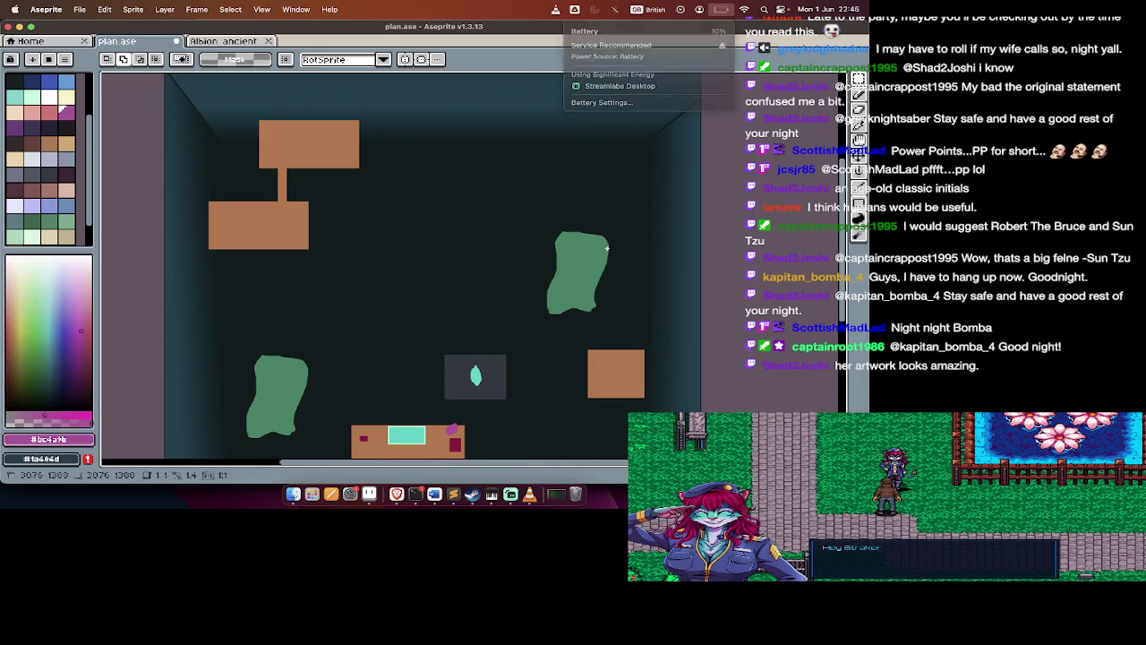
pyautogui.press('super+Tab')
pyautogui.press('super+Tab')
pyautogui.press('Tab')
pyautogui.press('Tab')
pyautogui.press('Tab')
pyautogui.press('super+shift+Tab')
pyautogui.press('super+shift+Tab')
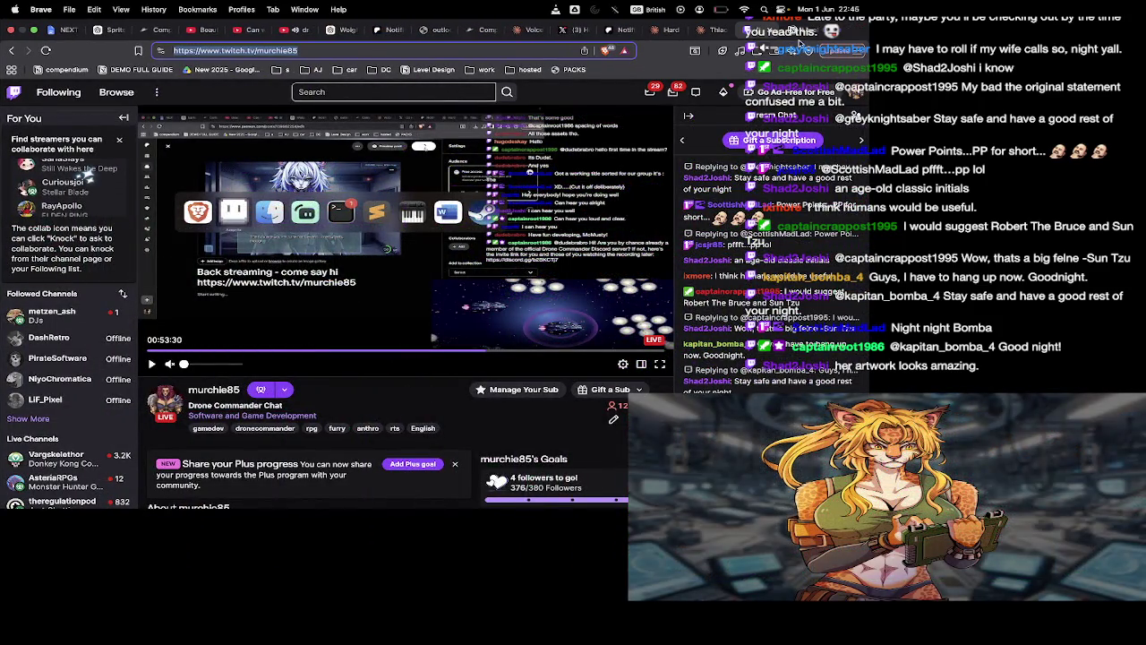
# Return to the Level Design notes and add an empty block below the revelation line
pyautogui.hotkey('ctrl', 'Tab')
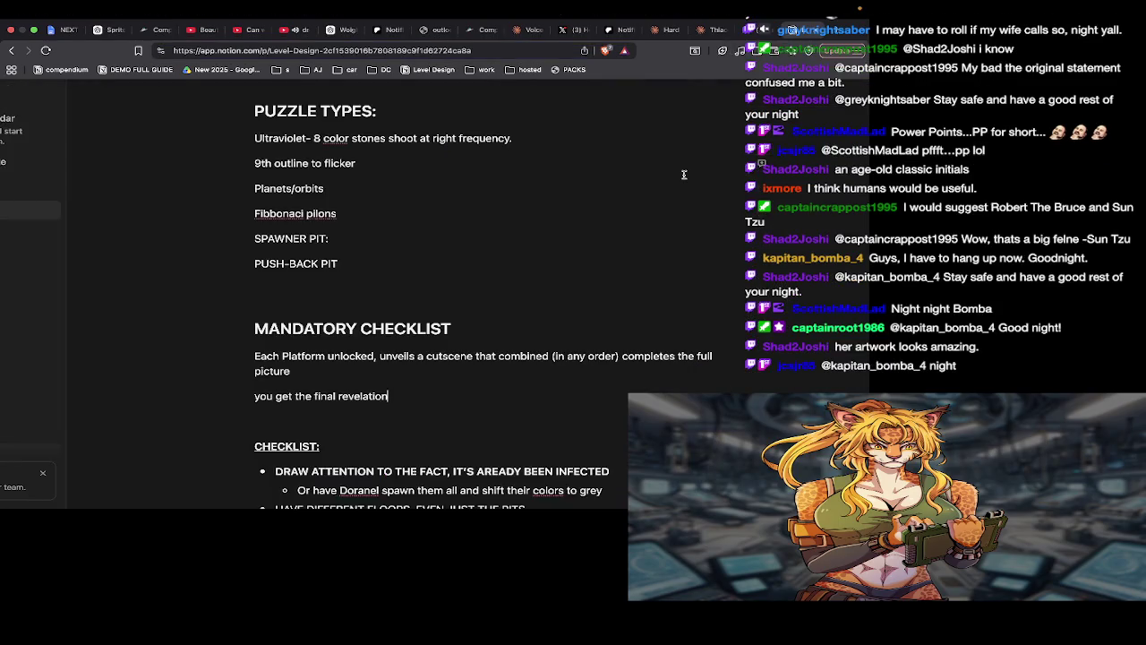
pyautogui.press('Return')
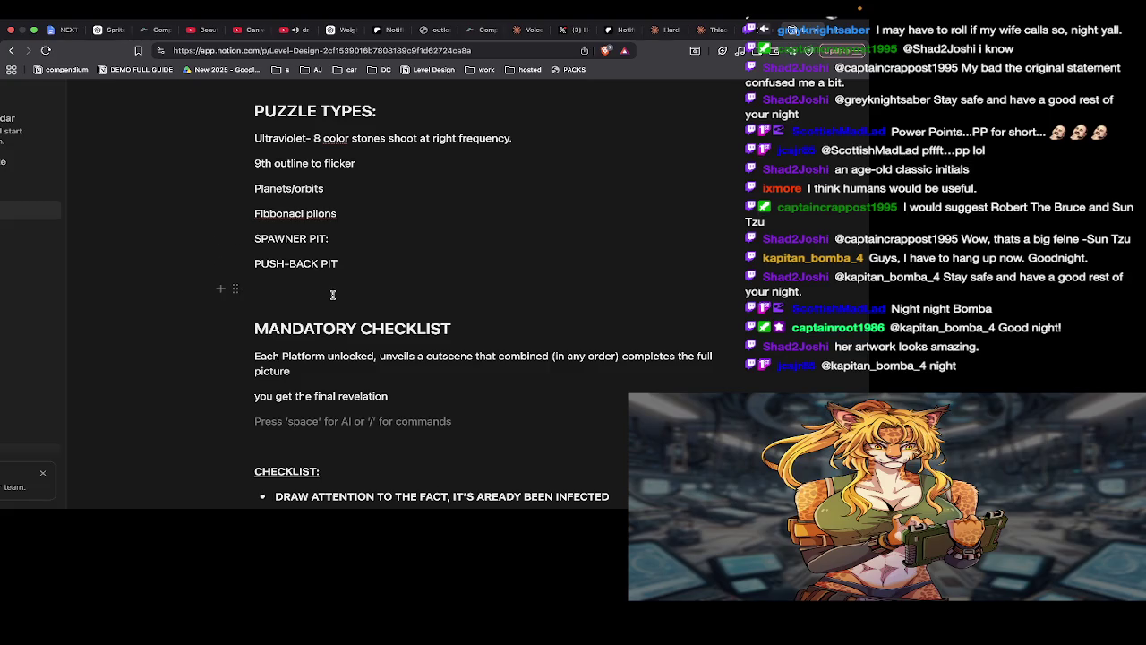
pyautogui.scroll(-3, 332, 295)
pyautogui.click(724, 9)
pyautogui.click(627, 134)
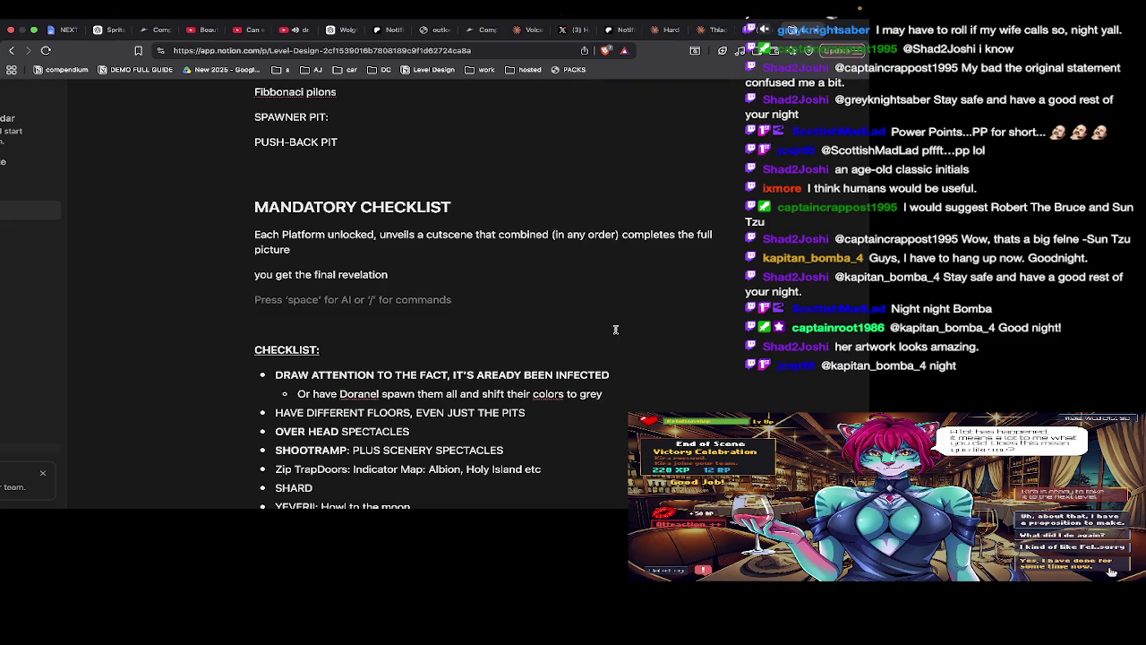
# Scroll down to the CHECKLIST and RPG ASSETS lists, then go back to the Twitch tab
pyautogui.scroll(-2, 615, 330)
pyautogui.scroll(-1, 615, 329)
pyautogui.scroll(-2, 615, 330)
pyautogui.scroll(-1, 615, 329)
pyautogui.scroll(-1, 615, 330)
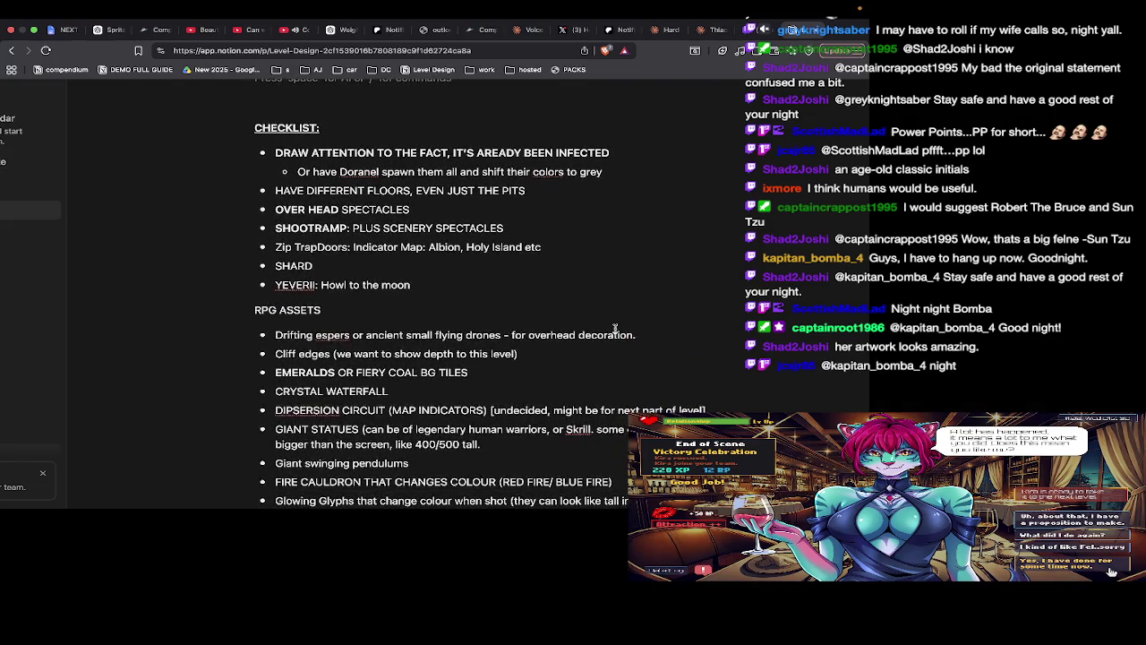
pyautogui.hotkey('ctrl', 'Left')
pyautogui.hotkey('ctrl', 'Right')
pyautogui.click(759, 36)
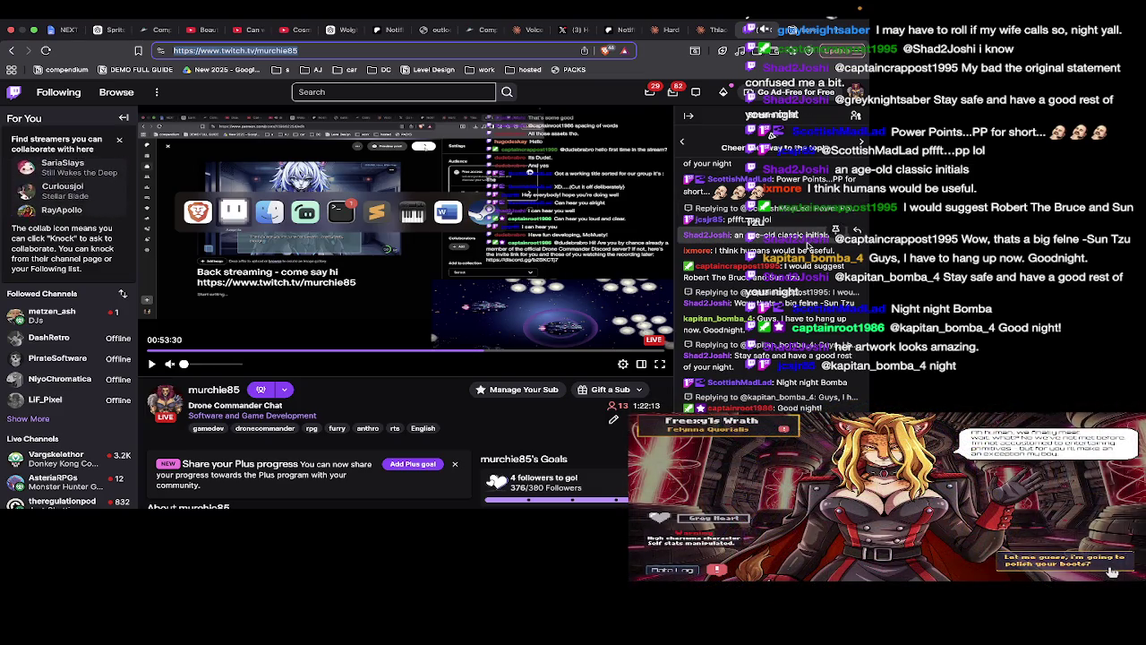
# In Finder, open DC_STUFF › characters and sort the folders by Date Modified, newest first
pyautogui.press('super+Tab')
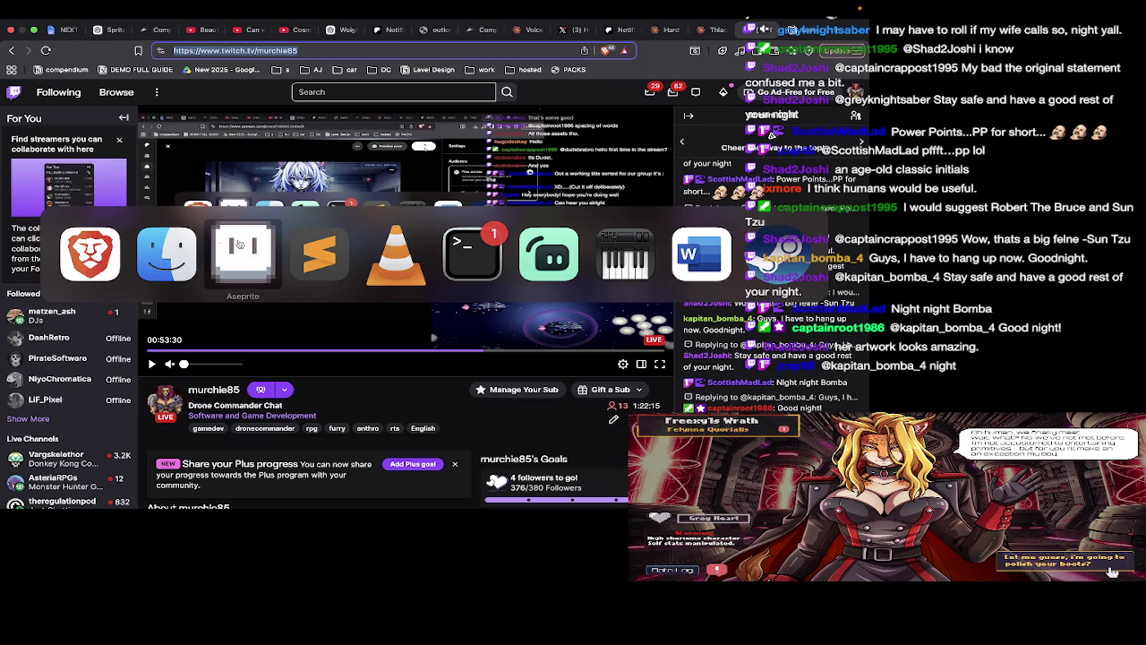
pyautogui.click(166, 253)
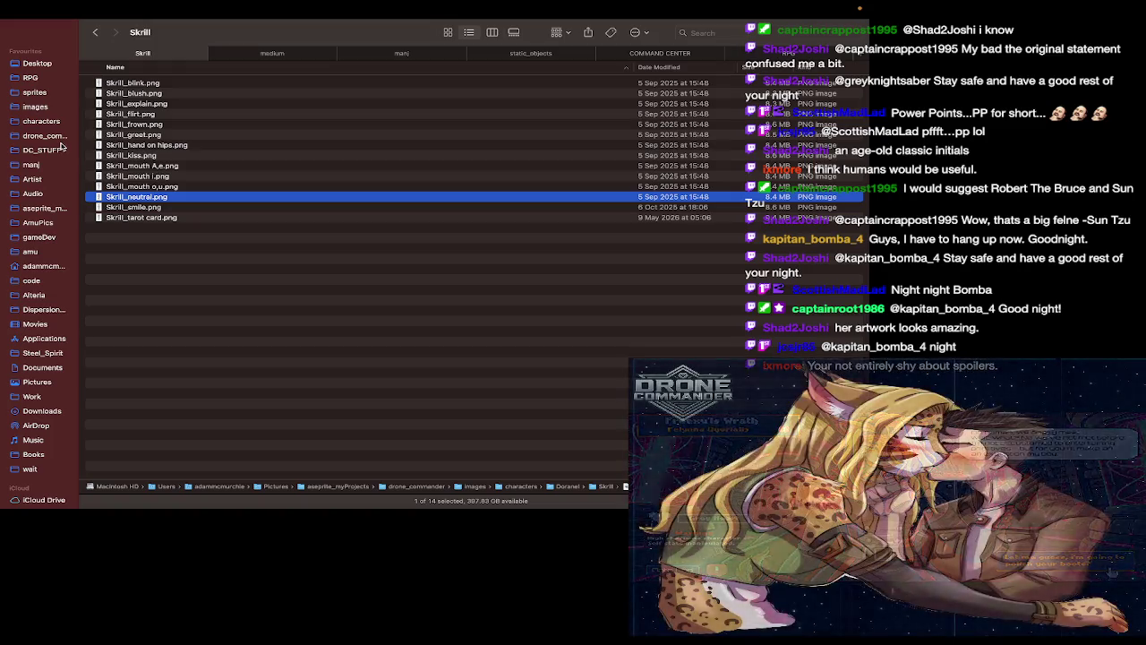
pyautogui.click(60, 148)
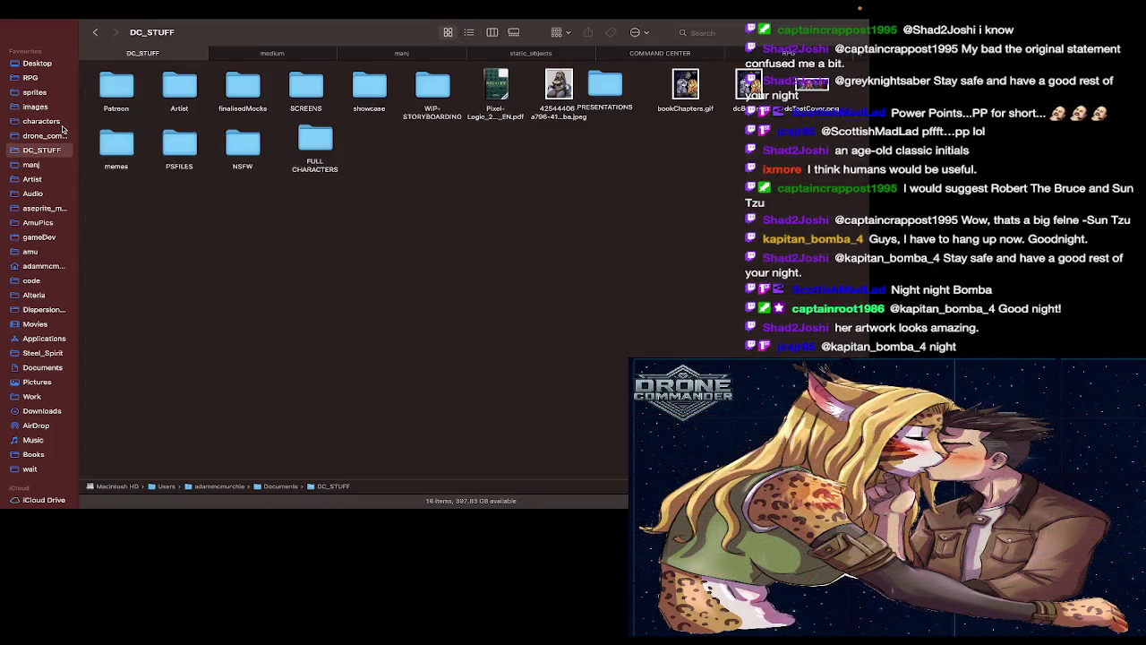
pyautogui.click(61, 125)
pyautogui.scroll(-5, 179, 152)
pyautogui.scroll(-5, 173, 169)
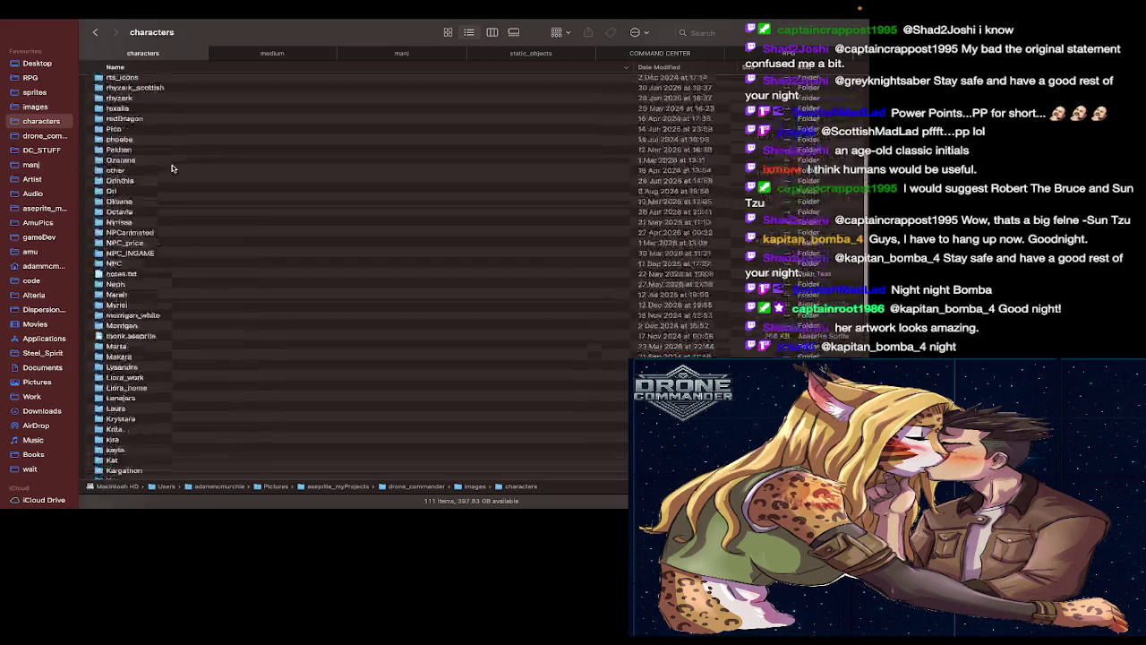
pyautogui.scroll(3, 173, 170)
pyautogui.scroll(2, 172, 175)
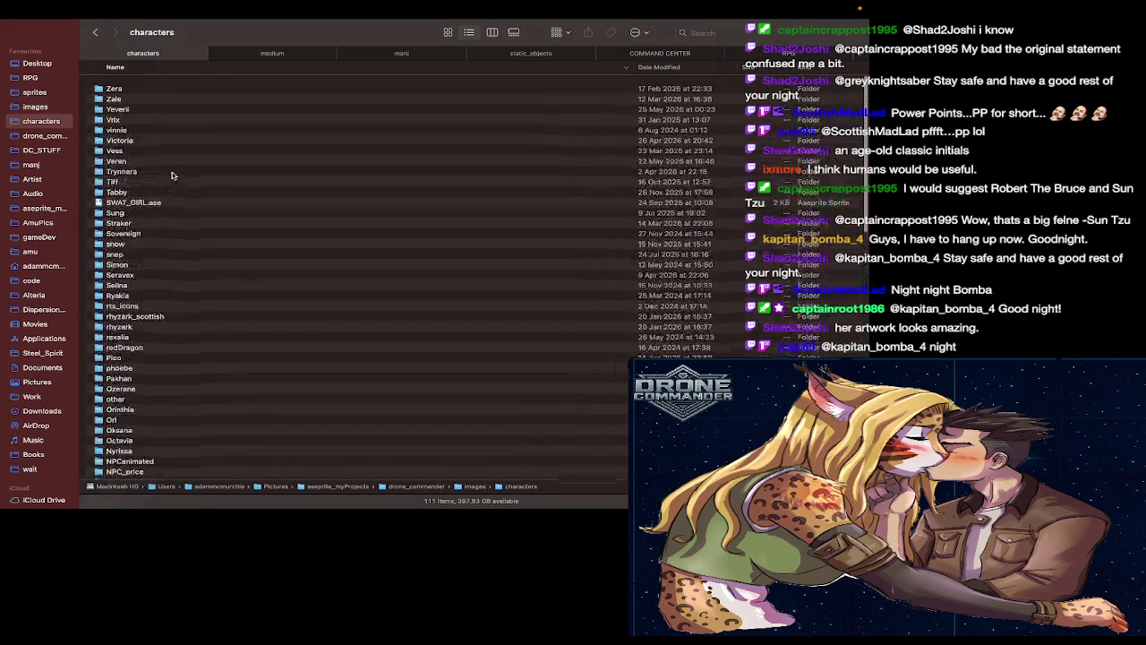
pyautogui.scroll(3, 172, 175)
pyautogui.click(680, 70)
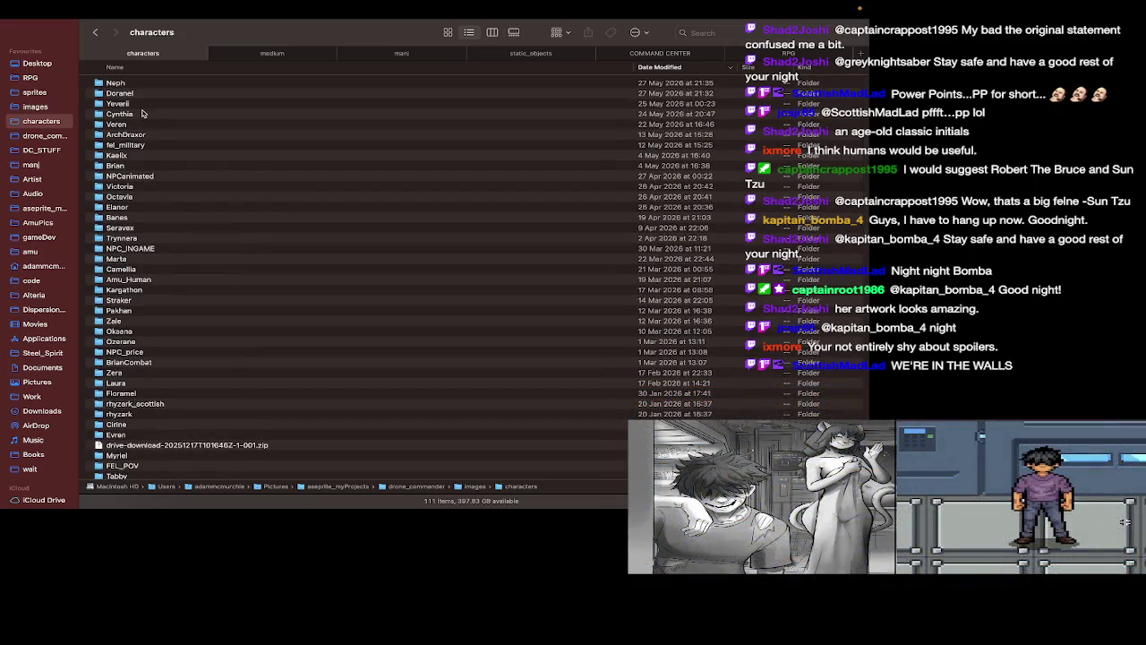
# Peek into the Cynthia folder, then open Veren's medium subfolder instead
pyautogui.doubleClick(142, 114)
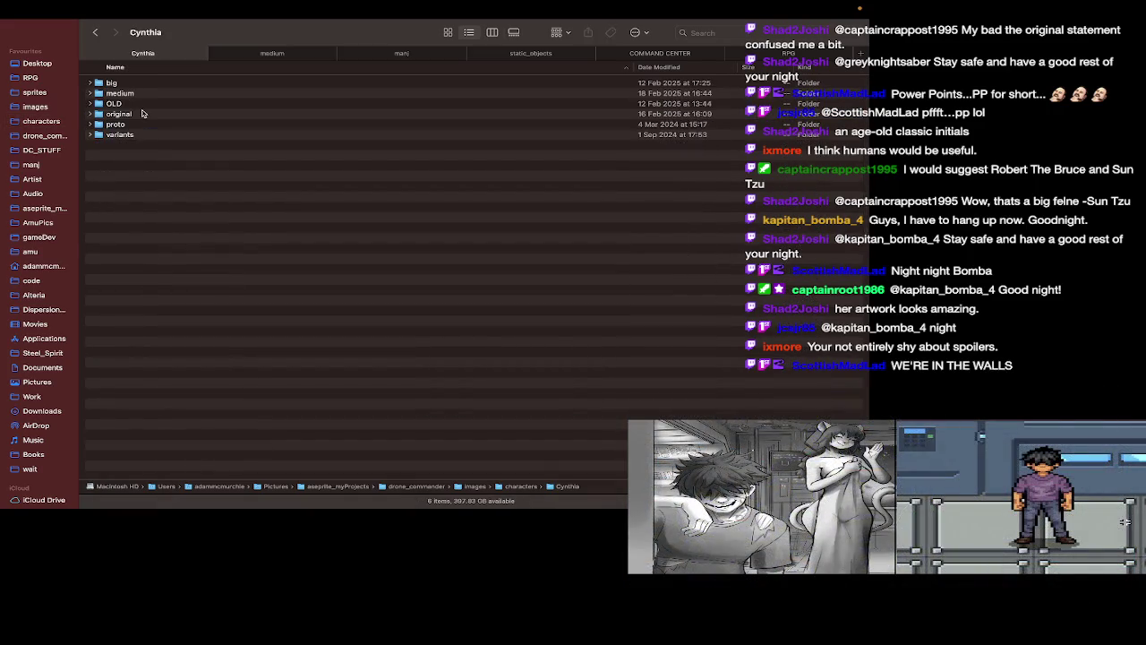
pyautogui.press('super+Up')
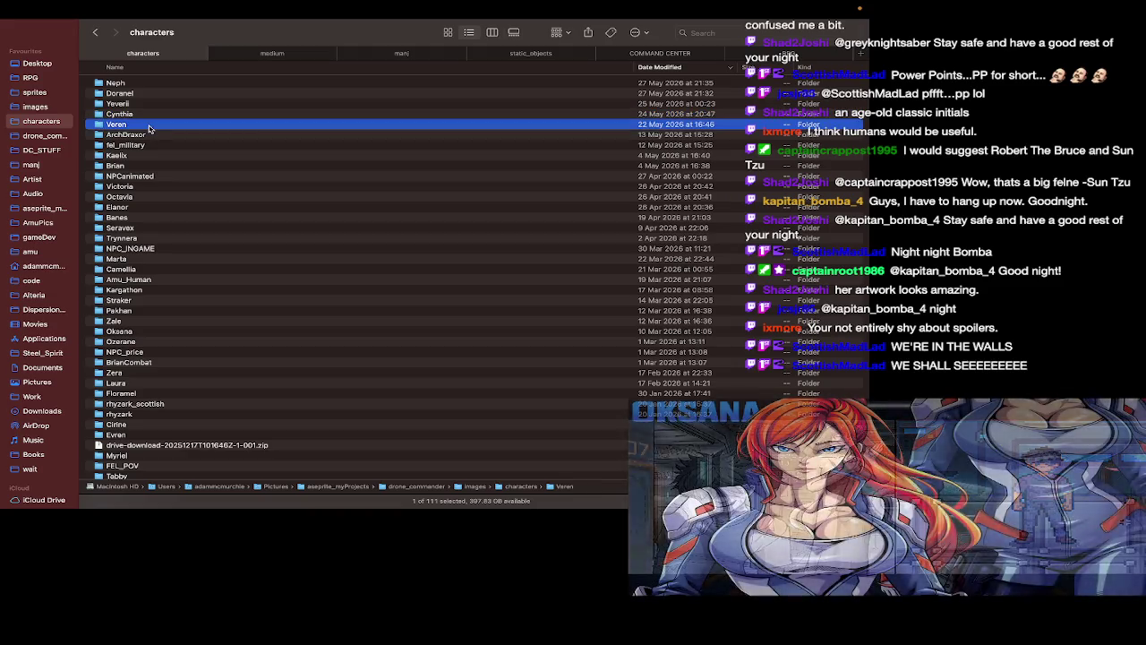
pyautogui.doubleClick(149, 124)
pyautogui.doubleClick(183, 115)
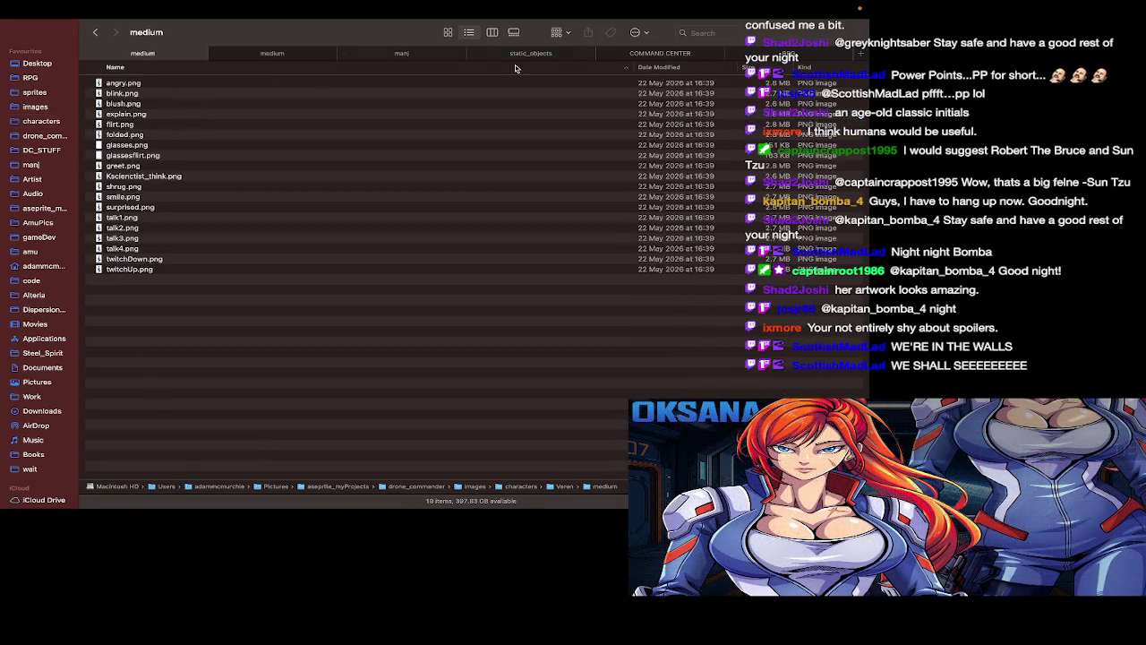
# Switch to Gallery view and step through the poses: blink, flirt, greet, smile
pyautogui.click(514, 33)
pyautogui.press('Right')
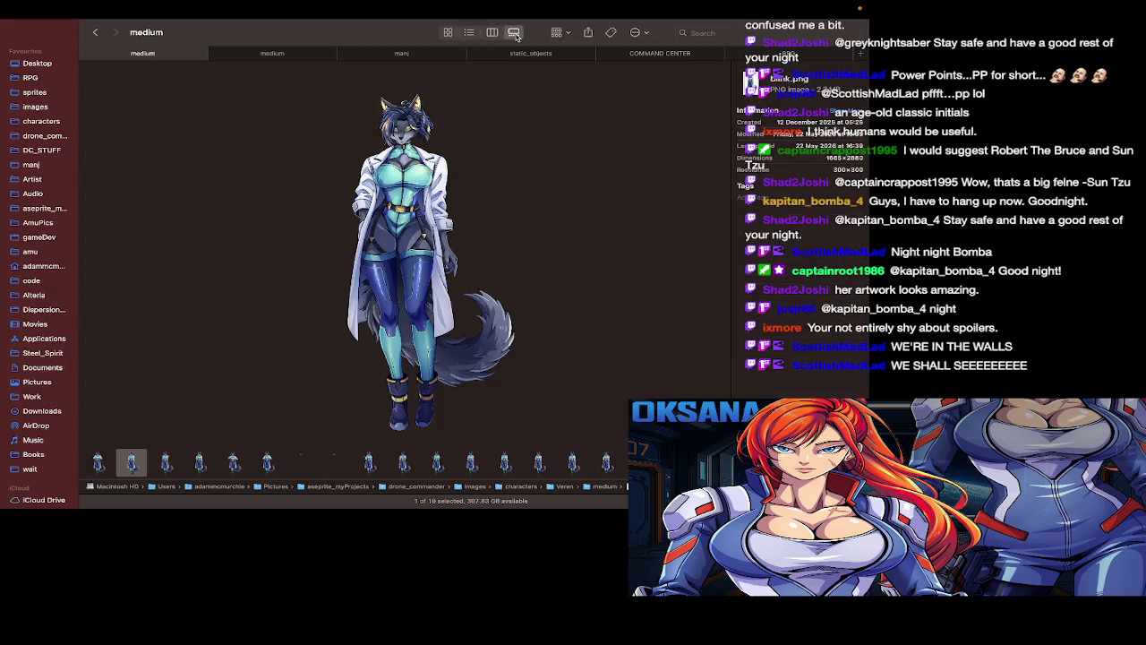
pyautogui.scroll(5, 493, 149)
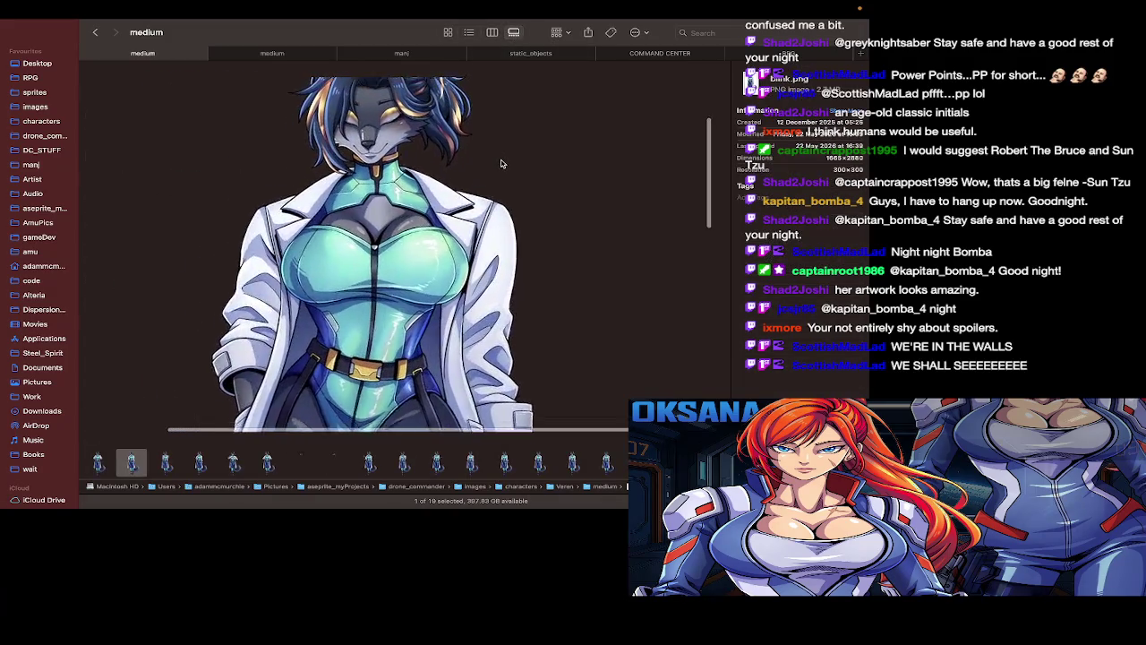
pyautogui.press('Right')
pyautogui.press('Right')
pyautogui.press('Right')
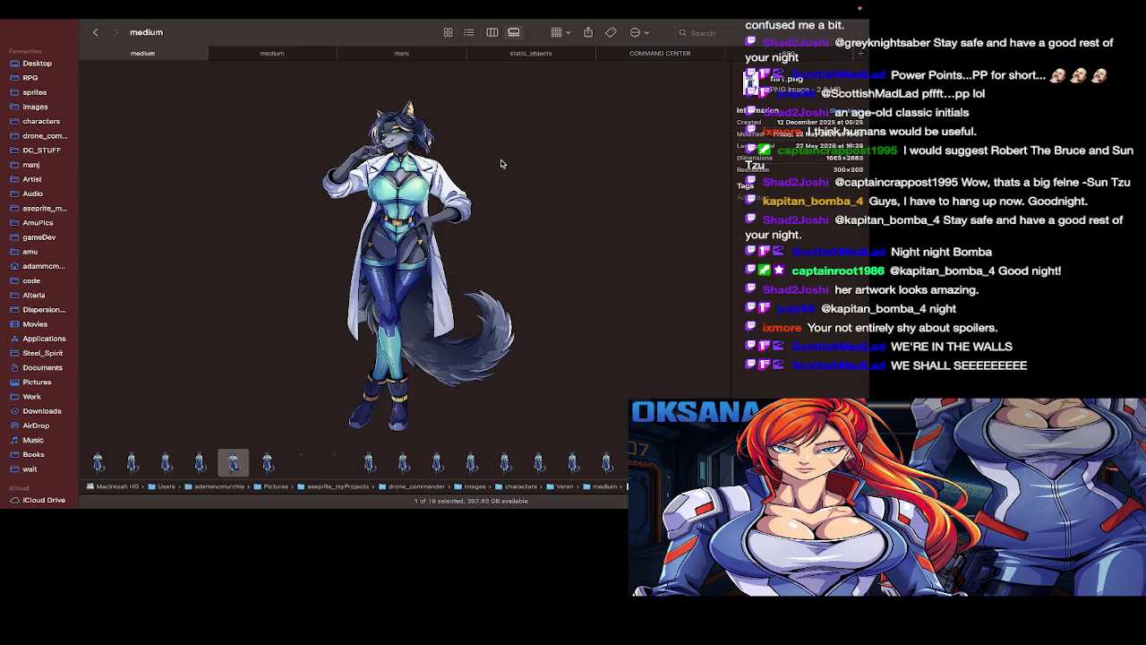
pyautogui.press('Right')
pyautogui.press('Right')
pyautogui.press('Right')
pyautogui.press('Right')
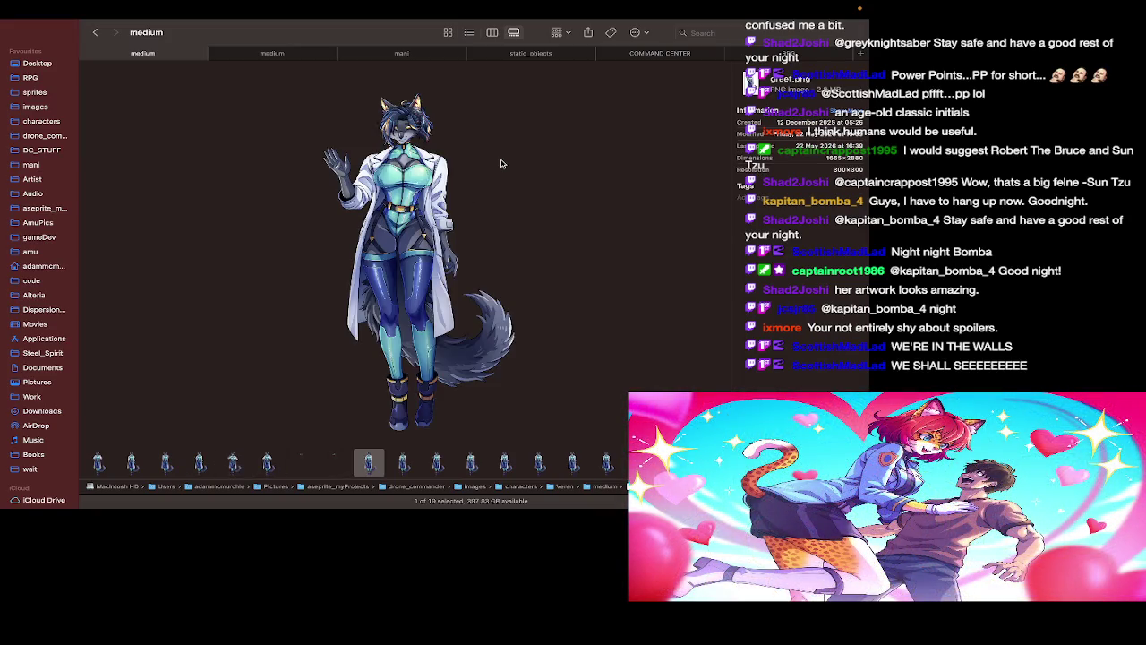
pyautogui.press('Right')
pyautogui.press('Right')
pyautogui.press('Right')
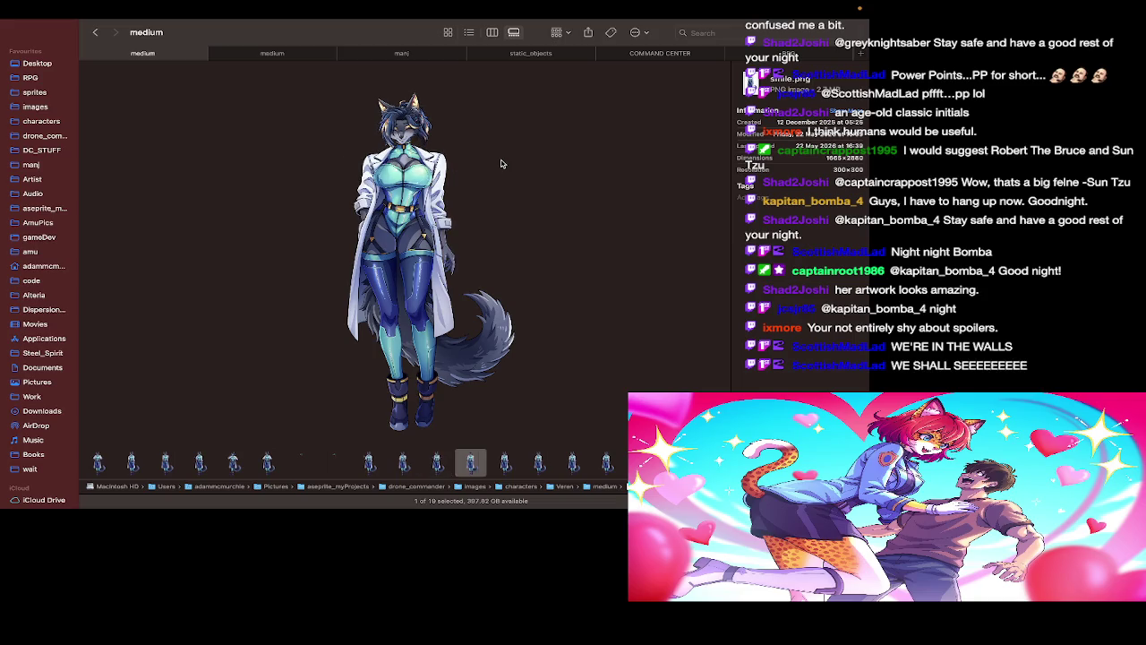
pyautogui.press('Right')
pyautogui.press('Right')
pyautogui.press('Right')
pyautogui.press('Right')
pyautogui.press('Right')
pyautogui.press('Right')
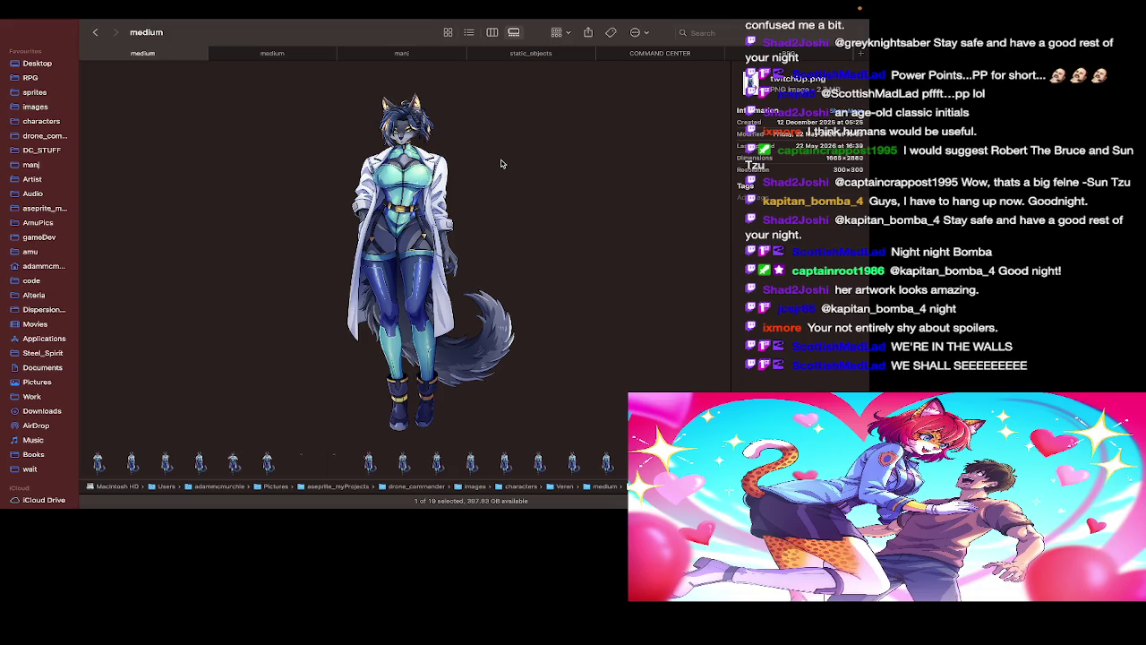
# After glancing at Aseprite and the stream, select all 19 poses and Quick Look them
pyautogui.press('super+Tab')
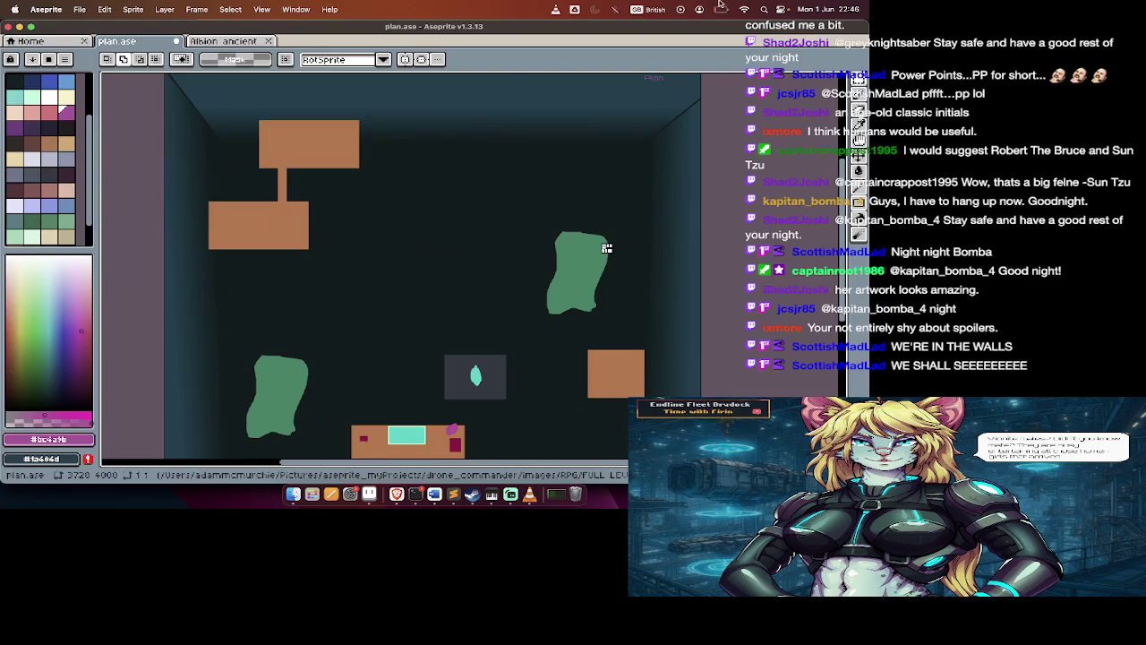
pyautogui.click(722, 8)
pyautogui.press('super+Tab')
pyautogui.press('super+Tab')
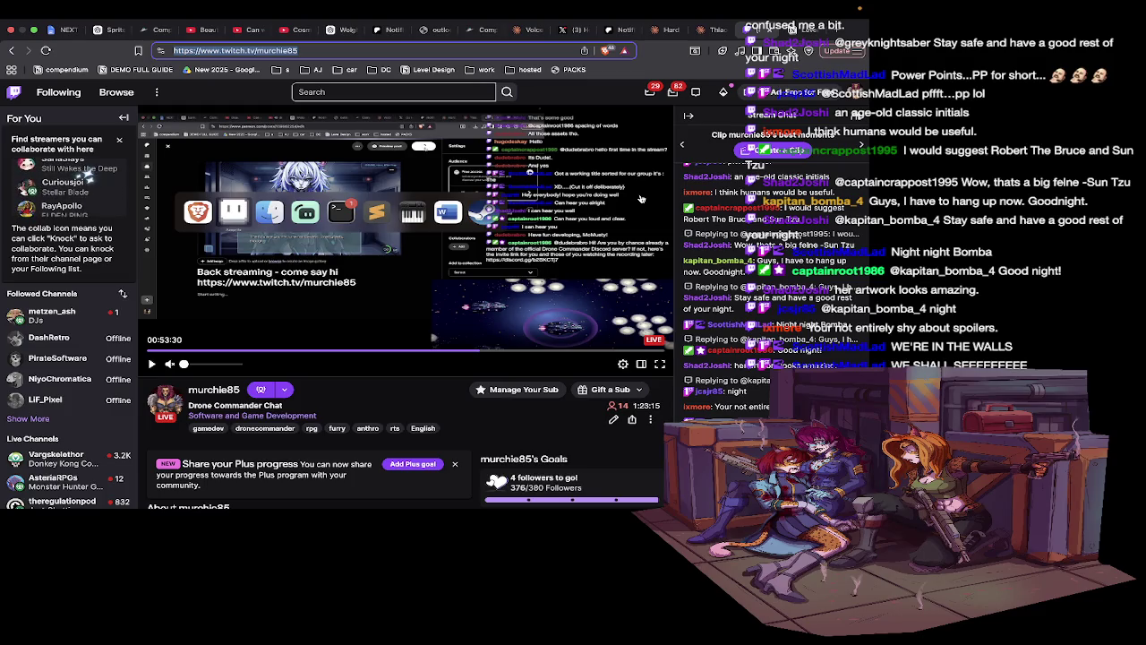
pyautogui.press('super+Tab')
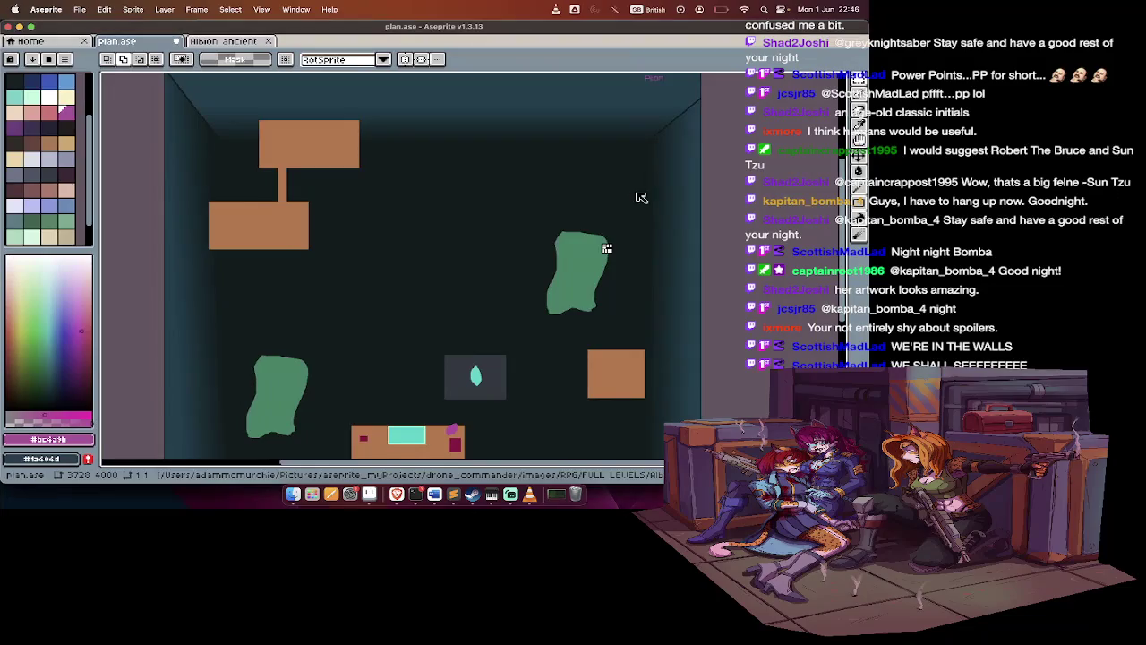
pyautogui.press('super+Tab')
pyautogui.press('super+Tab')
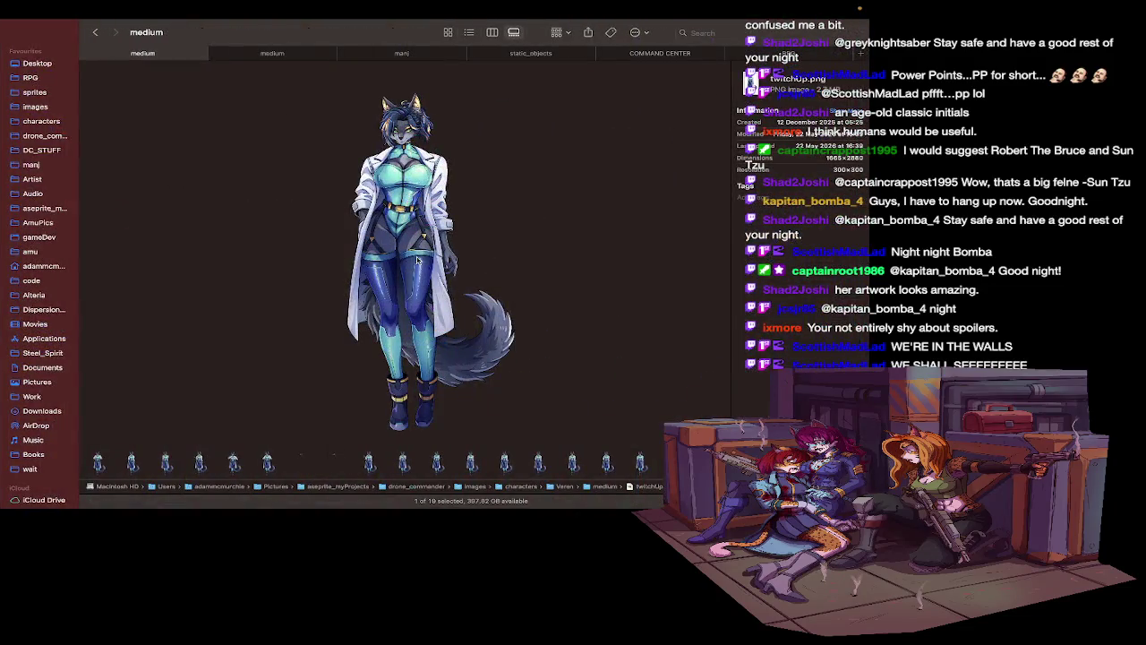
pyautogui.press('super+a')
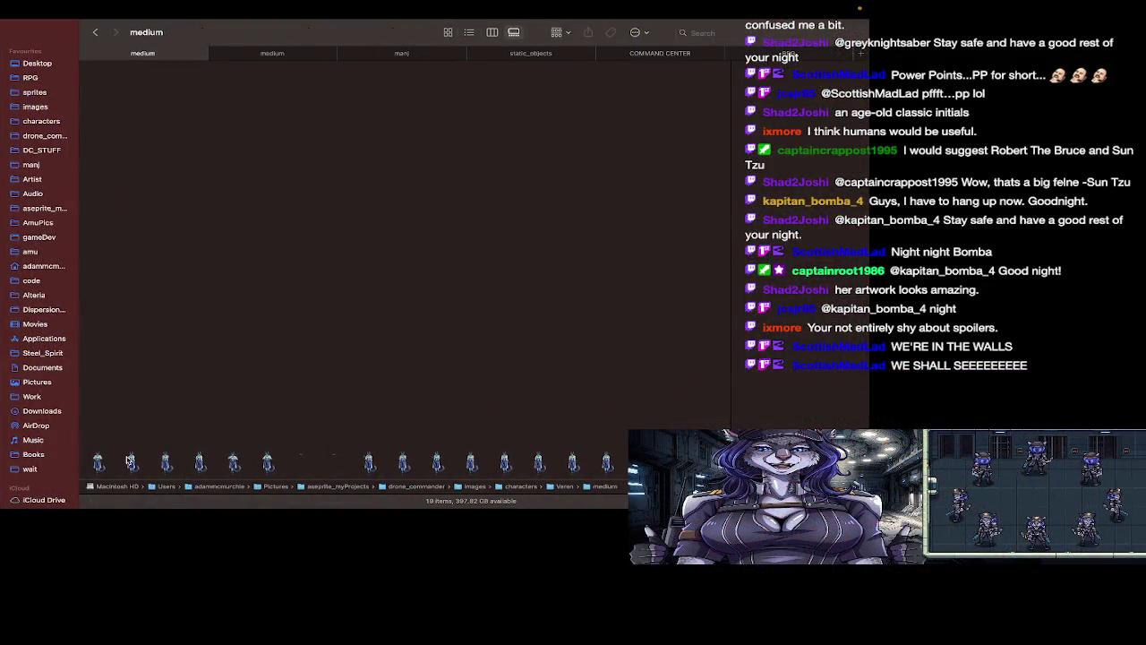
pyautogui.press('space')
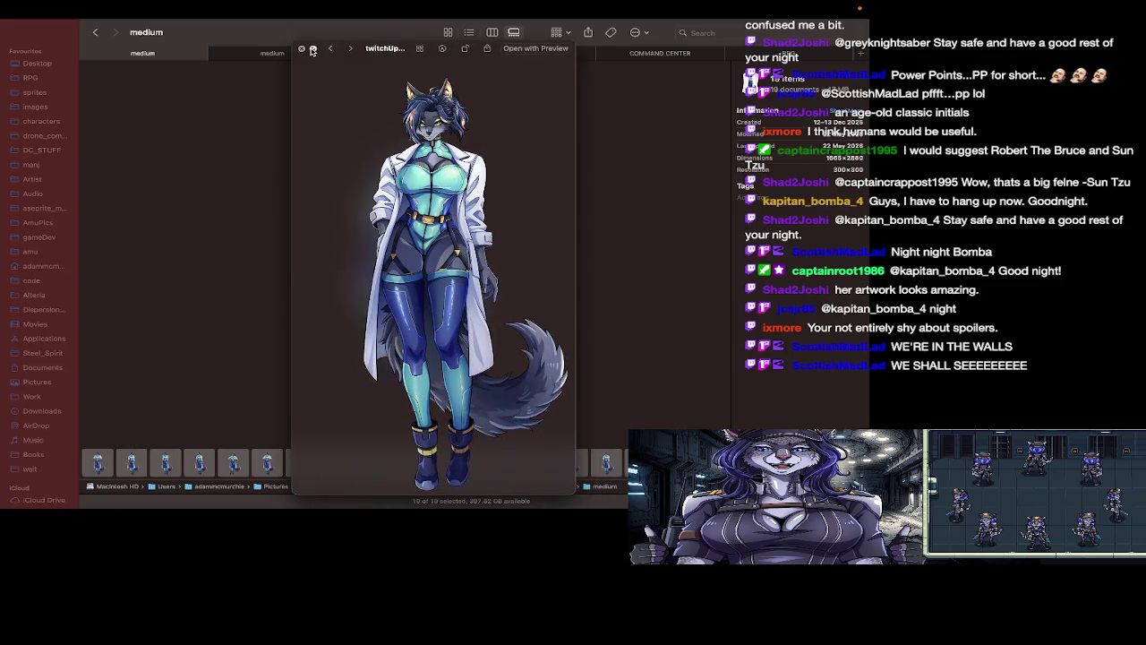
# Play all 19 Veren medium poses as a full-screen Quick Look slideshow, then close and deselect
pyautogui.click(314, 50)
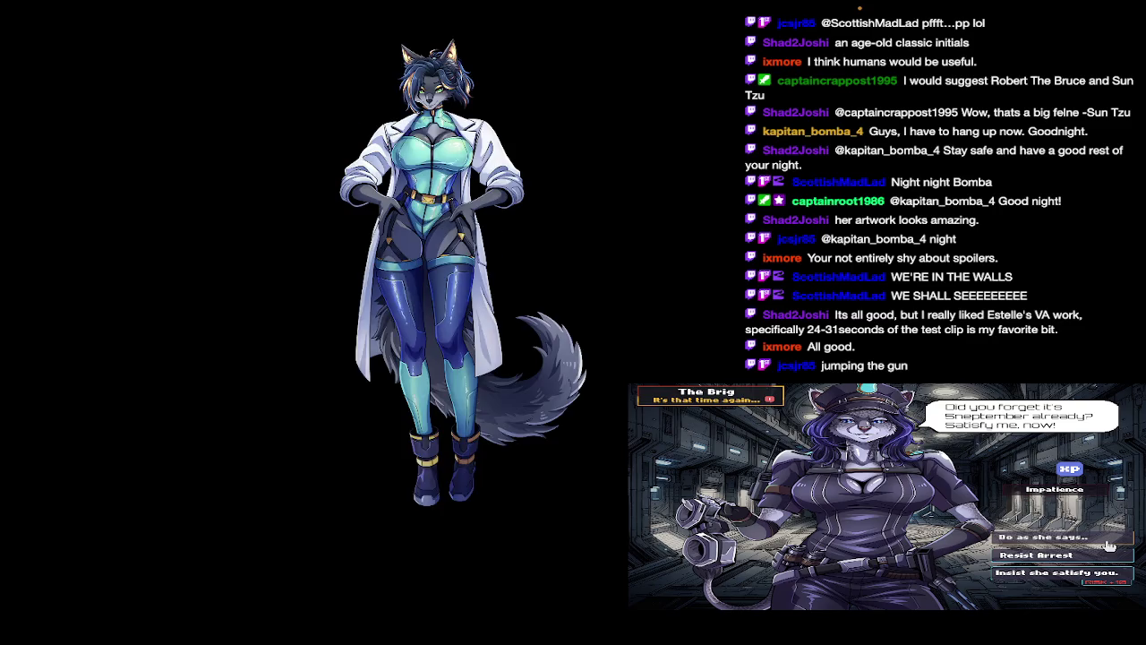
pyautogui.click(1108, 544)
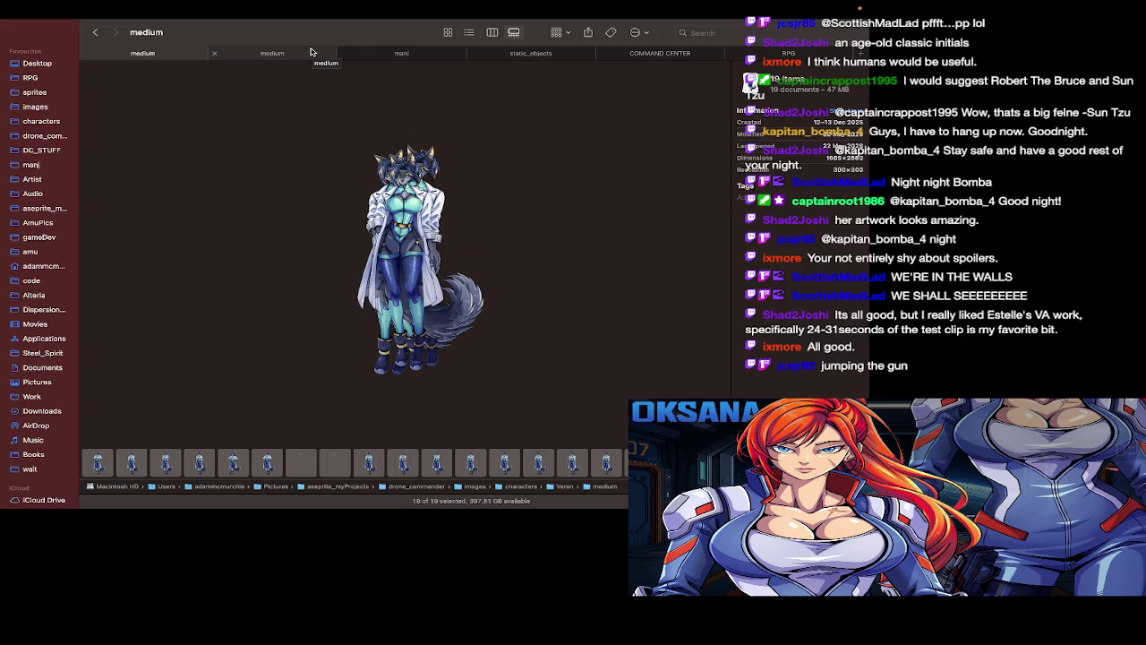
pyautogui.click(351, 460)
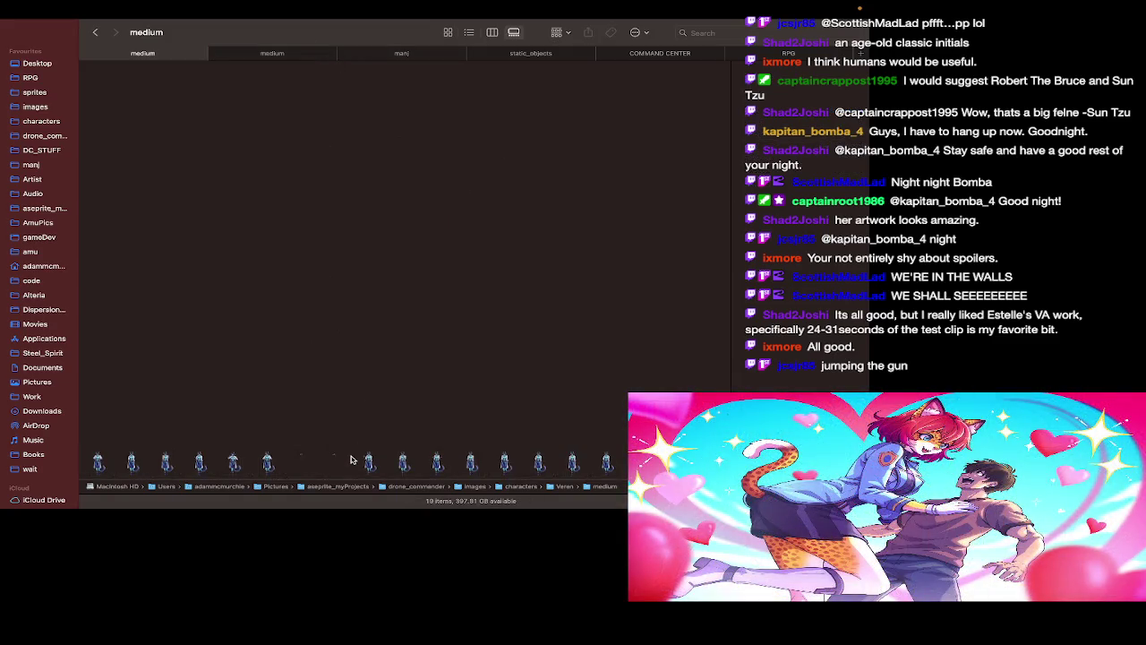
# Go back up to the characters folder and open the Nyrissa folder
pyautogui.press('super+Up')
pyautogui.press('super+Up')
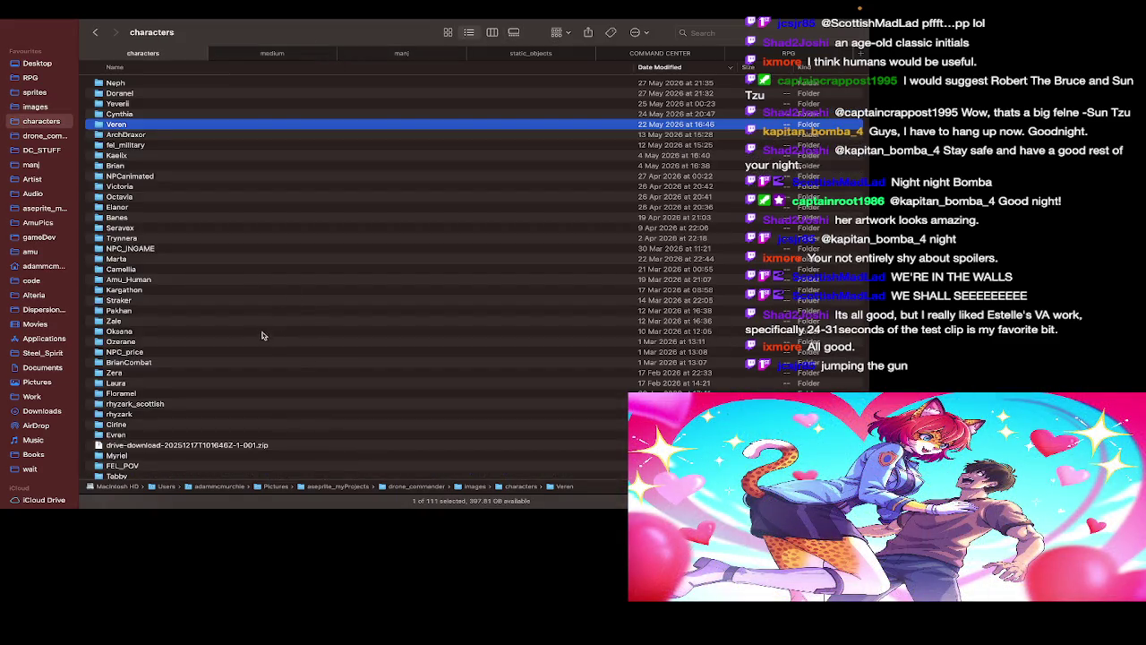
pyautogui.scroll(-3, 257, 356)
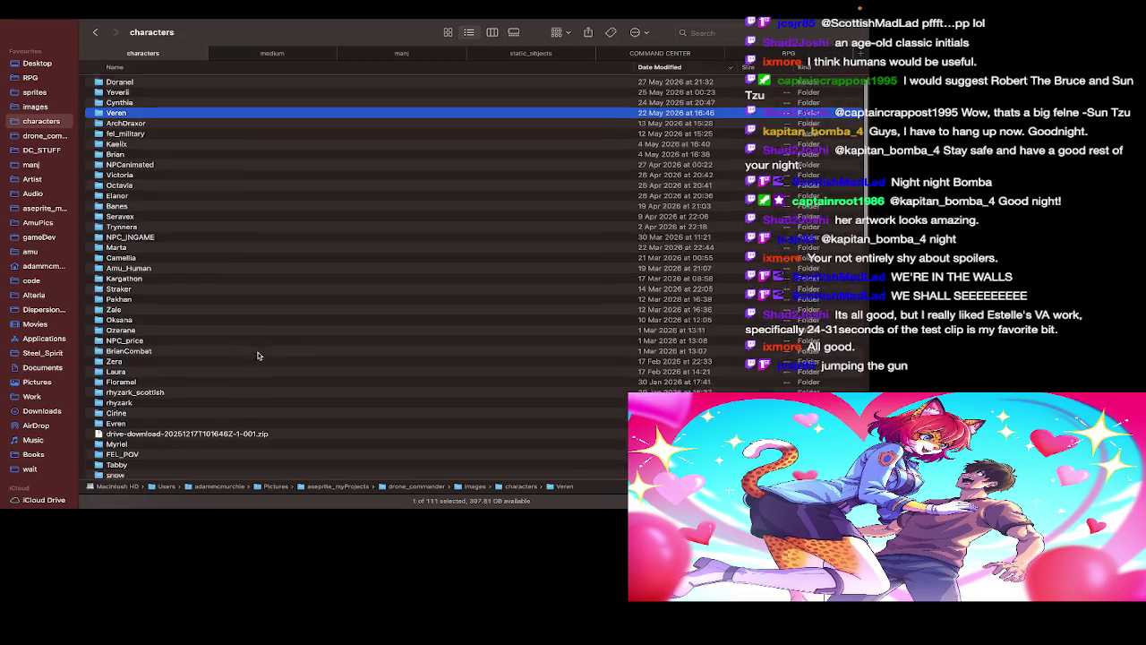
pyautogui.scroll(-5, 258, 356)
pyautogui.scroll(-3, 258, 355)
pyautogui.scroll(-2, 258, 355)
pyautogui.scroll(-2, 257, 355)
pyautogui.click(170, 422)
pyautogui.doubleClick(169, 422)
# Quick Look mocks.ase full screen, then close the preview and clear the selection
pyautogui.click(211, 192)
pyautogui.press('space')
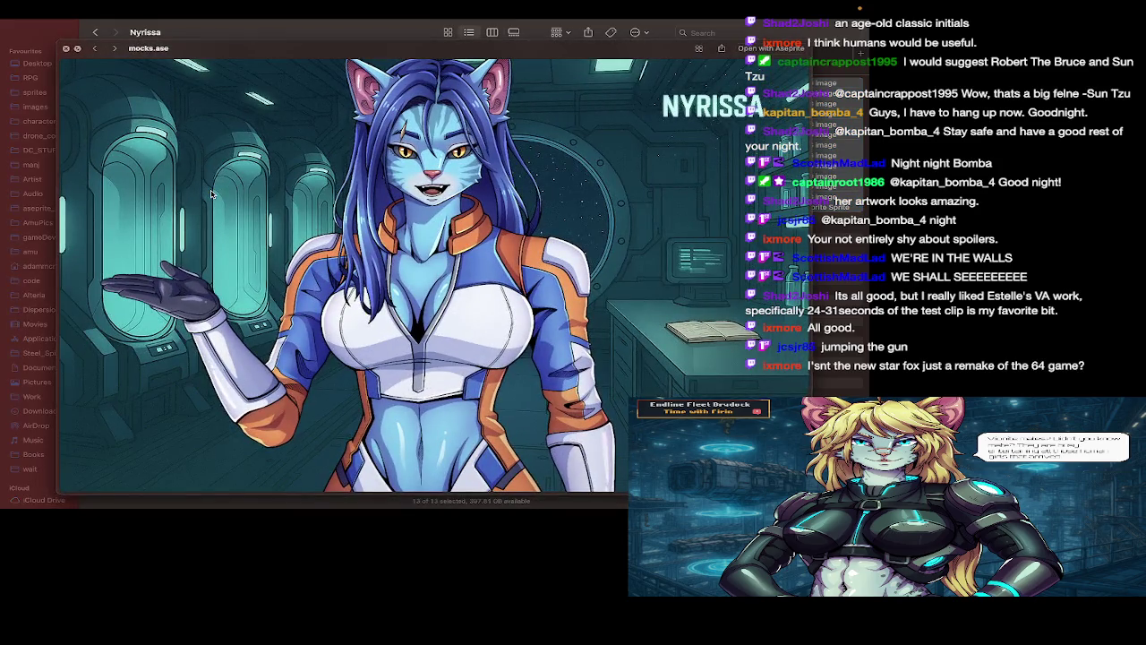
pyautogui.press('space')
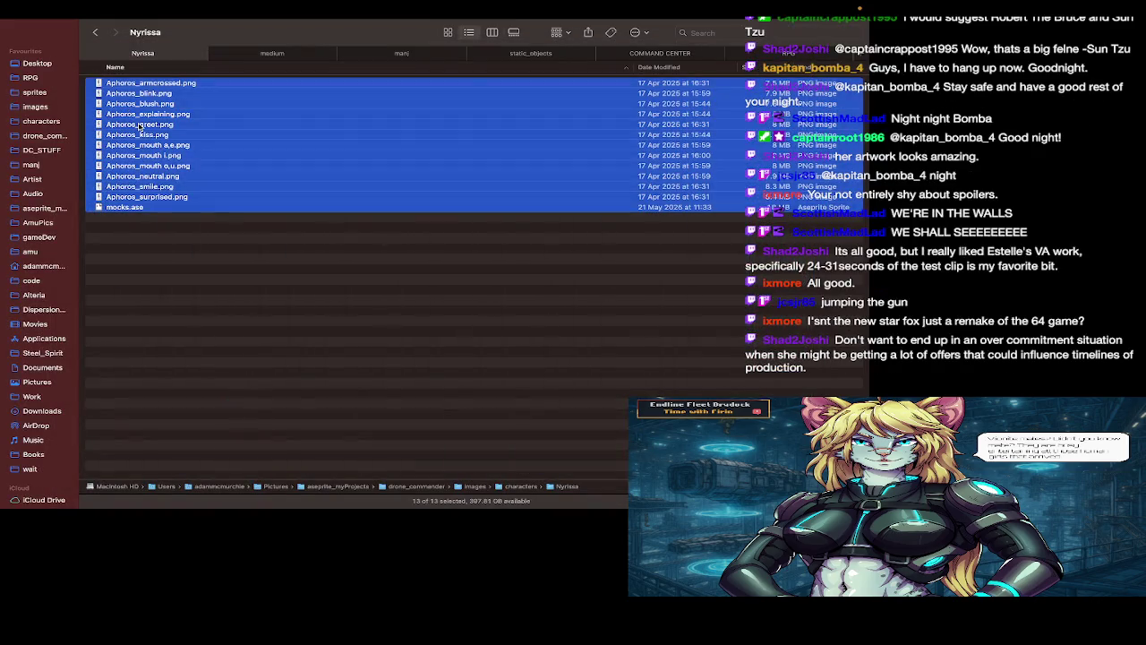
pyautogui.press('space')
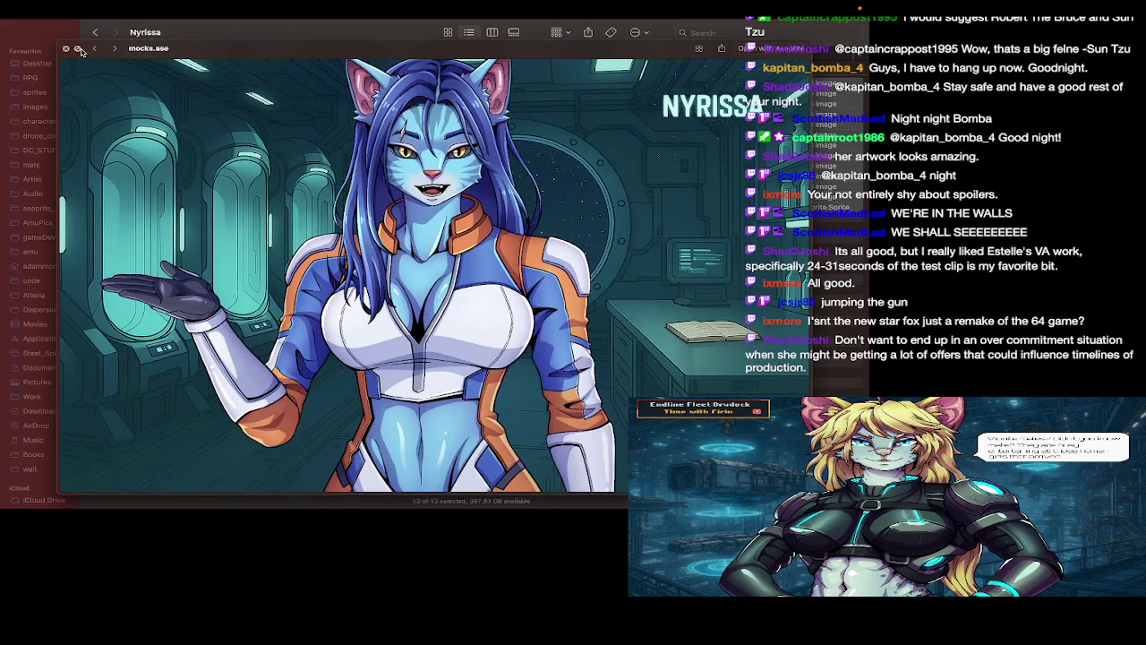
pyautogui.click(78, 49)
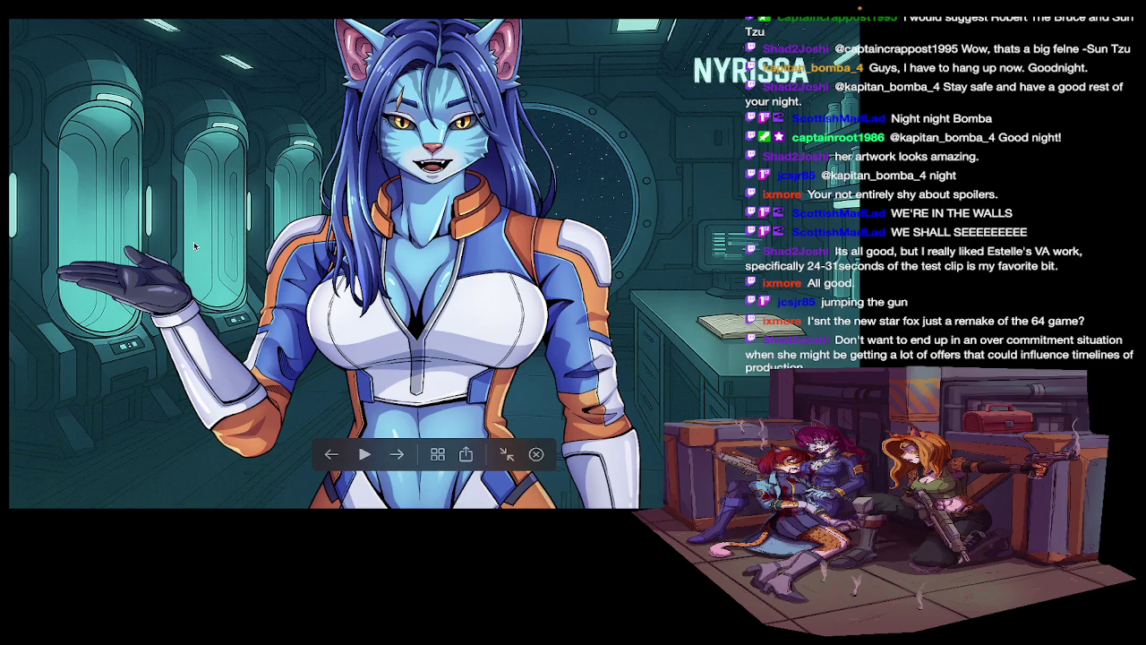
pyautogui.press('Escape')
pyautogui.press('Escape')
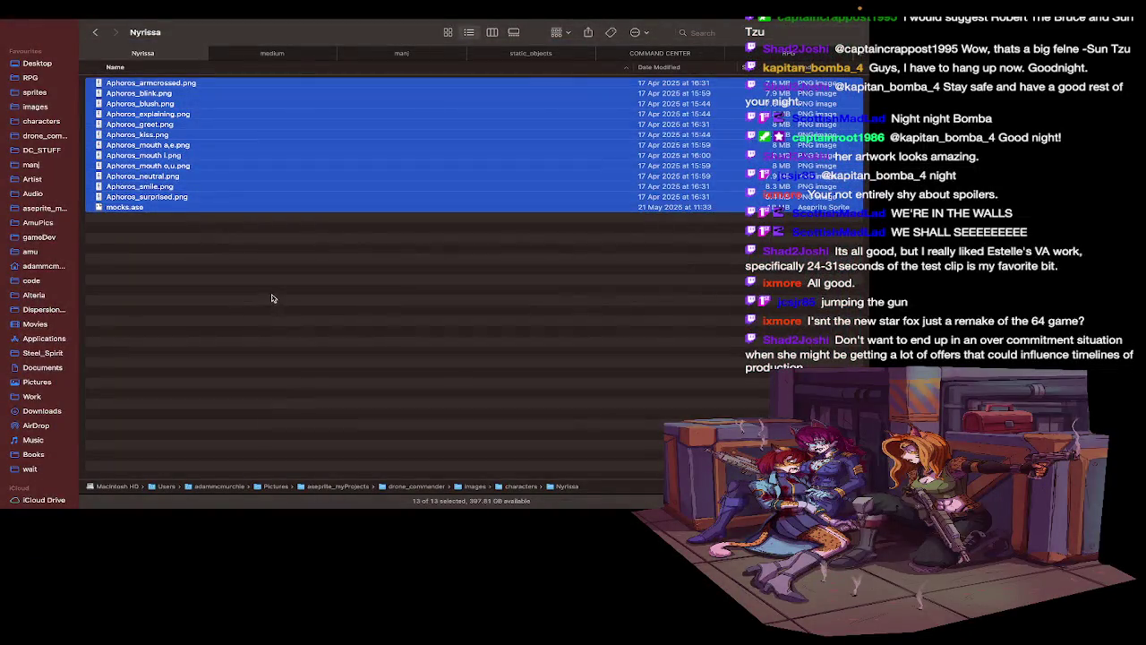
pyautogui.click(255, 269)
# Select the 12 Aphoros PNGs without mocks.ase, preview them full screen, and open their context menu
pyautogui.press('super+a')
pyautogui.keyDown('super'); pyautogui.click(197, 208); pyautogui.keyUp('super')
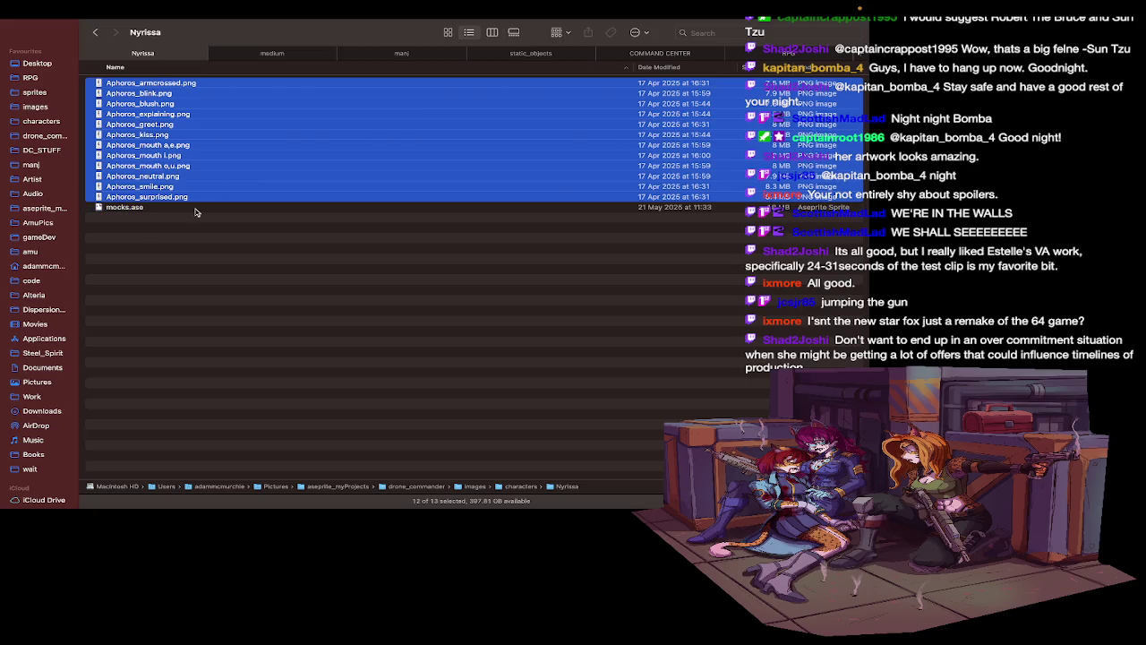
pyautogui.press('space')
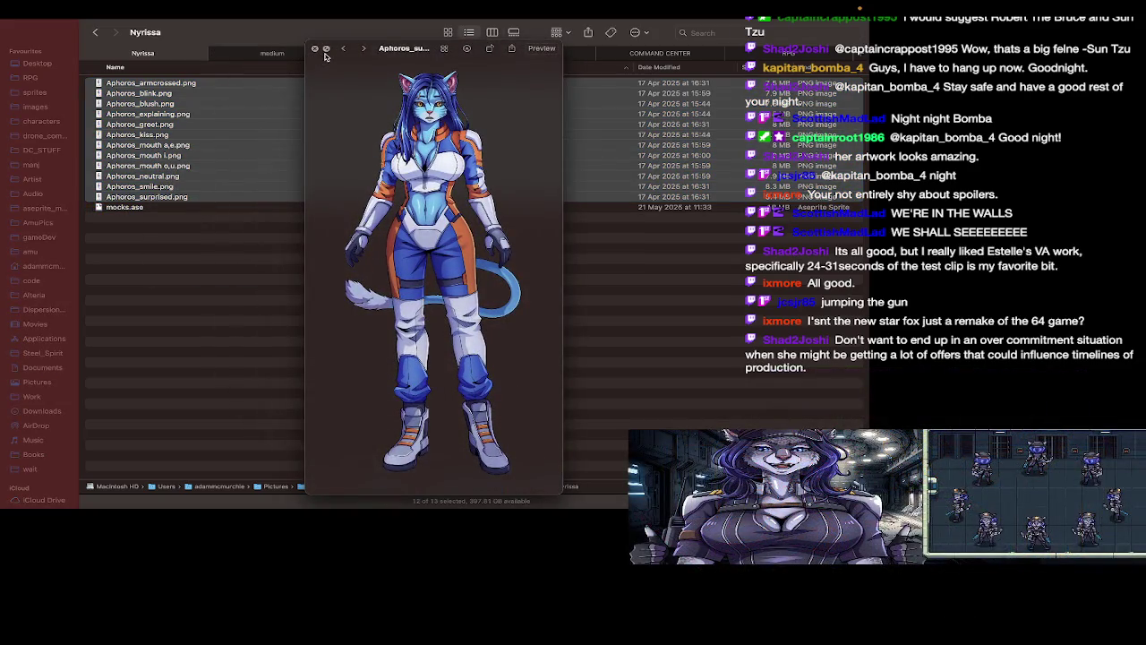
pyautogui.click(327, 51)
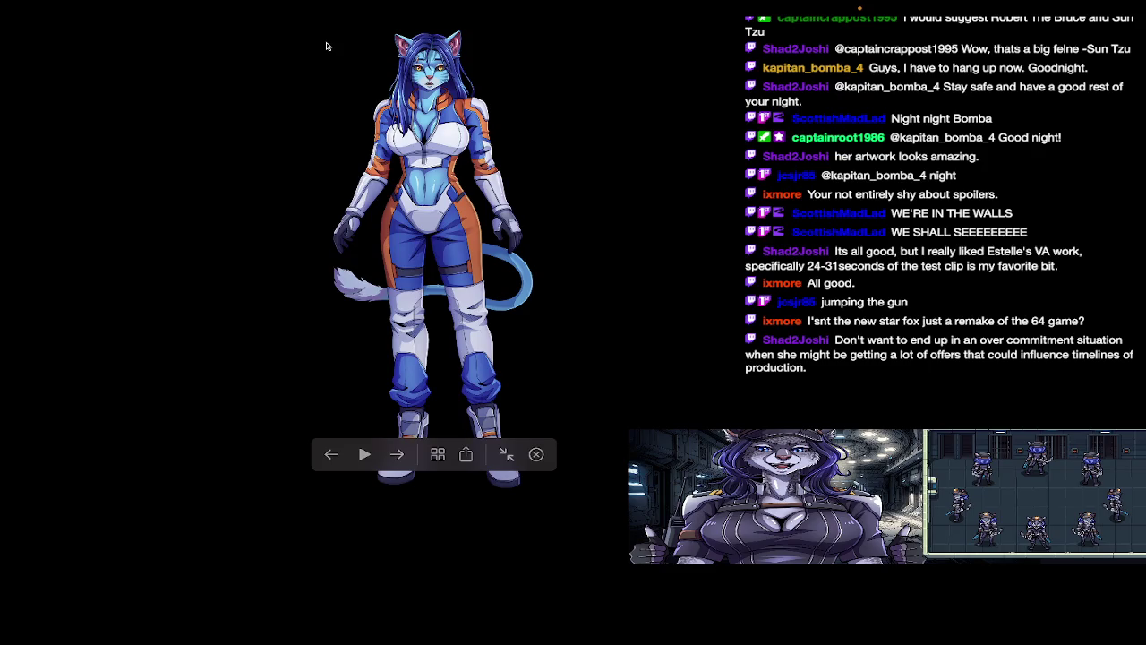
pyautogui.press('Right')
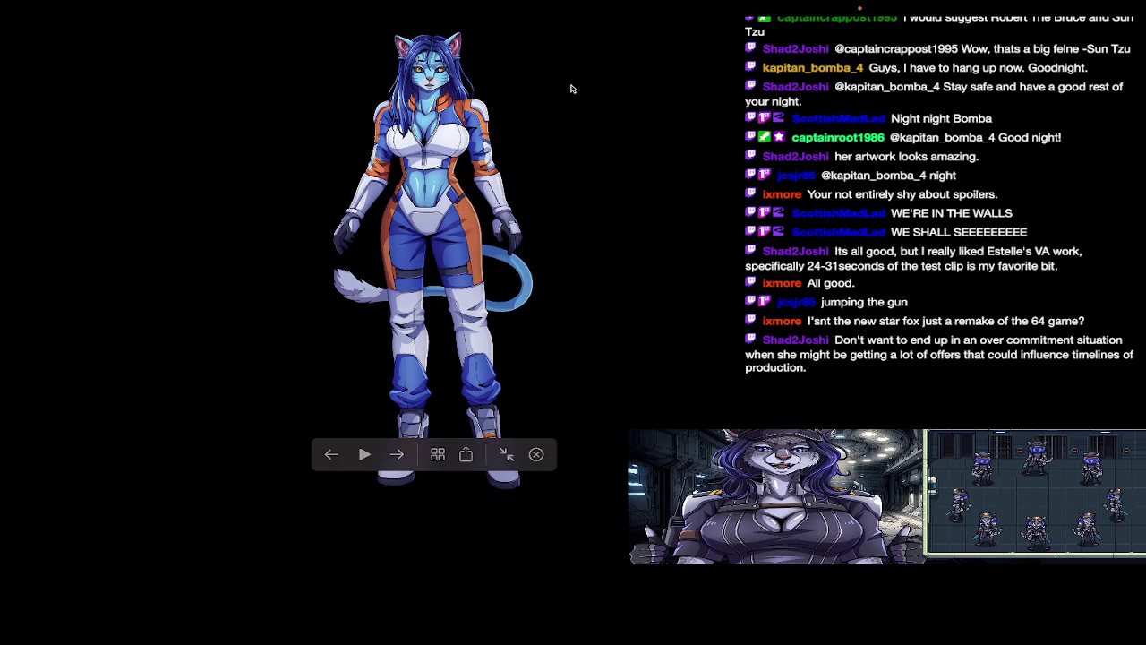
pyautogui.press('space')
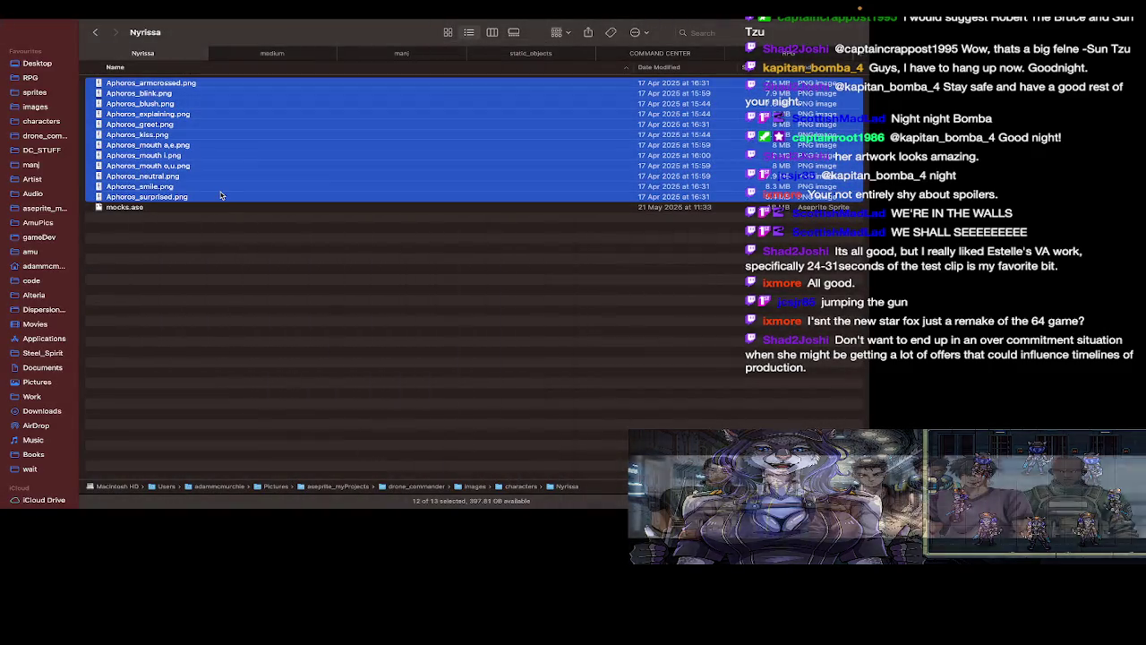
pyautogui.rightClick(223, 194)
pyautogui.moveTo(259, 220)
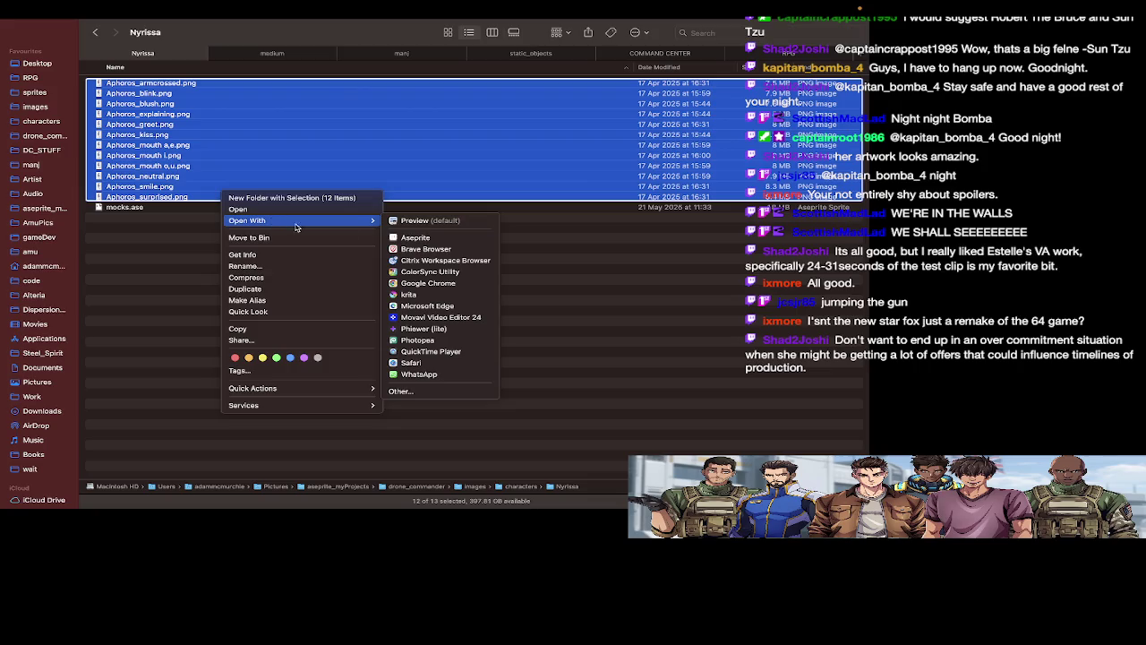
# View the twelve Aphoros PNGs full screen in Preview, then switch back to Finder
pyautogui.click(415, 237)
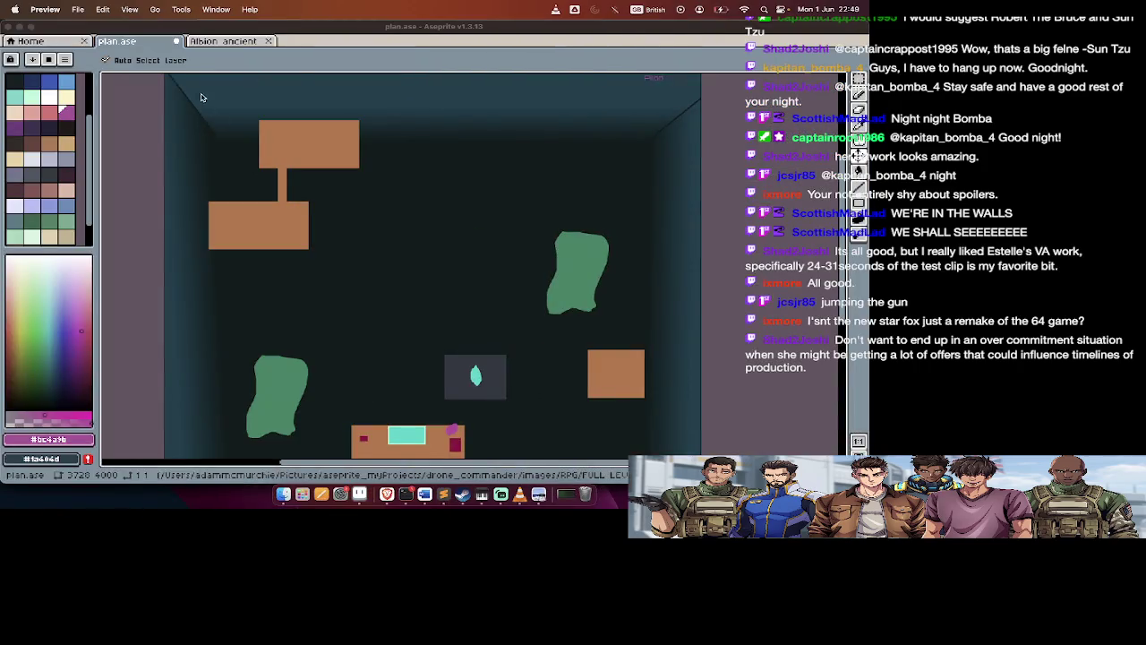
pyautogui.click(41, 35)
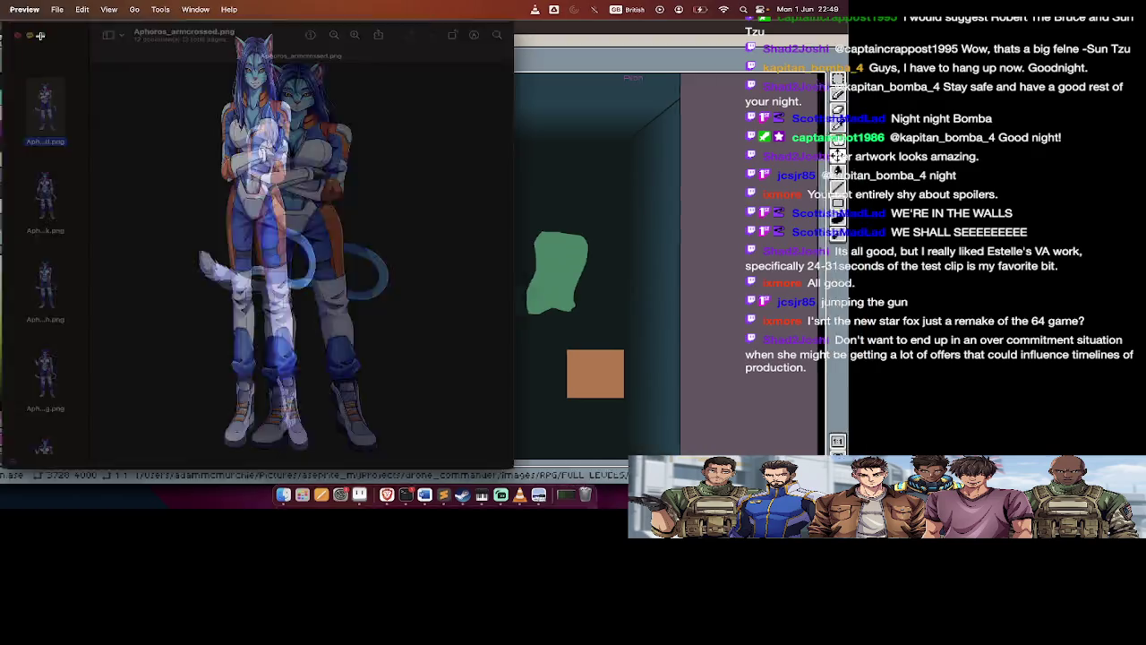
pyautogui.scroll(3, 537, 129)
pyautogui.scroll(2, 537, 132)
pyautogui.scroll(2, 537, 131)
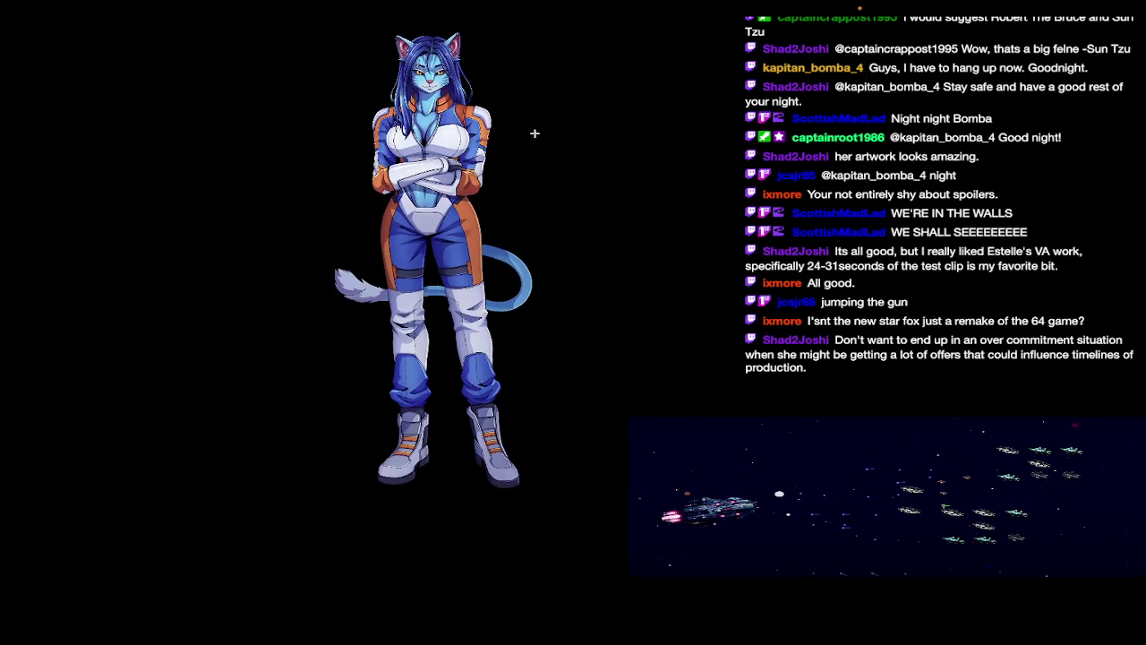
pyautogui.moveTo(242, 4)
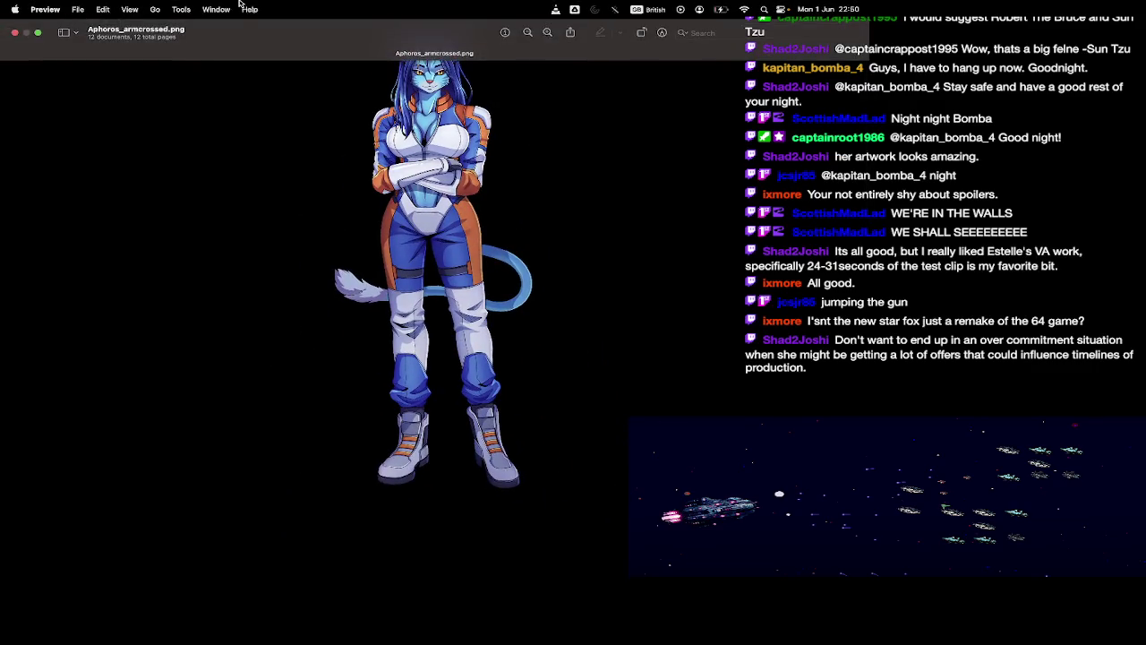
pyautogui.hotkey('ctrl', 'Left')
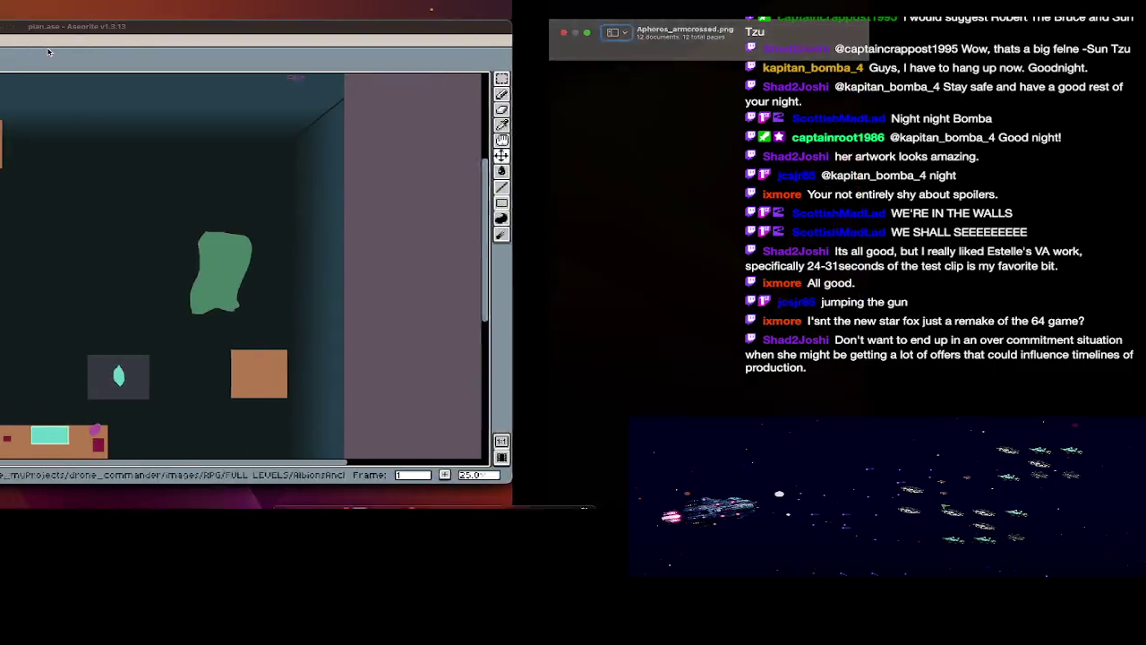
pyautogui.press('super+Tab')
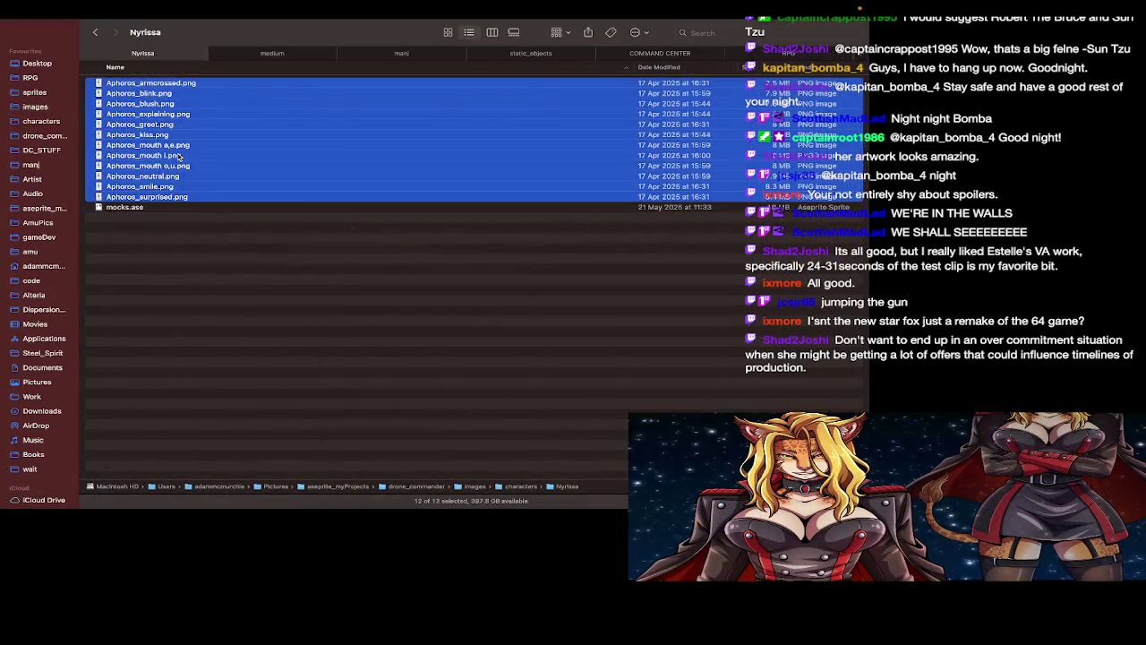
# Reopen the twelve Aphoros images full screen in Preview, then switch back to Aseprite
pyautogui.rightClick(182, 154)
pyautogui.moveTo(205, 181)
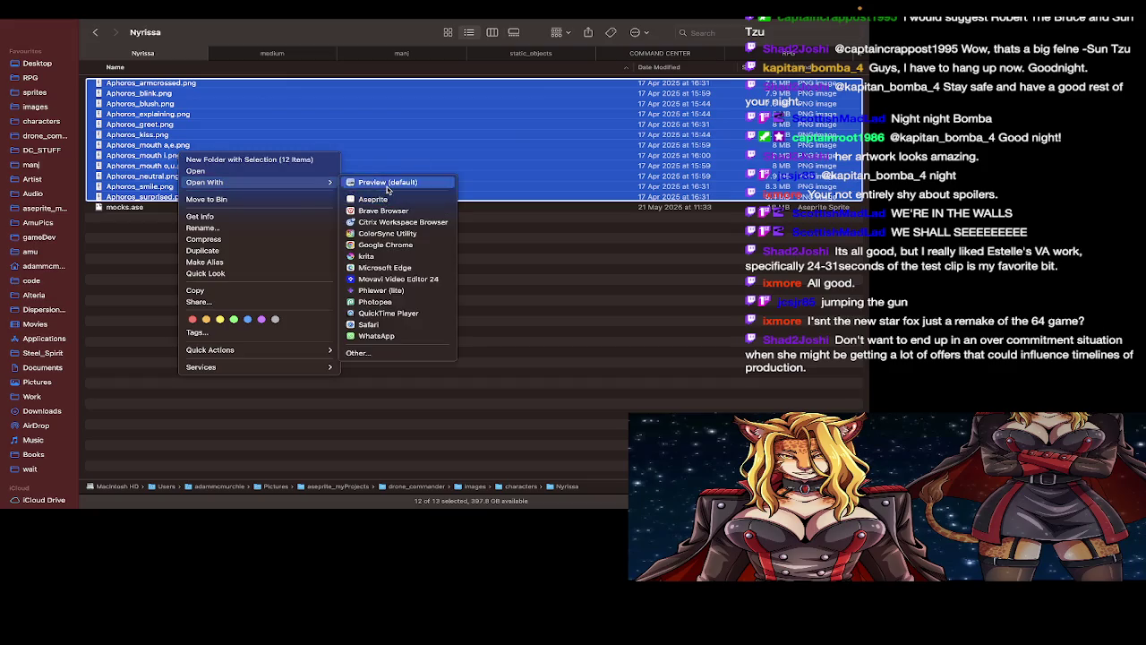
pyautogui.click(386, 188)
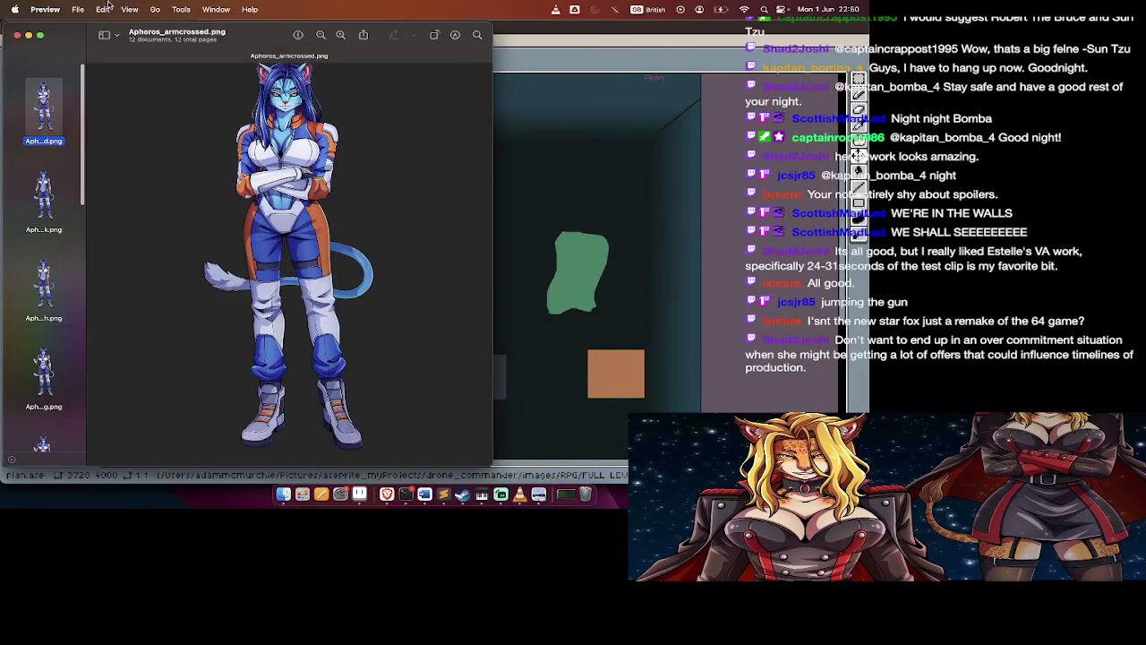
pyautogui.click(40, 36)
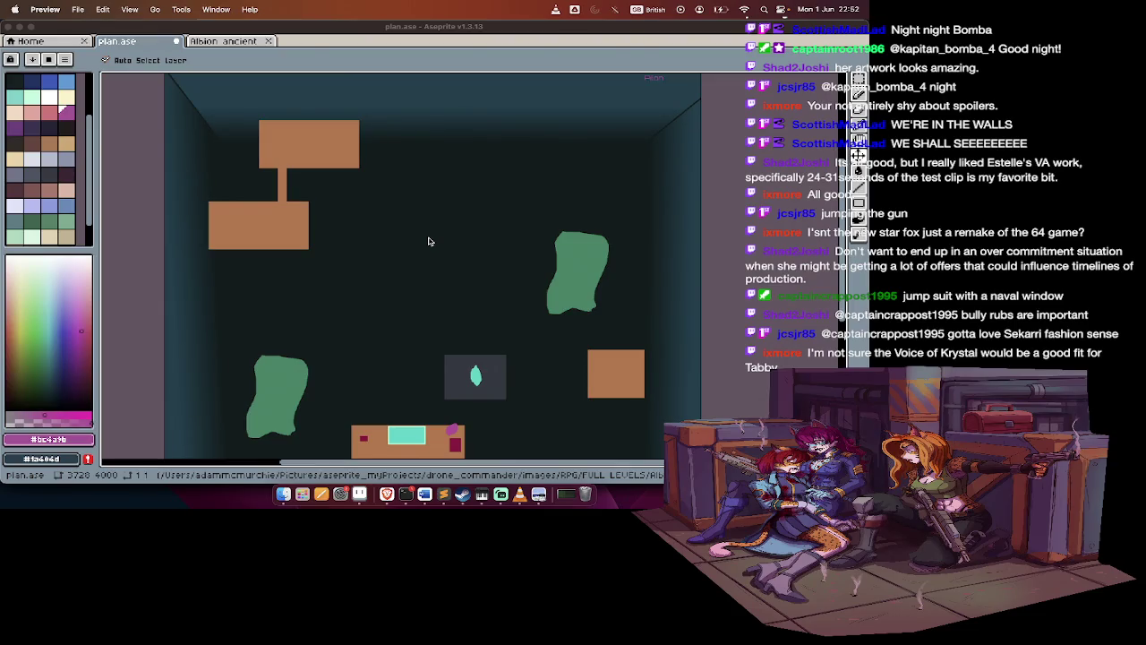
pyautogui.press('super+Tab')
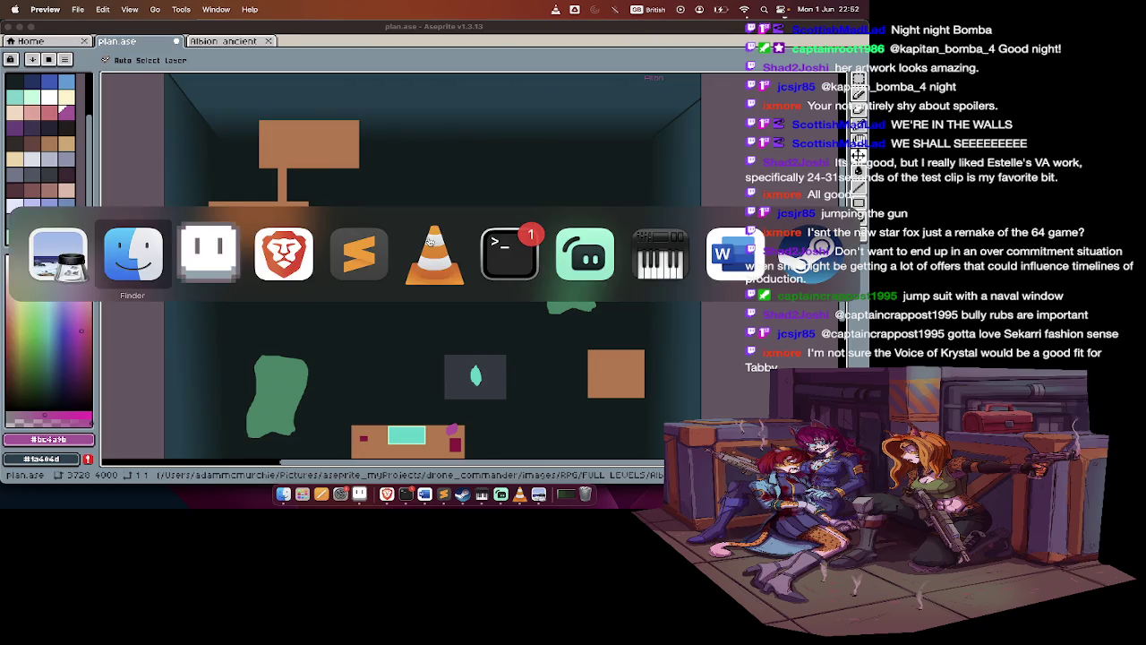
pyautogui.press('super+Tab')
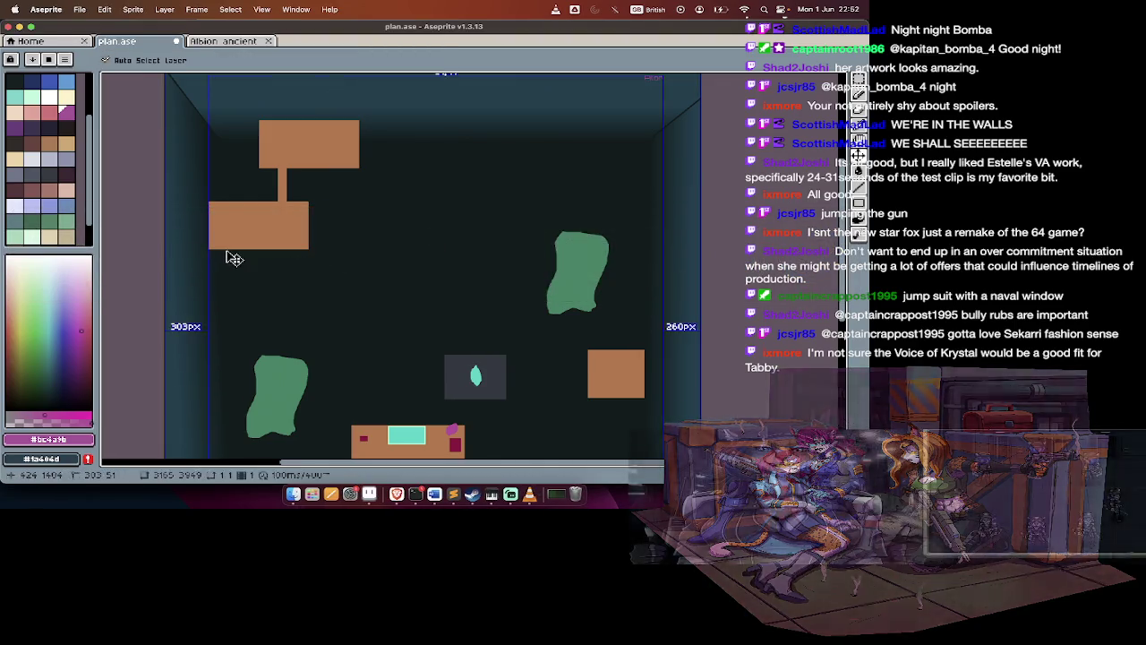
pyautogui.press('super+Tab')
pyautogui.press('super+Tab')
# In Finder, go to images › RPG › COMMAND CENTER › GABRIEL in gallery view
pyautogui.click(179, 259)
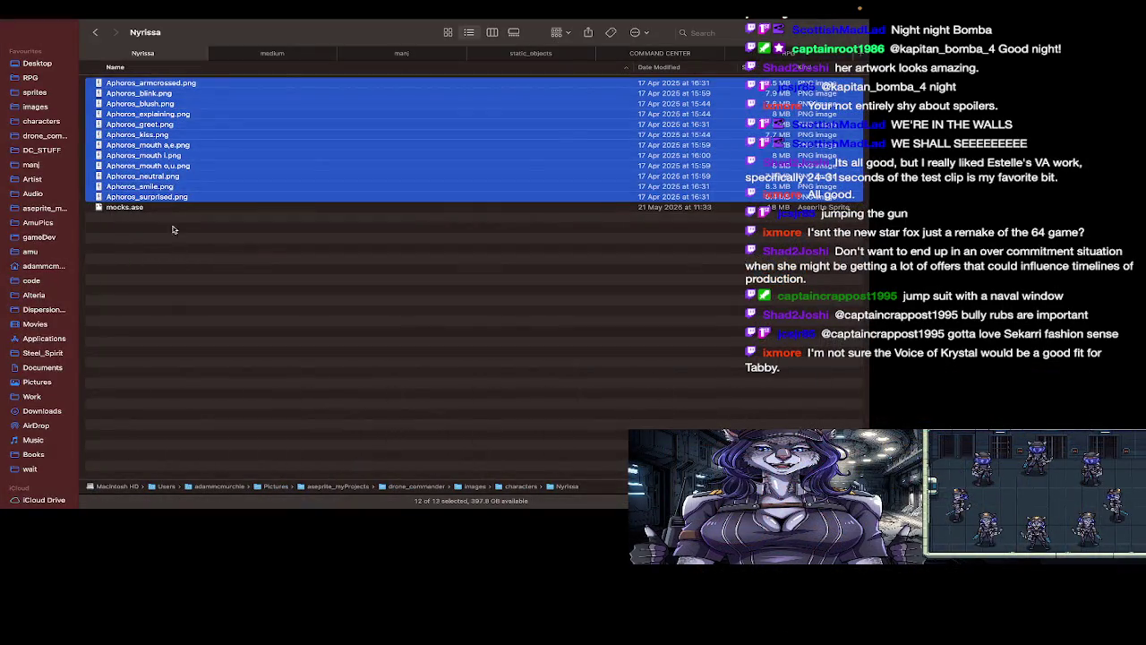
pyautogui.click(503, 55)
pyautogui.click(754, 54)
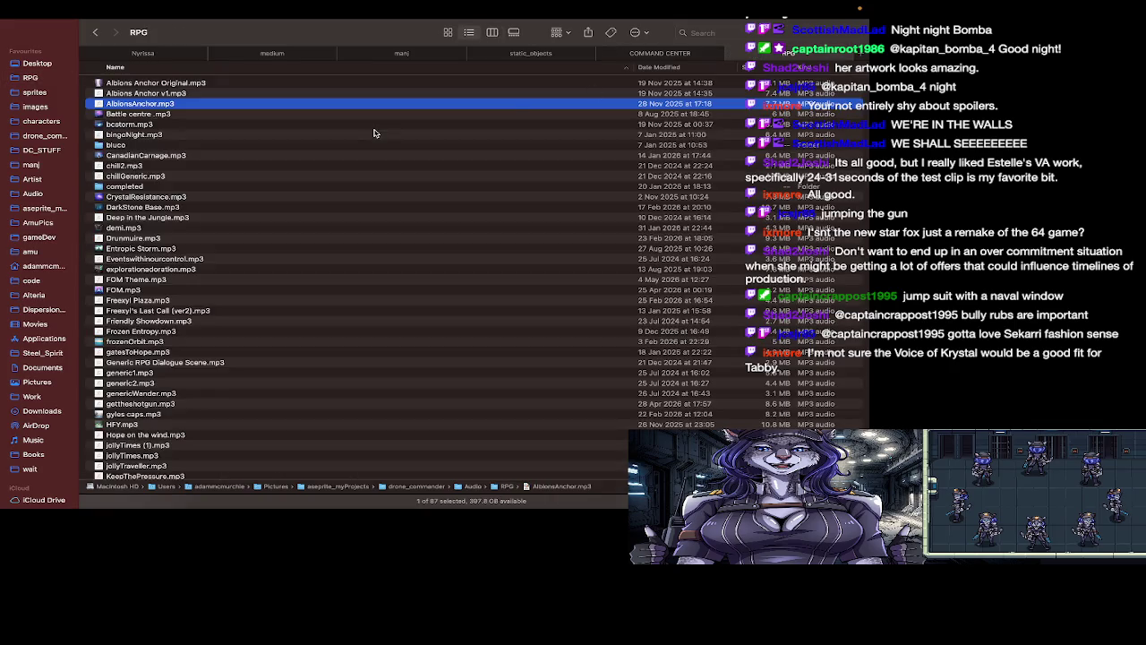
pyautogui.press('super+Up')
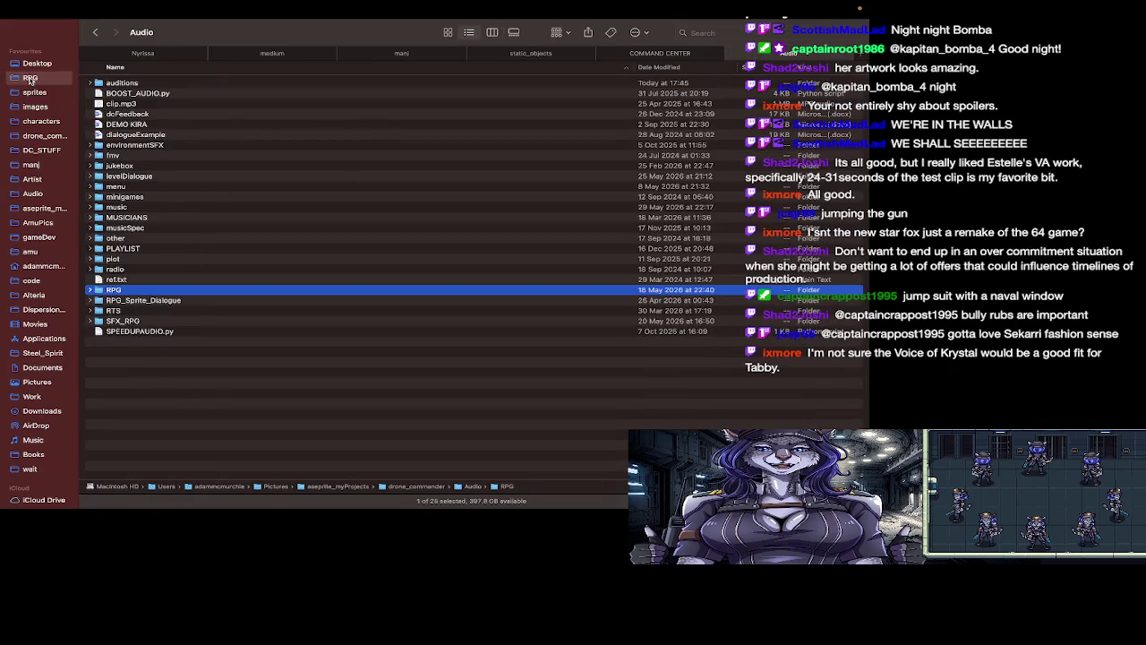
pyautogui.click(30, 77)
pyautogui.click(161, 127)
pyautogui.doubleClick(160, 128)
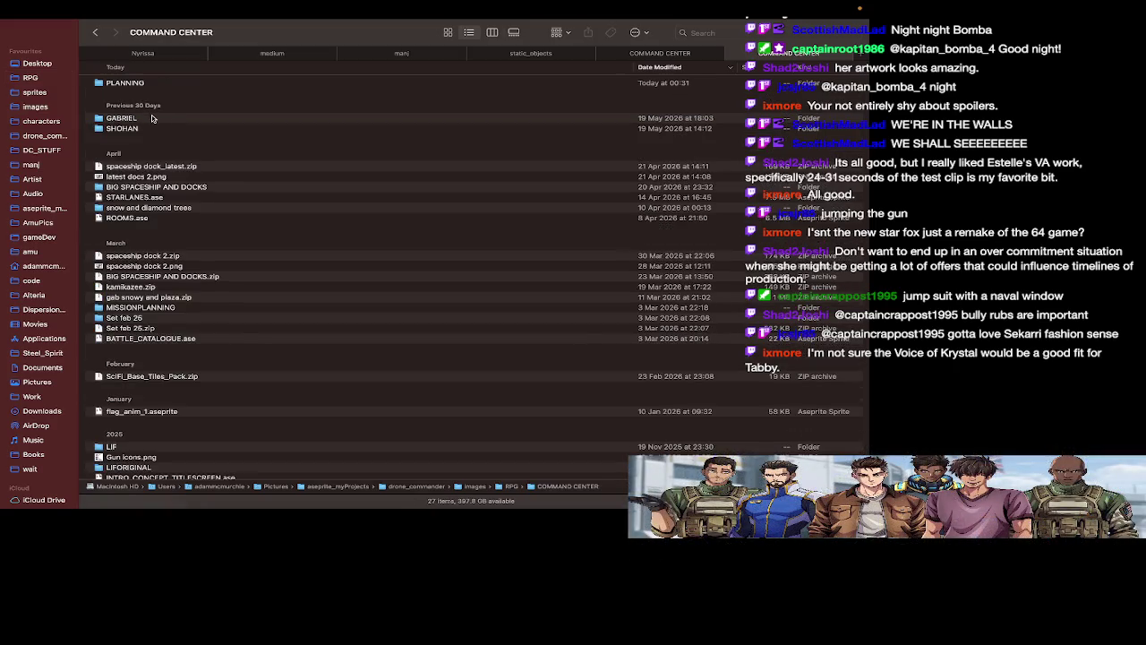
pyautogui.doubleClick(153, 119)
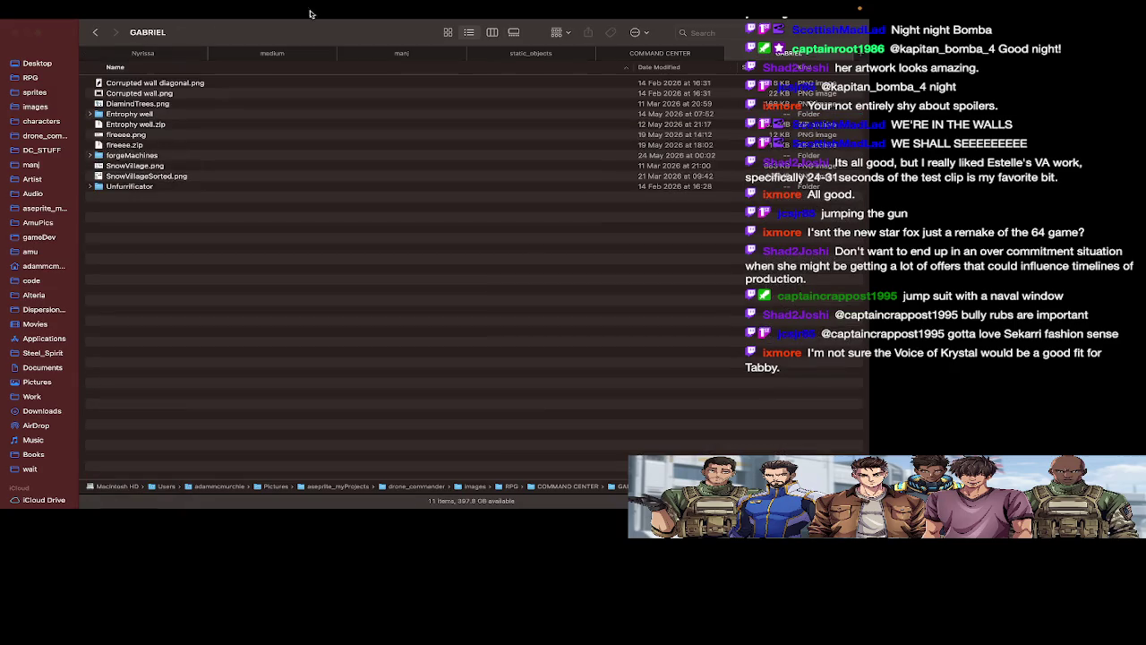
pyautogui.click(513, 33)
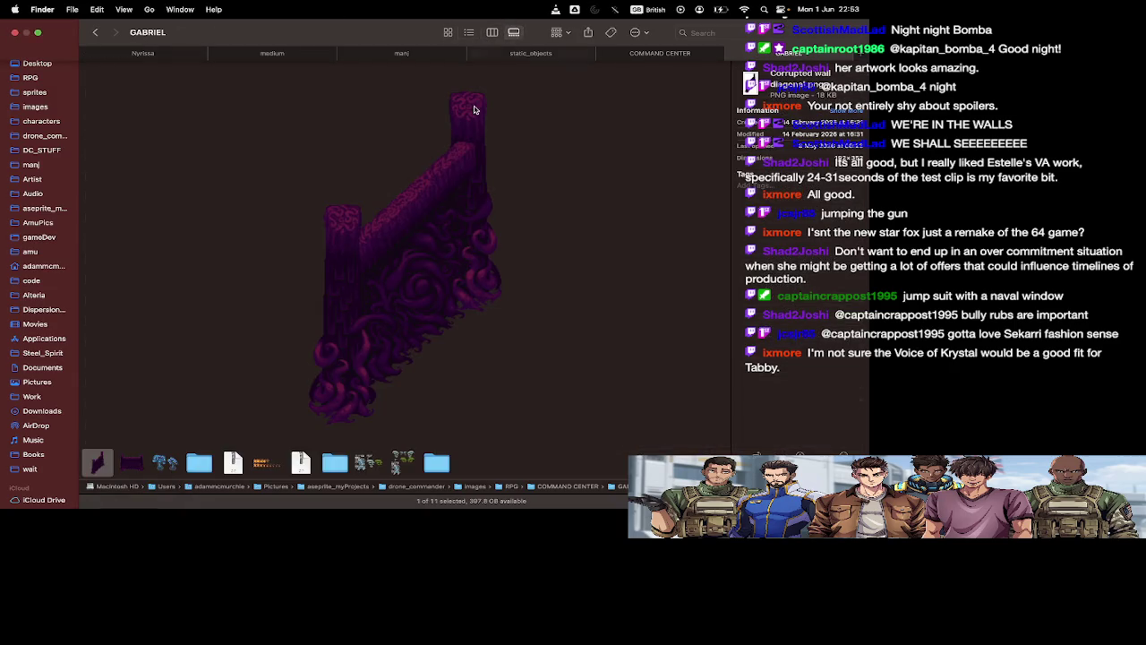
# Browse the GABRIEL previews: Corrupted wall images, crystal trees, and the Entropy well archive
pyautogui.press('Right')
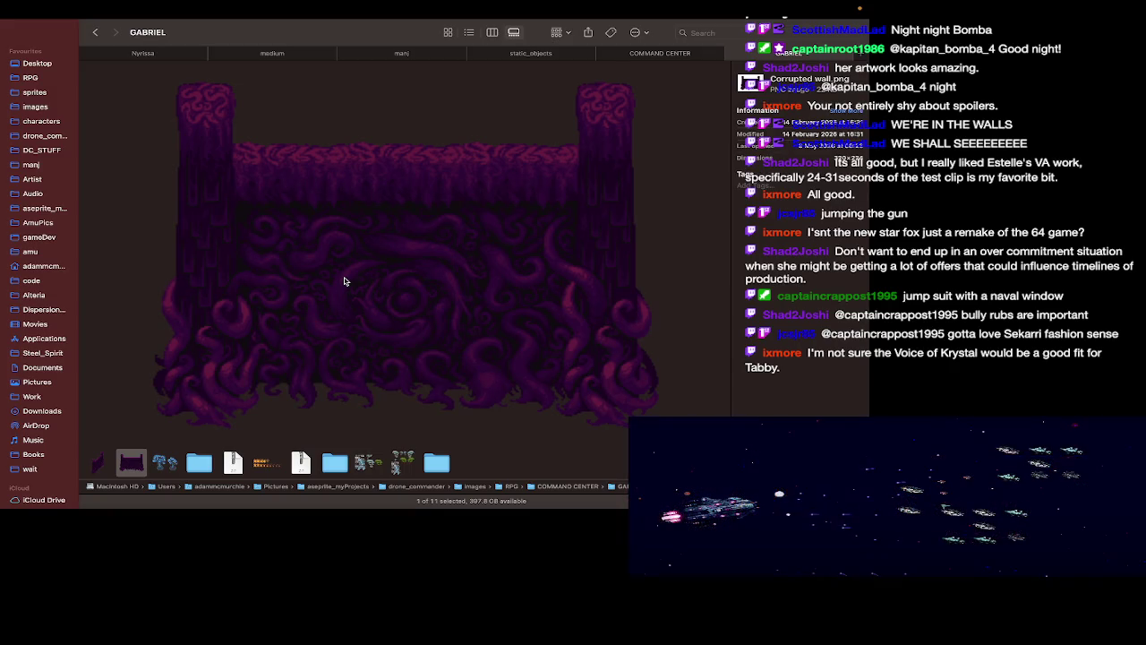
pyautogui.press('Right')
pyautogui.press('Left')
pyautogui.press('Left')
pyautogui.press('Right')
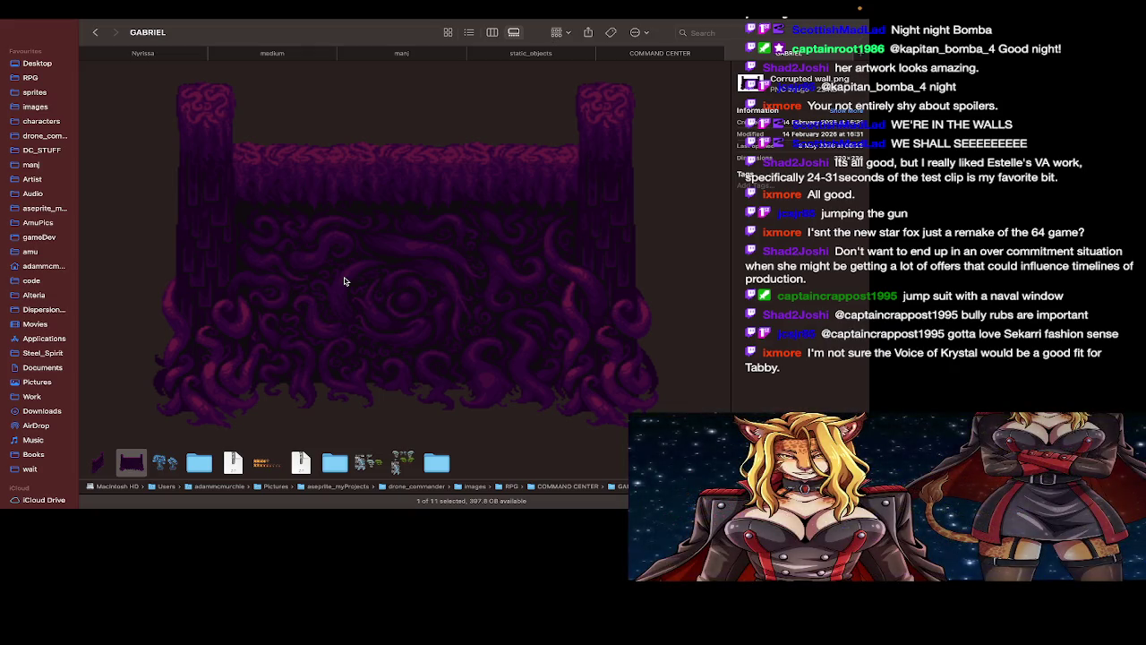
pyautogui.press('Right')
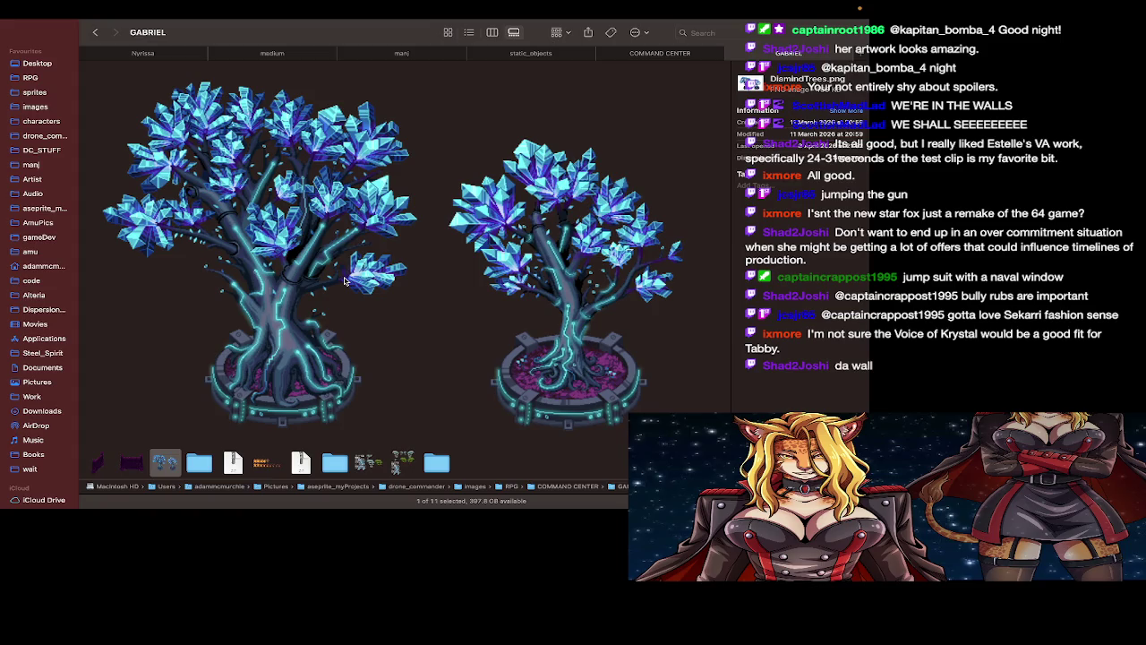
pyautogui.press('Right')
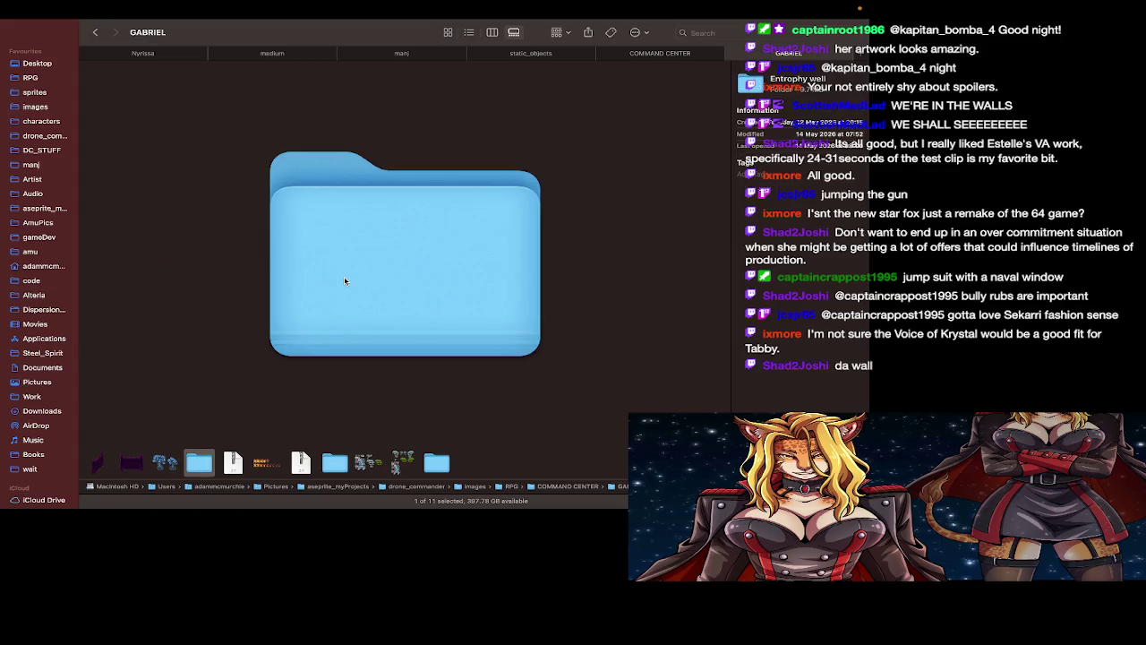
pyautogui.press('Left')
pyautogui.press('Right')
pyautogui.press('Right')
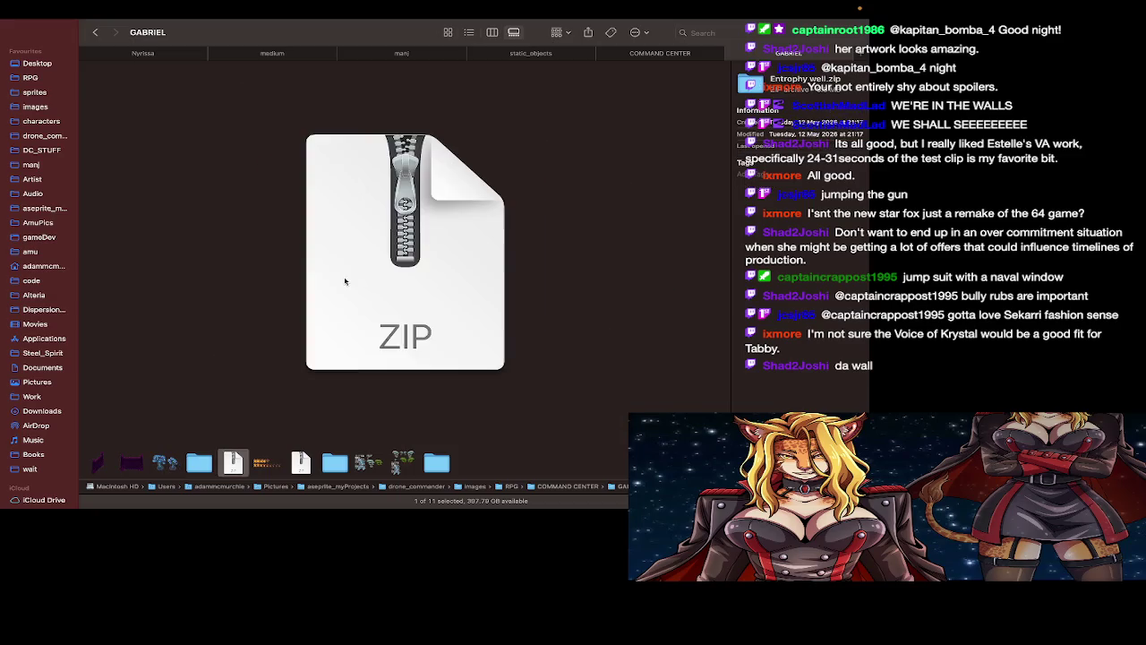
# Continue past the fire sprite sheet and snowy SnowVillage tileset to the Unfurrificator folder
pyautogui.press('Right')
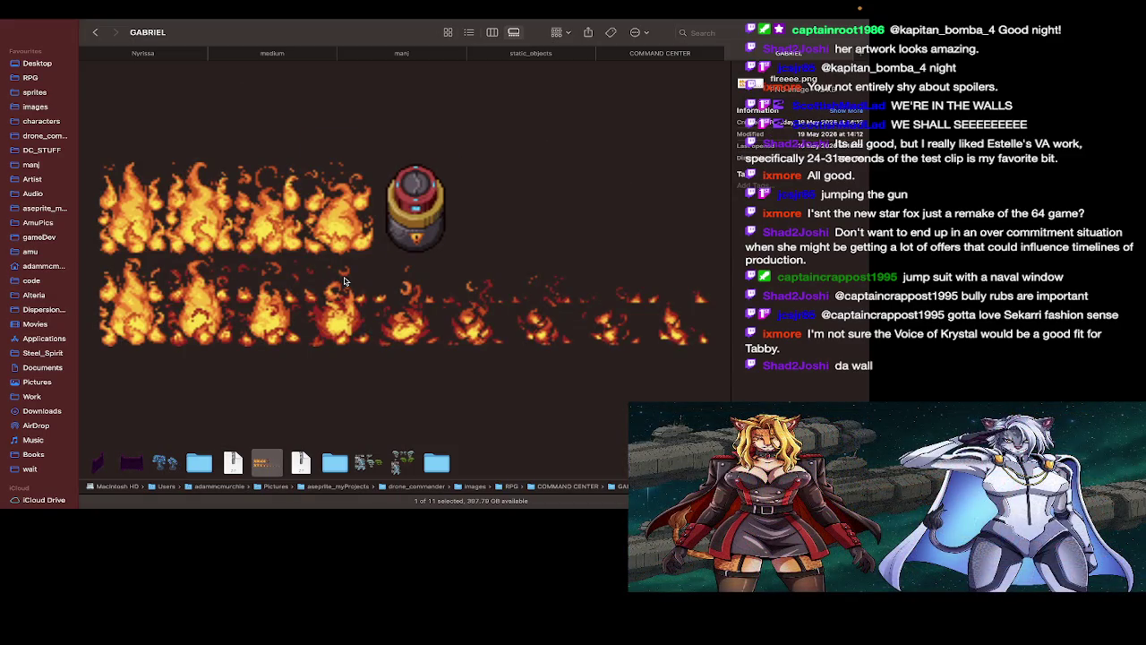
pyautogui.press('Right')
pyautogui.press('Right')
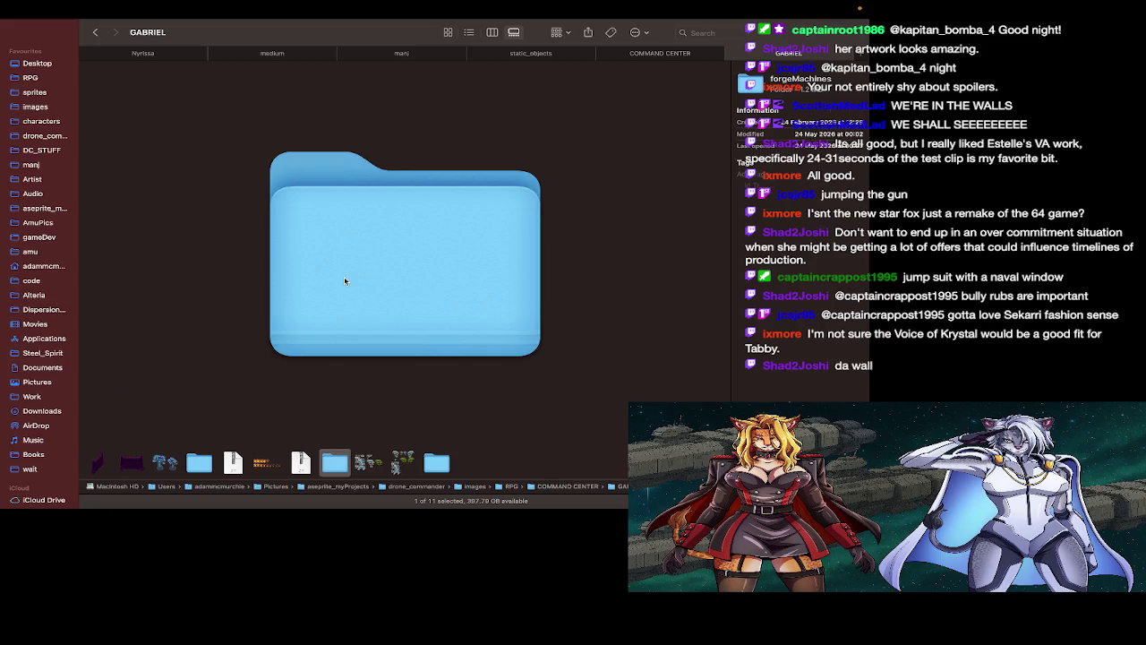
pyautogui.press('Right')
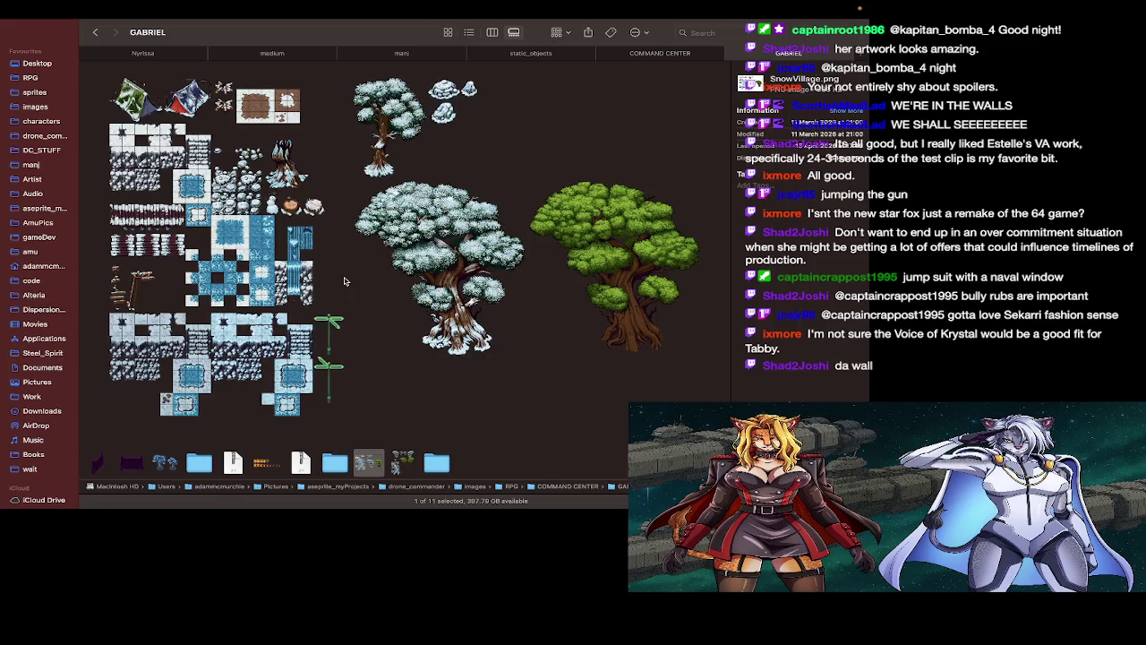
pyautogui.press('Right')
pyautogui.press('Right')
pyautogui.press('Left')
pyautogui.press('Left')
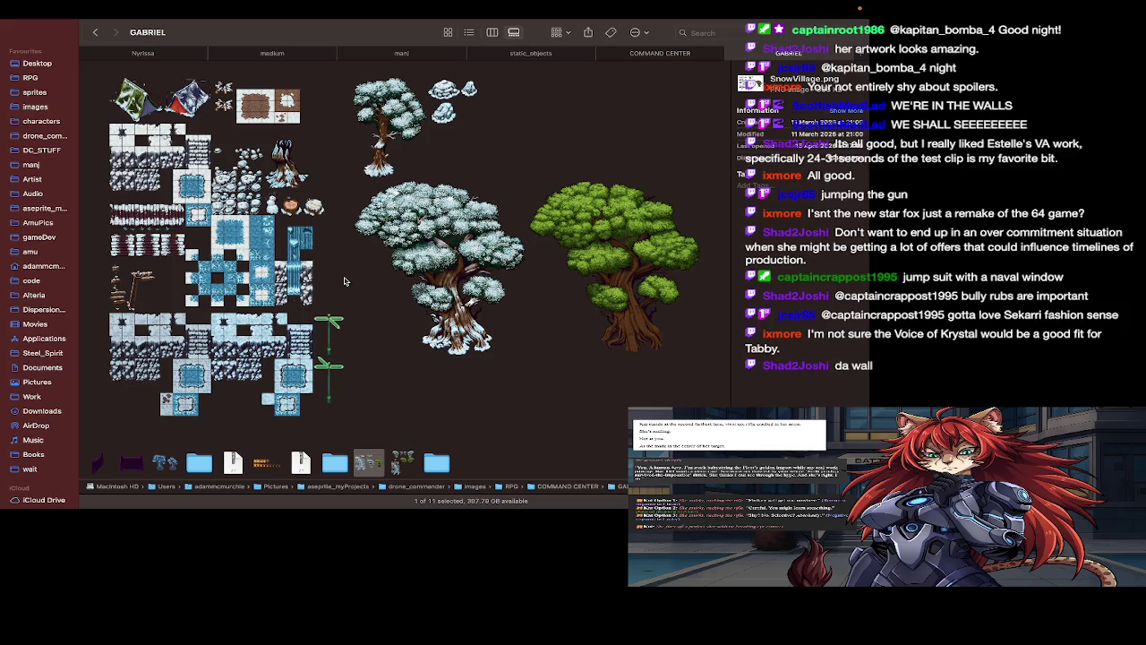
pyautogui.press('Right')
pyautogui.press('Right')
pyautogui.press('Left')
pyautogui.press('Left')
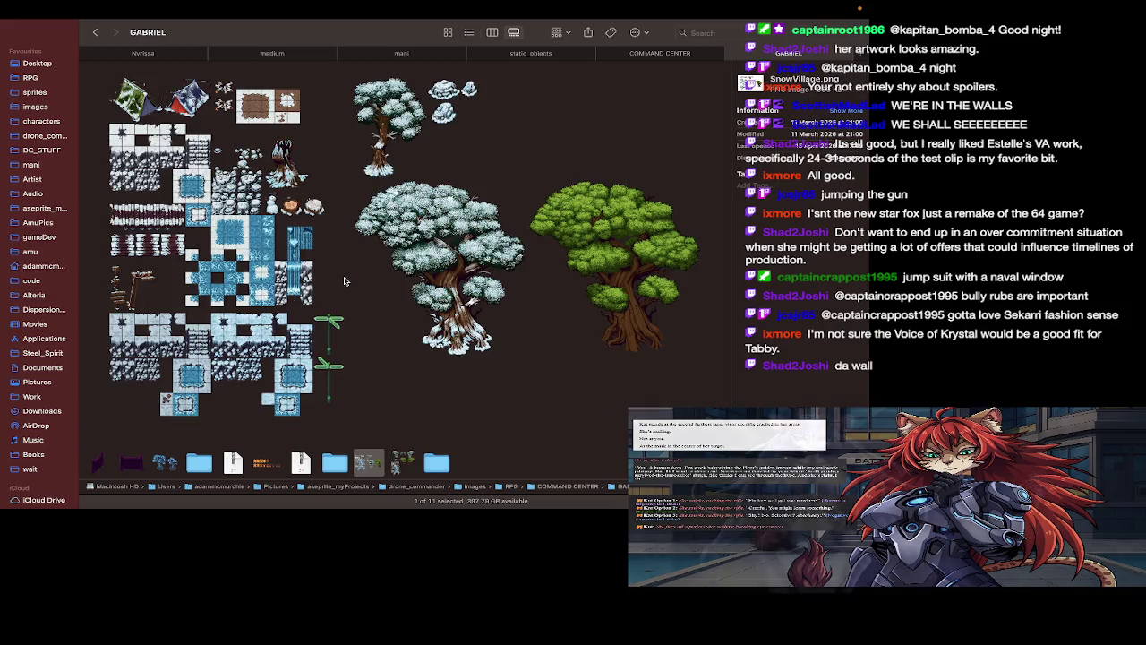
pyautogui.press('Right')
pyautogui.press('Right')
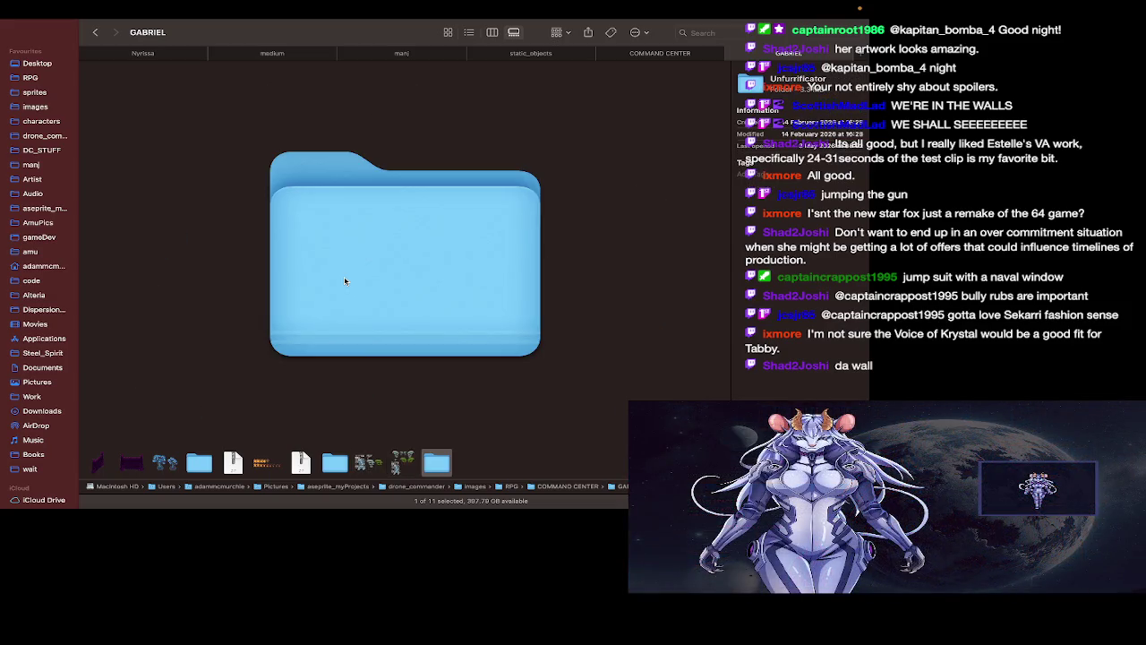
# In column view of Unfurrificator, open Transformation machine-idle_1.png in Aseprite
pyautogui.doubleClick(439, 463)
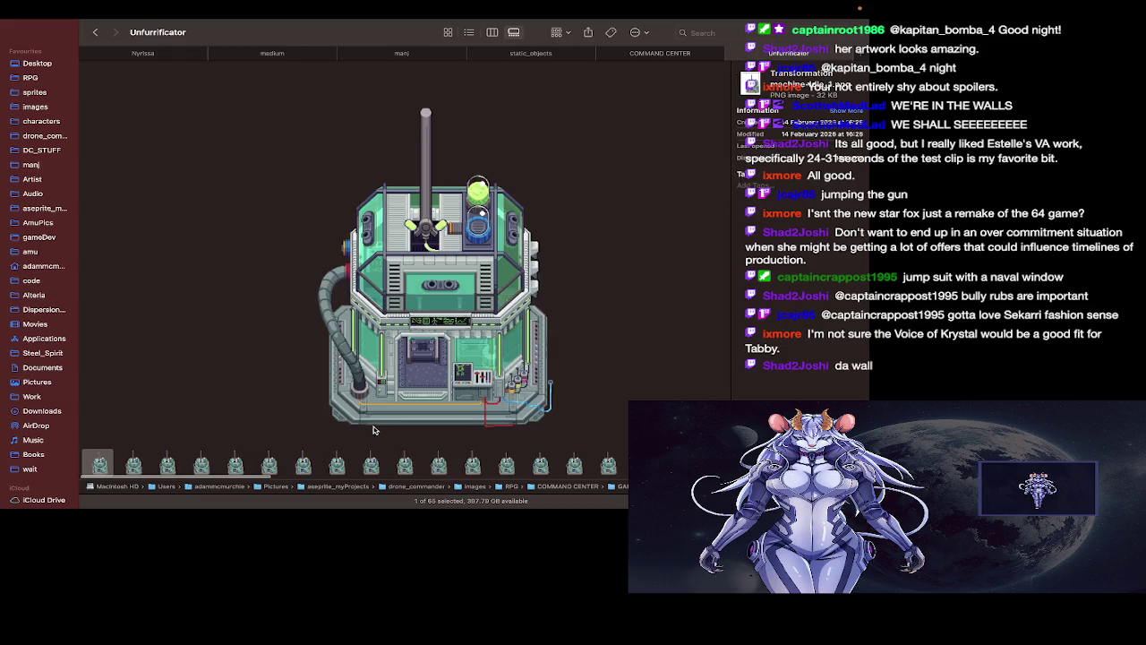
pyautogui.click(494, 34)
pyautogui.scroll(-3, 522, 260)
pyautogui.scroll(2, 522, 261)
pyautogui.scroll(2, 522, 260)
pyautogui.scroll(1, 522, 260)
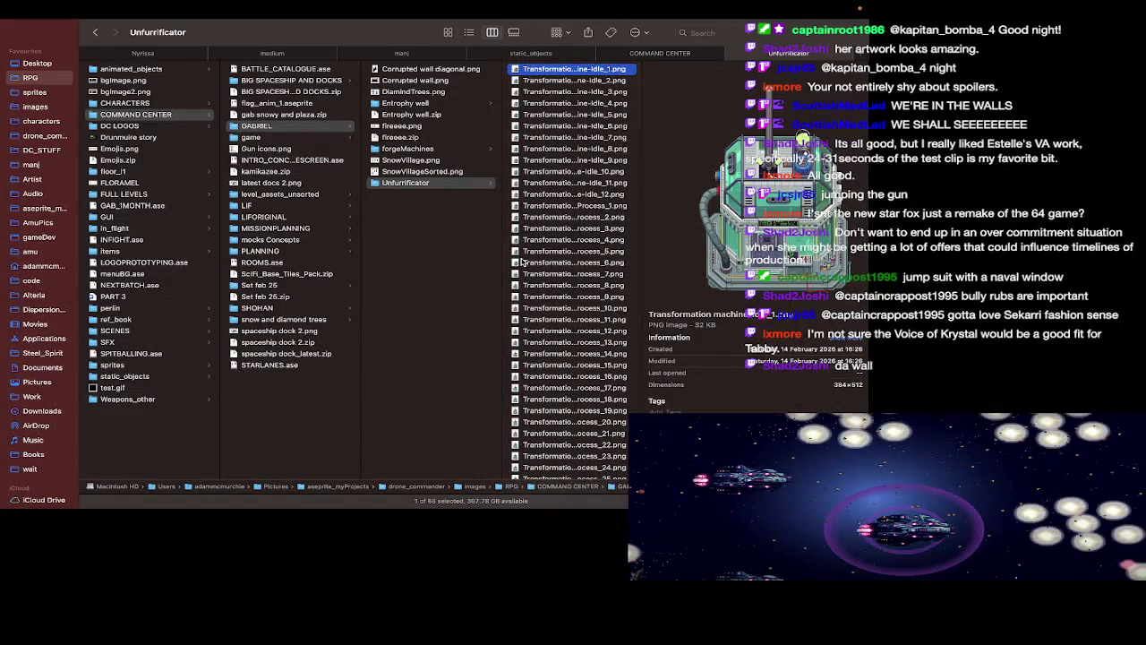
pyautogui.rightClick(571, 70)
pyautogui.moveTo(595, 84)
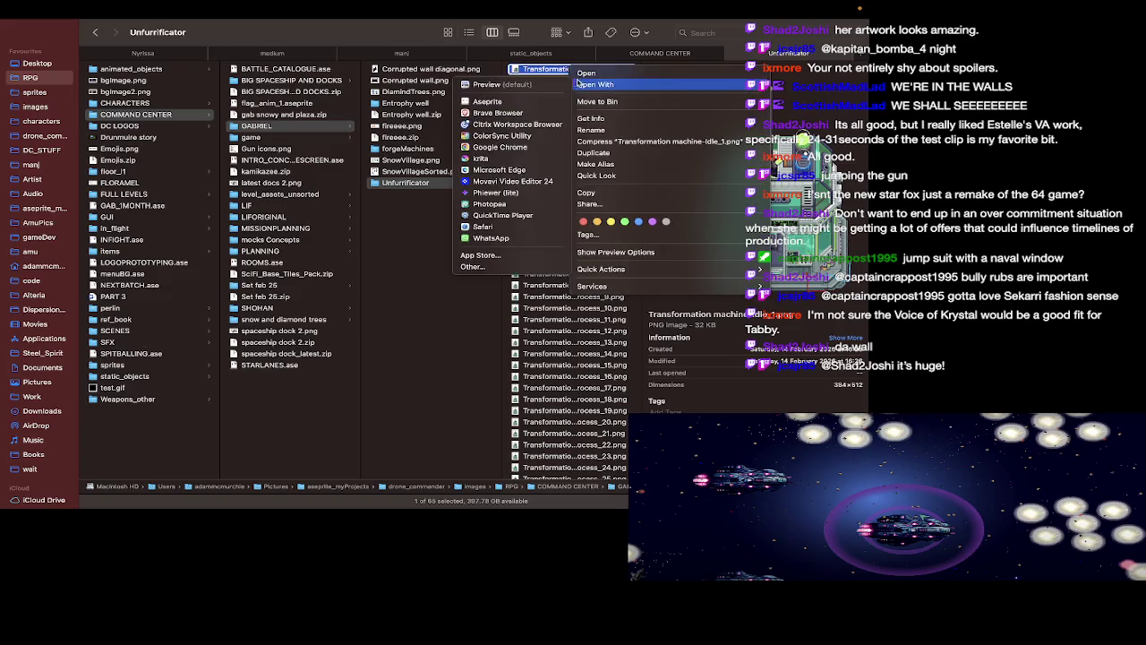
pyautogui.click(488, 101)
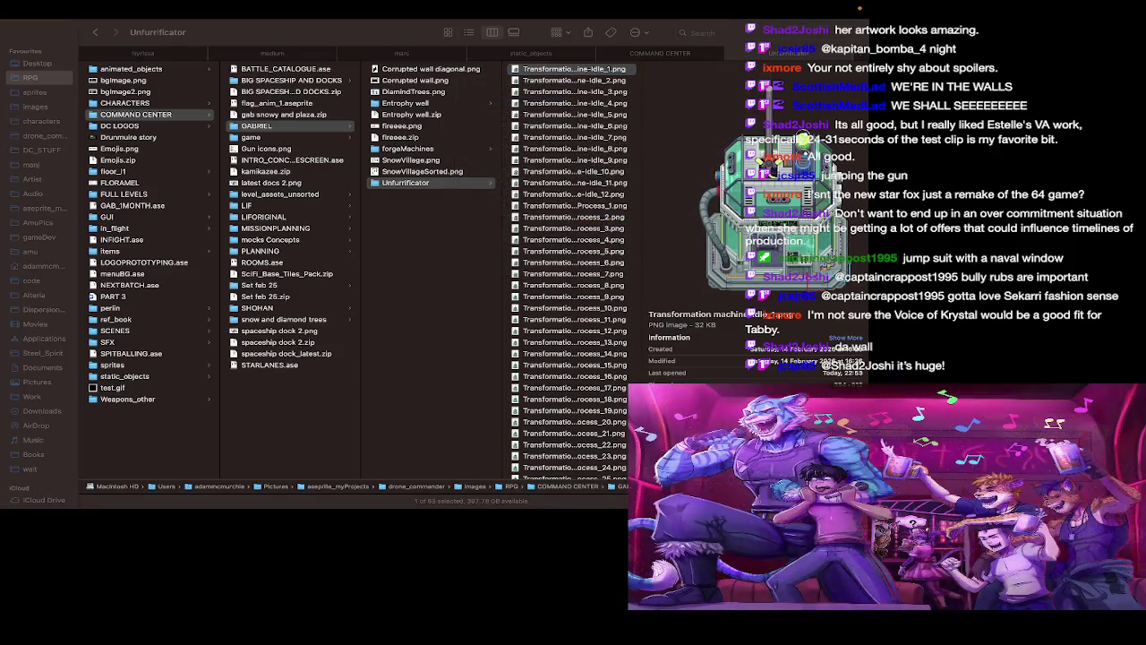
# Open Transformation machine-UnfurrificationProcess_1.png in Aseprite as well
pyautogui.click(573, 171)
pyautogui.click(585, 206)
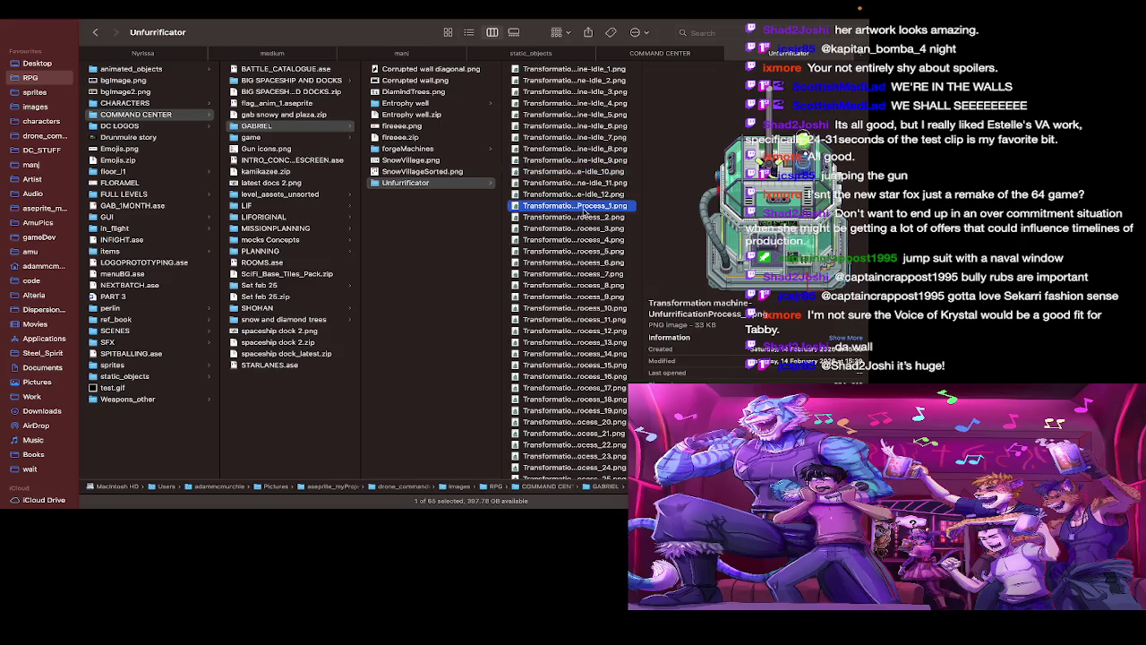
pyautogui.rightClick(586, 208)
pyautogui.moveTo(610, 226)
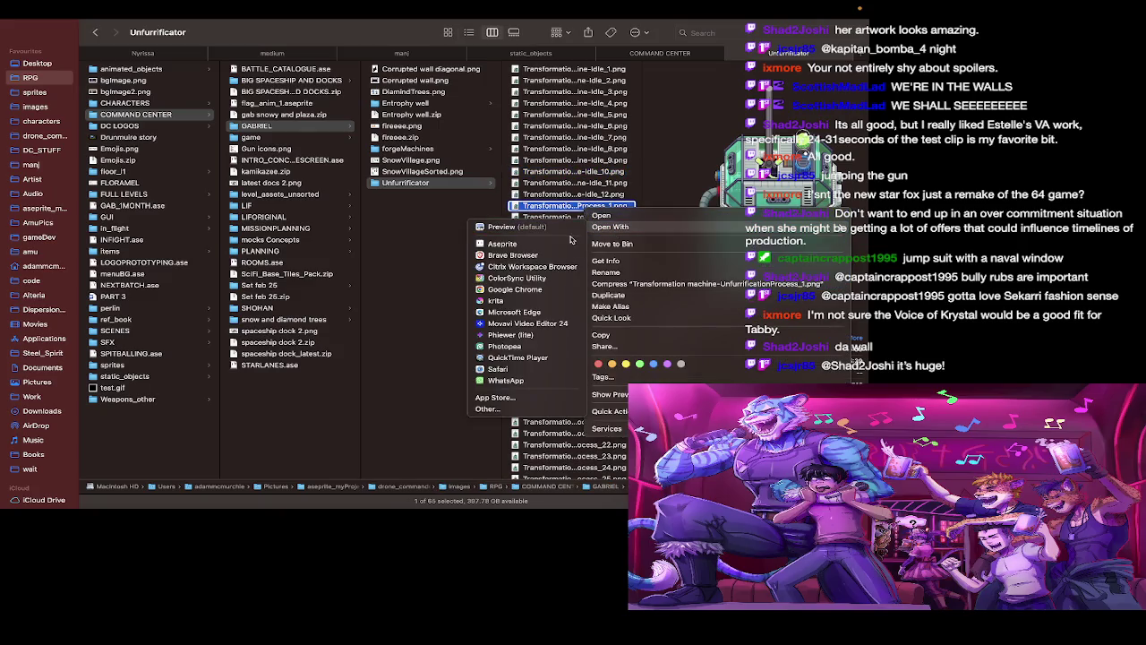
pyautogui.click(573, 243)
pyautogui.scroll(-10, 578, 267)
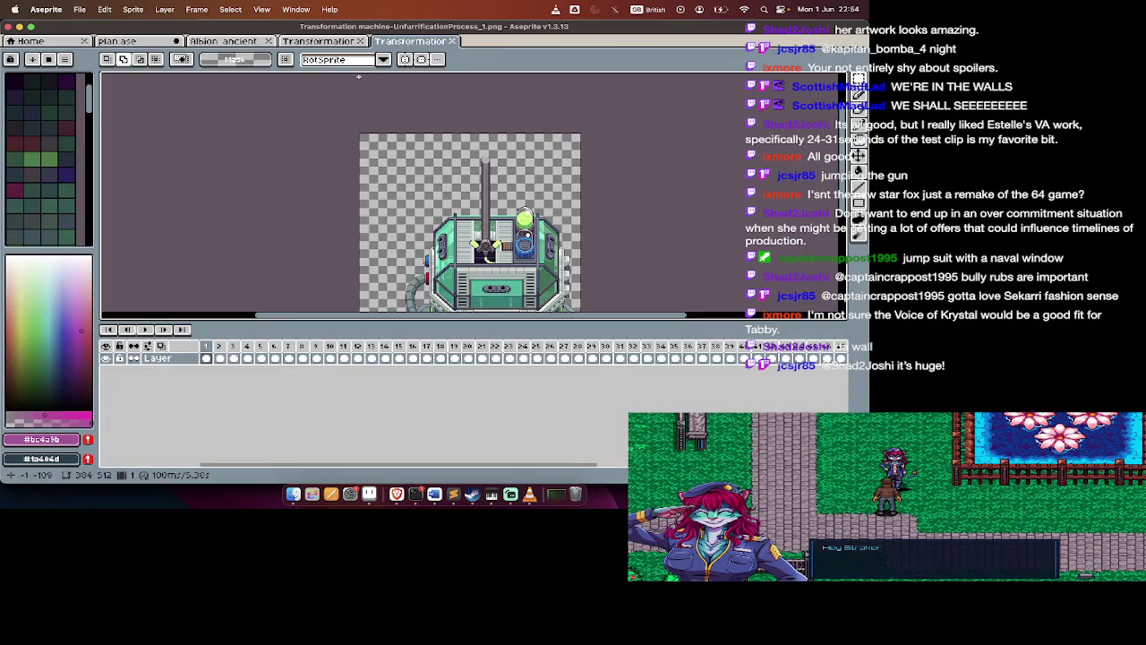
# Zoom in on the idle_1 machine sprite and set its animation playback to Play Once
pyautogui.click(340, 46)
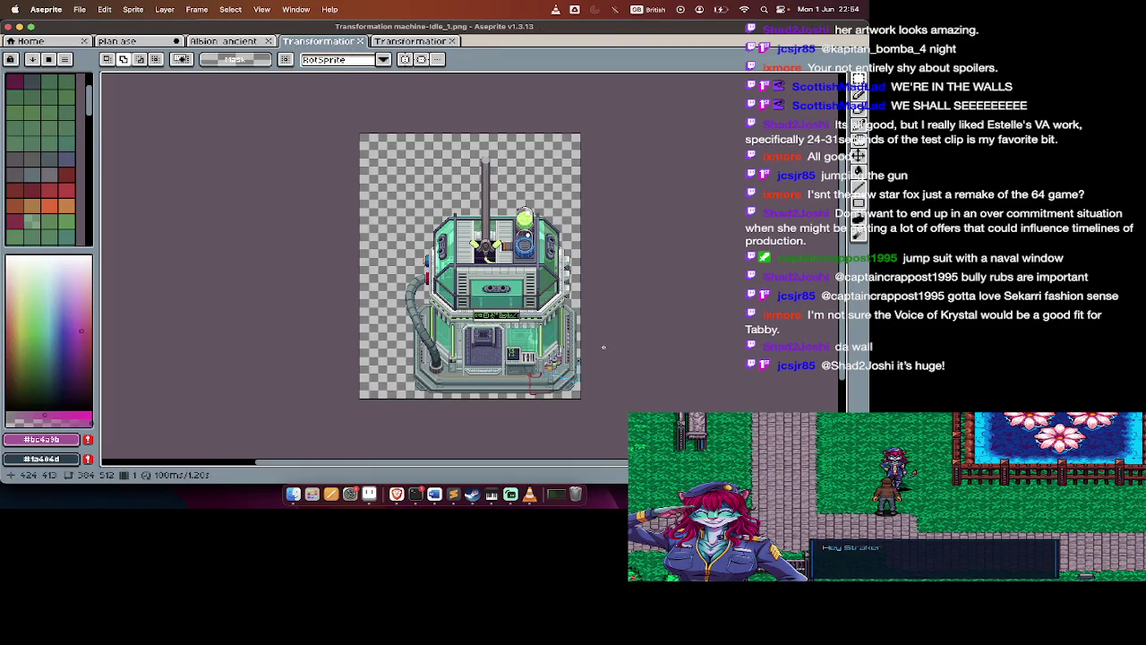
pyautogui.scroll(1, 603, 346)
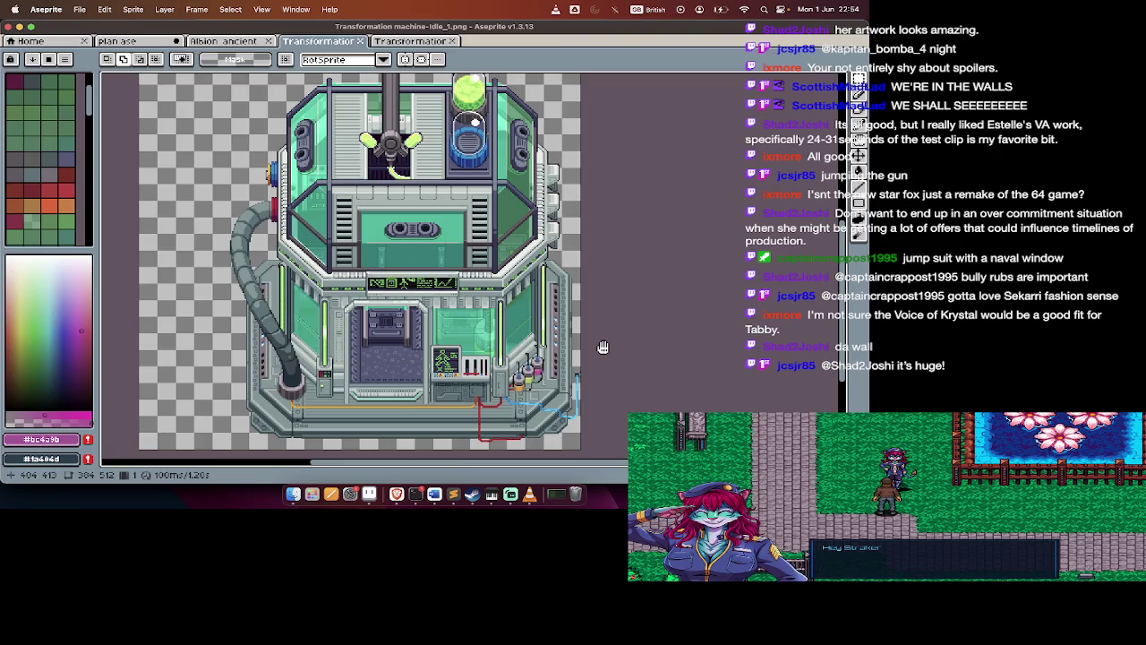
pyautogui.press('Tab')
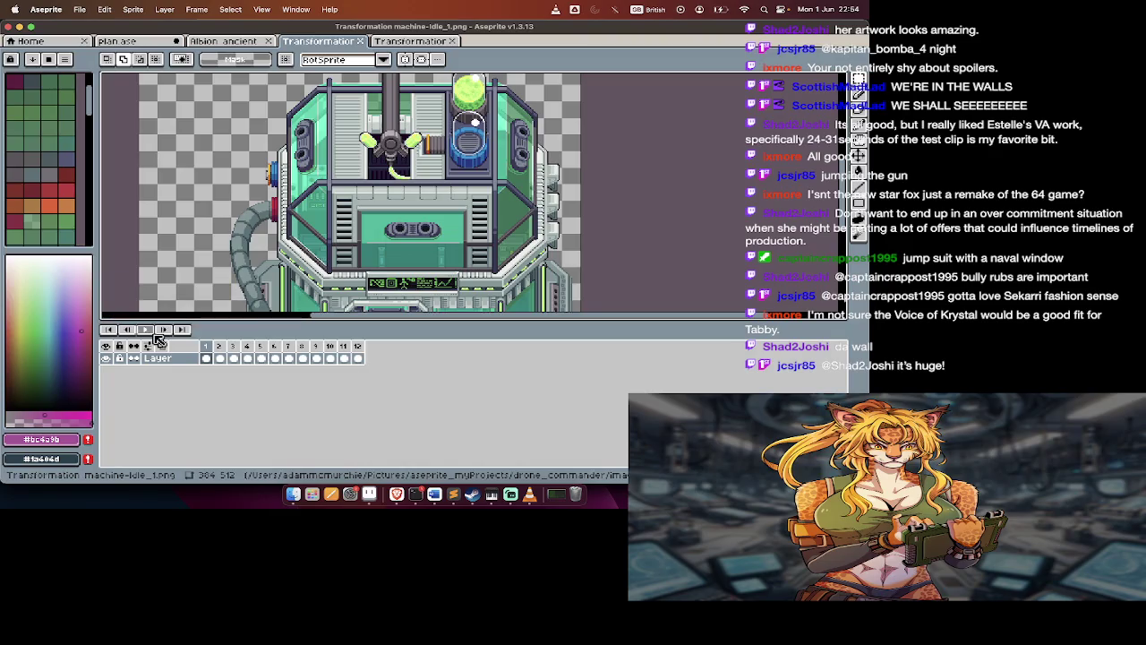
pyautogui.rightClick(148, 329)
pyautogui.click(228, 436)
pyautogui.press('Tab')
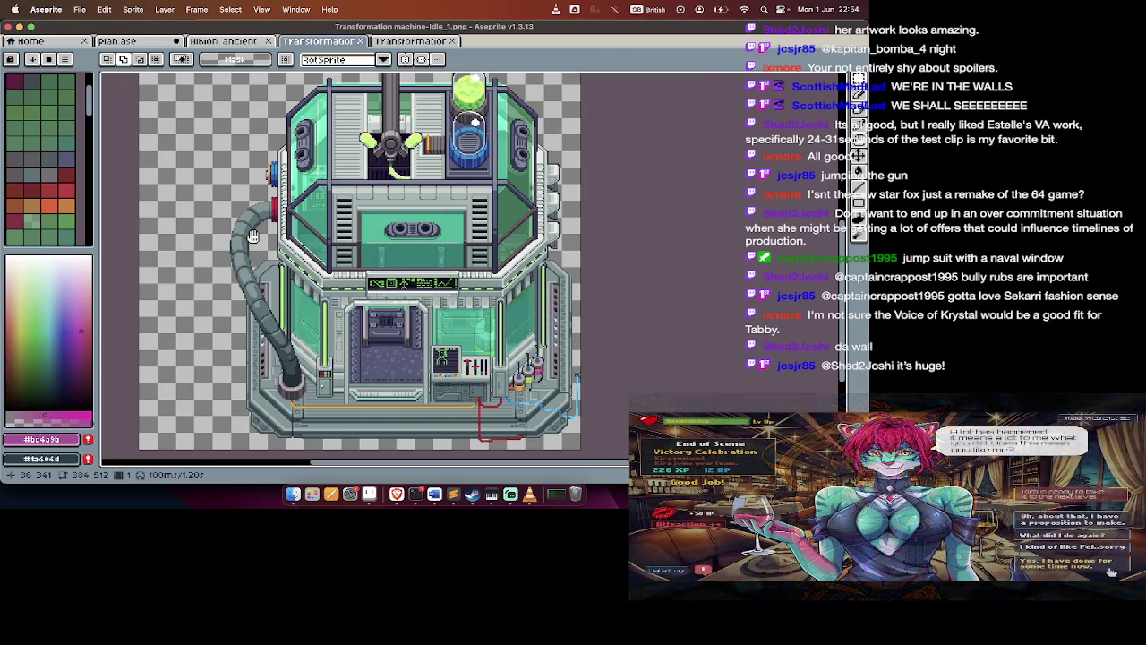
pyautogui.click(45, 9)
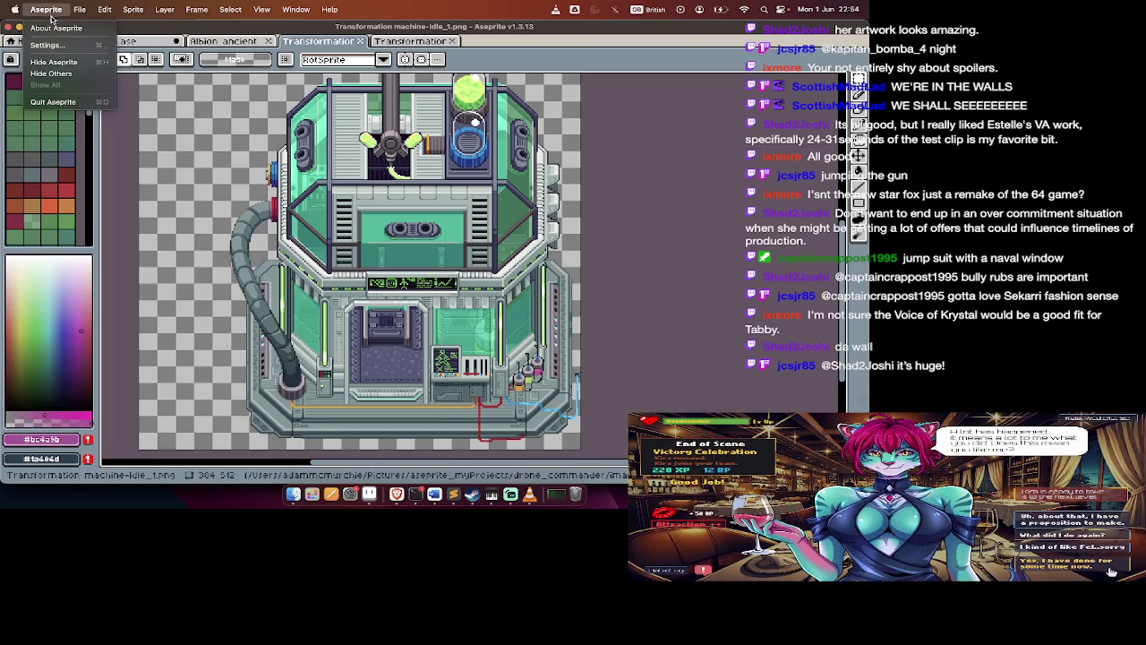
# In Settings › Background, set the first checker colour to black
pyautogui.click(55, 45)
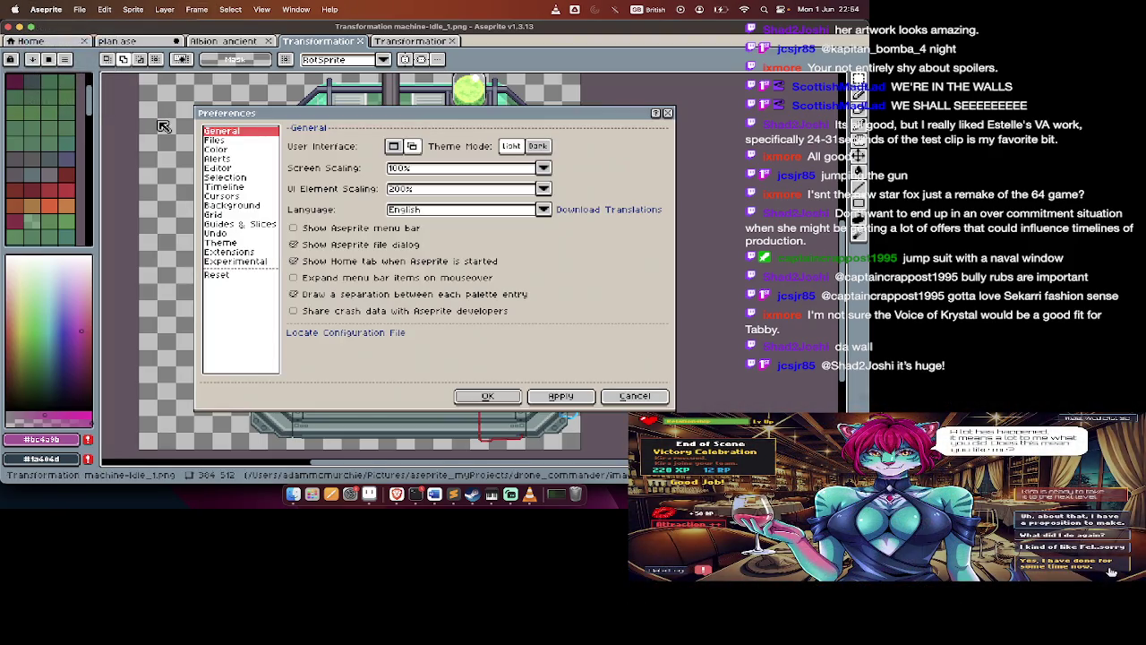
pyautogui.click(254, 206)
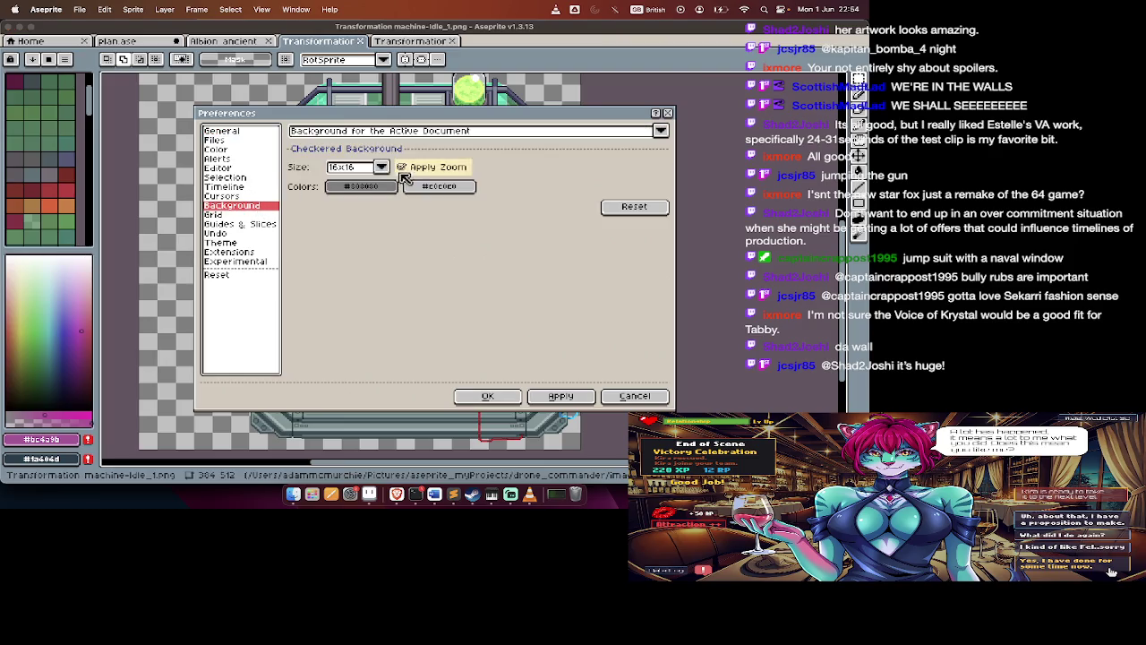
pyautogui.click(358, 187)
pyautogui.moveTo(405, 231); pyautogui.dragTo(339, 230)
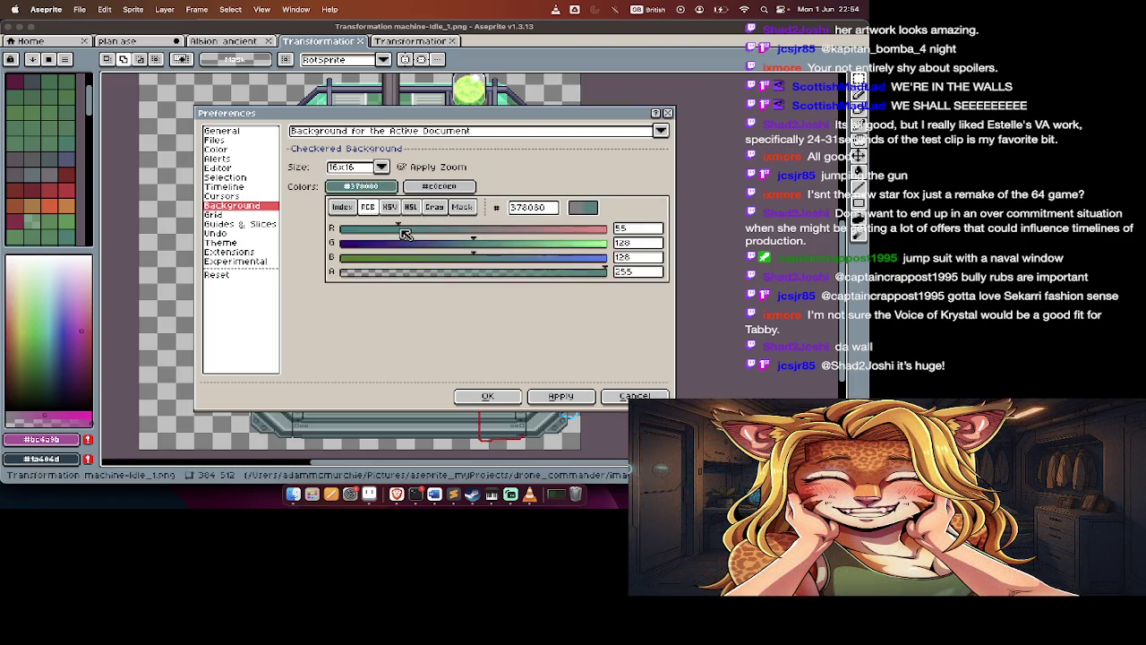
pyautogui.click(342, 207)
pyautogui.scroll(-3, 564, 244)
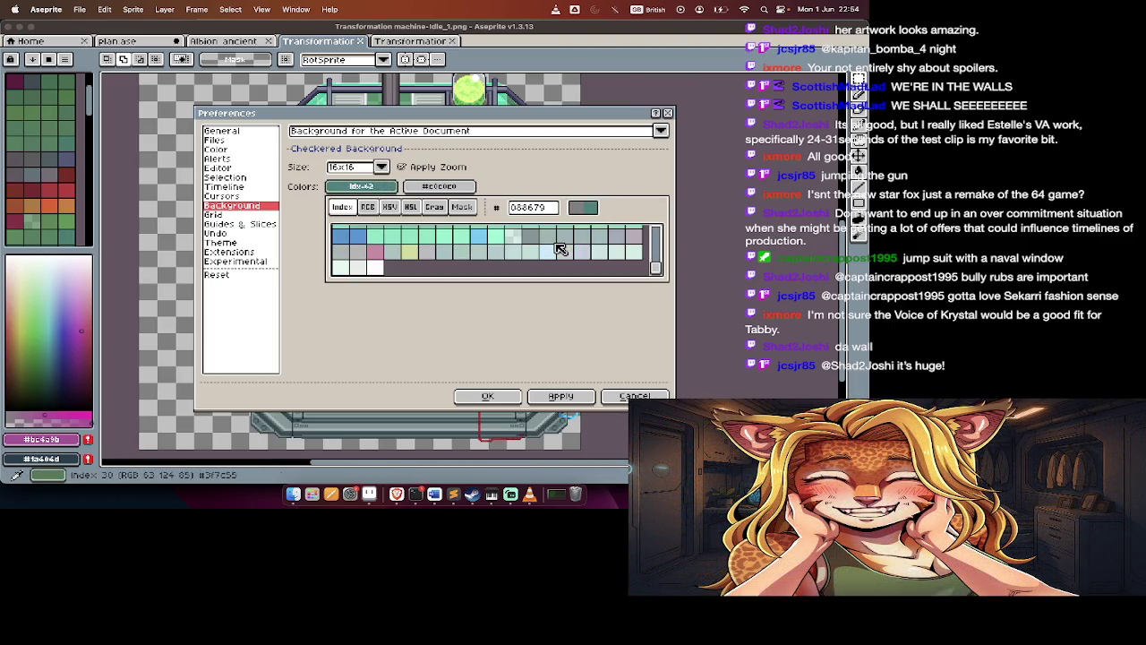
pyautogui.scroll(3, 555, 237)
pyautogui.click(354, 235)
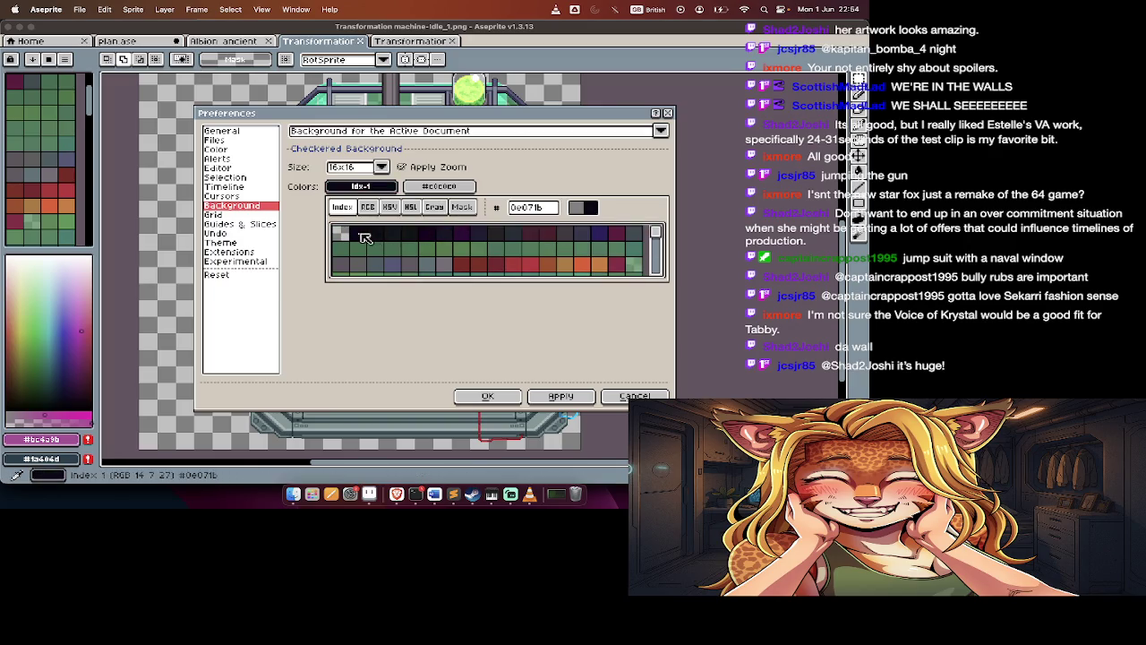
pyautogui.click(542, 401)
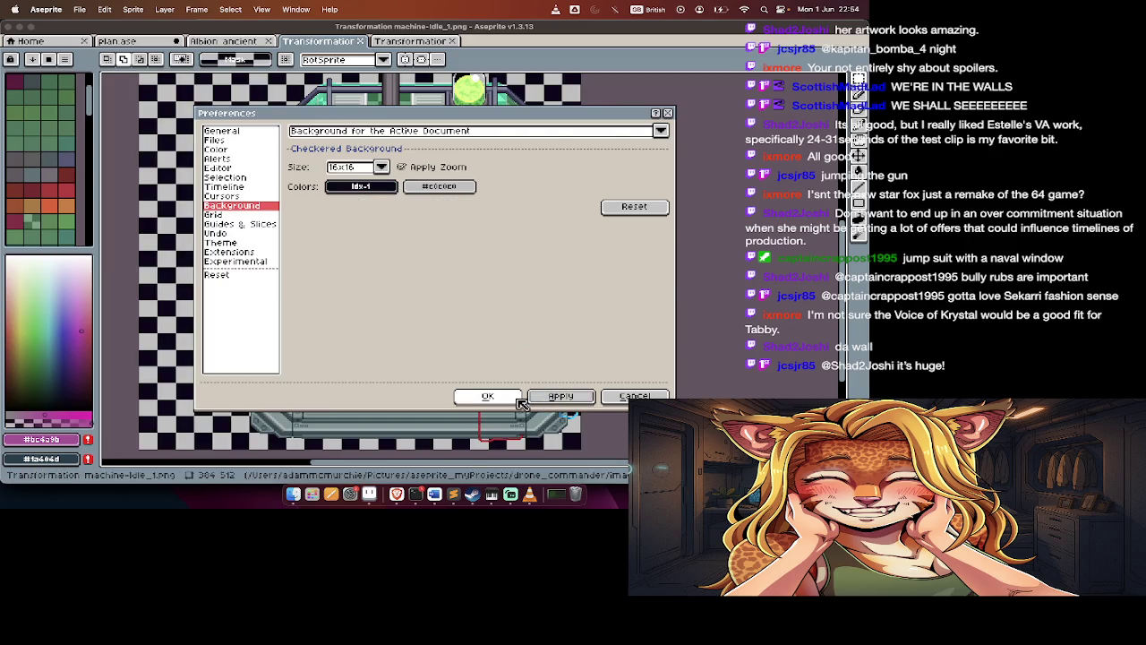
# Darken the second checker colour to near-black 050505 and confirm the settings
pyautogui.click(448, 187)
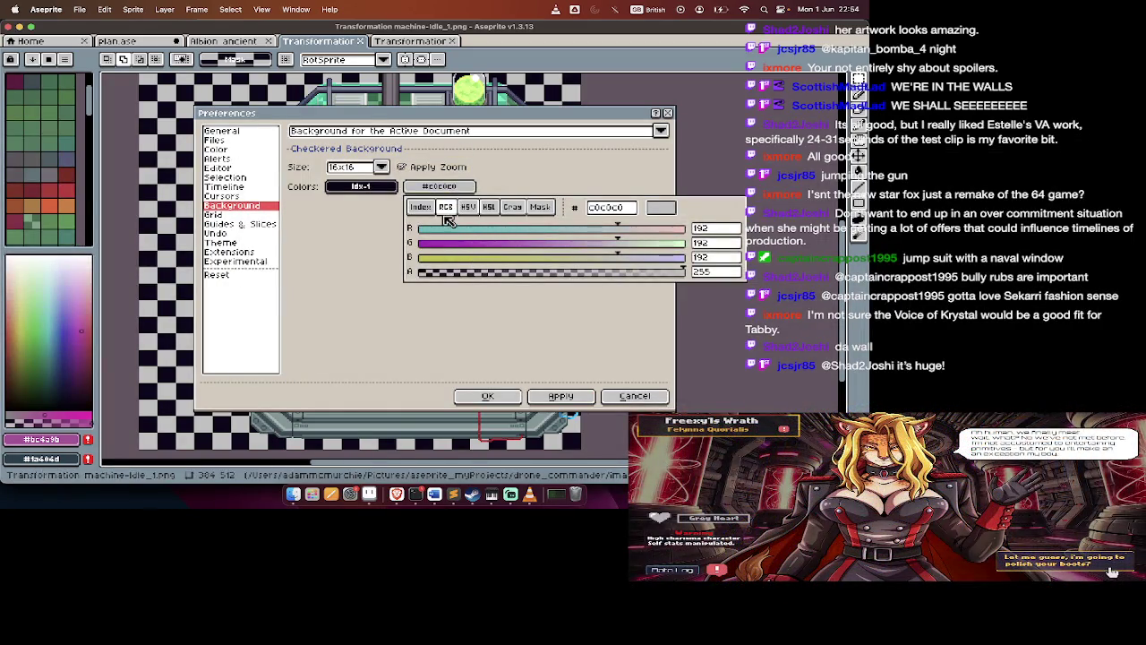
pyautogui.click(420, 207)
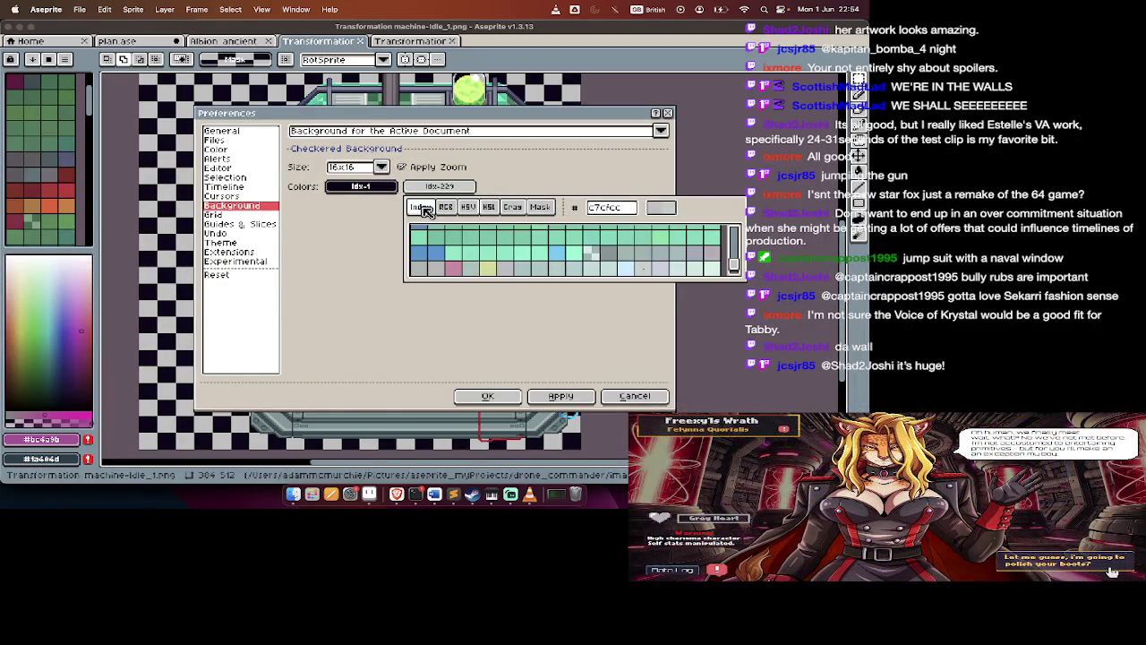
pyautogui.click(489, 207)
pyautogui.moveTo(512, 261); pyautogui.dragTo(432, 261)
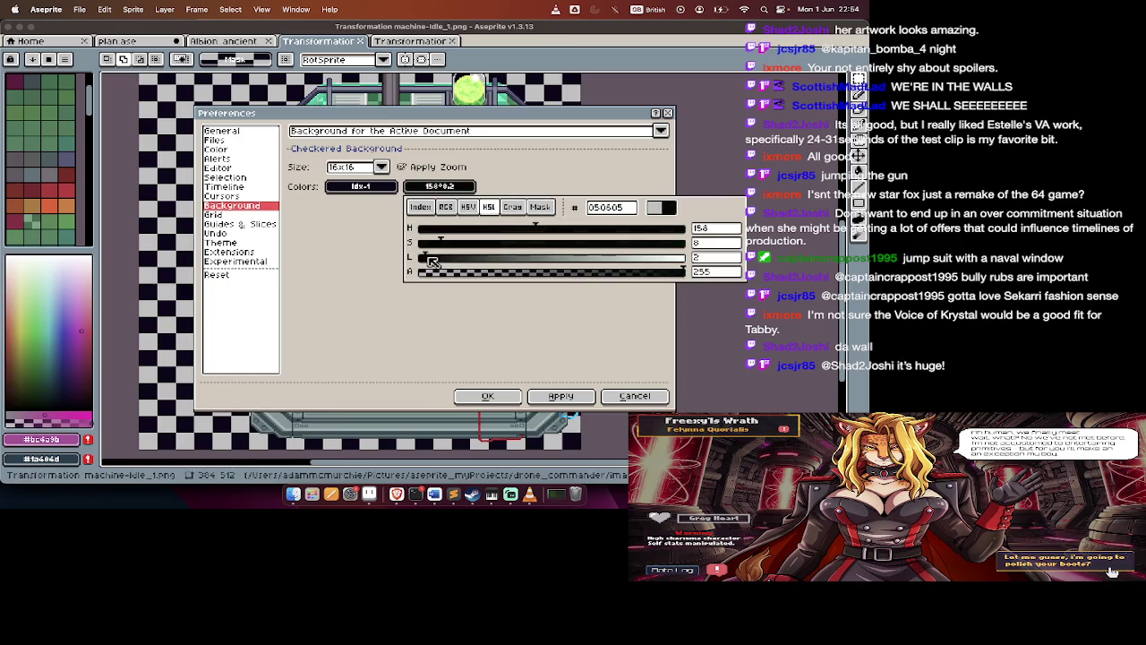
pyautogui.click(560, 336)
pyautogui.click(561, 396)
pyautogui.click(487, 395)
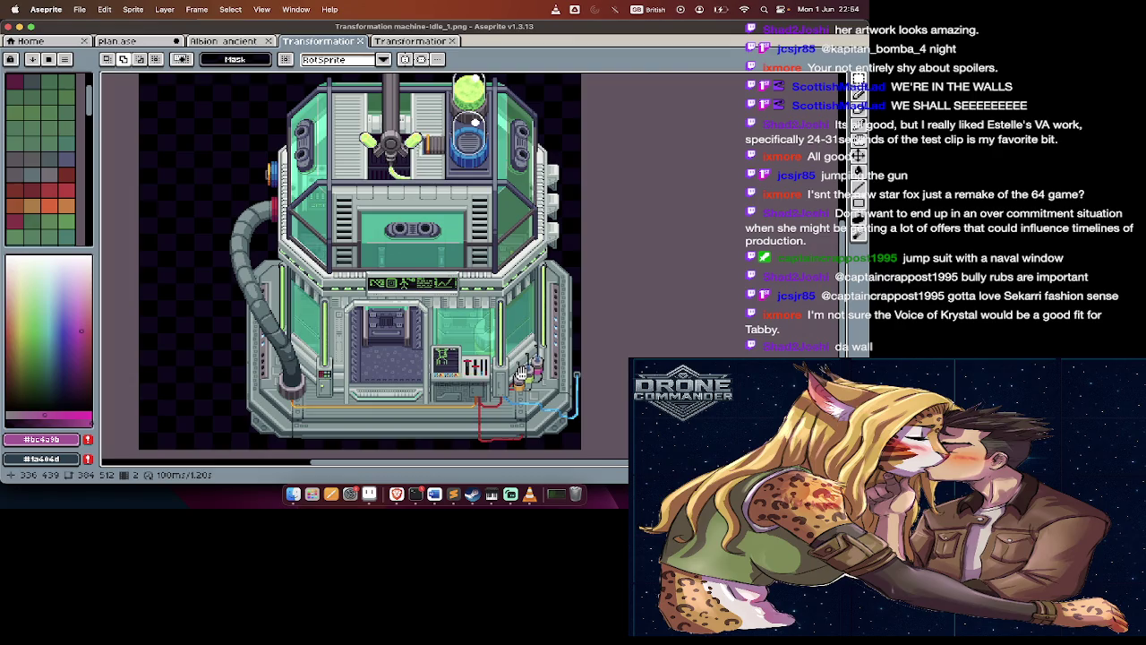
# Toggle the timeline during playback, then close the Transformation machine-idle_1 tab
pyautogui.press('Tab')
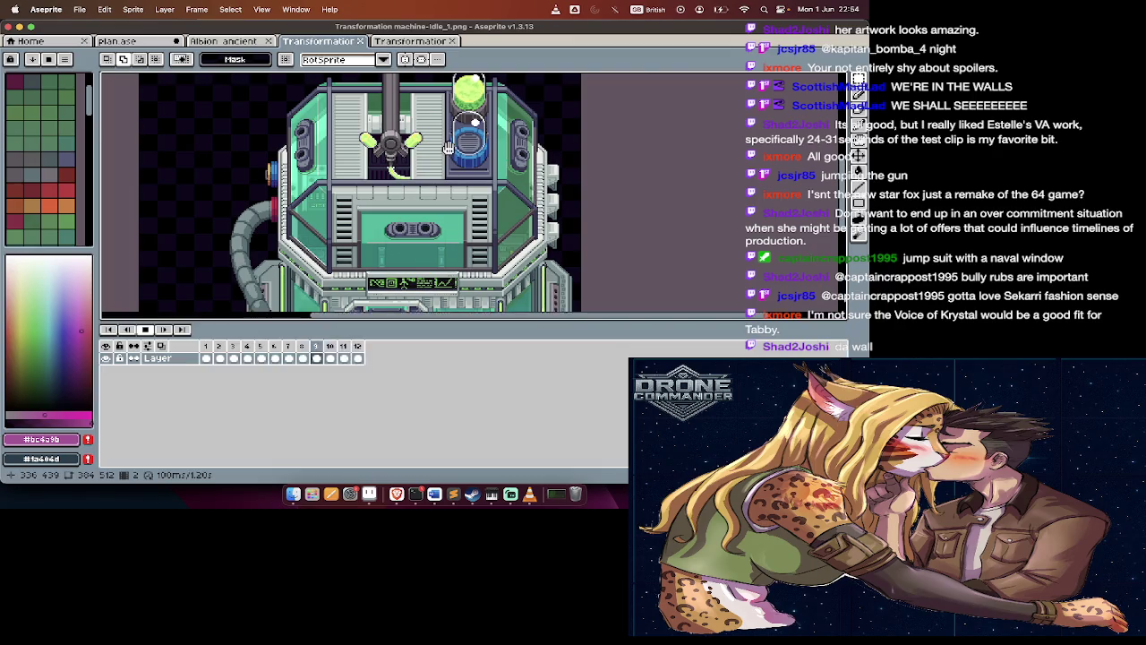
pyautogui.press('Tab')
pyautogui.press('Tab')
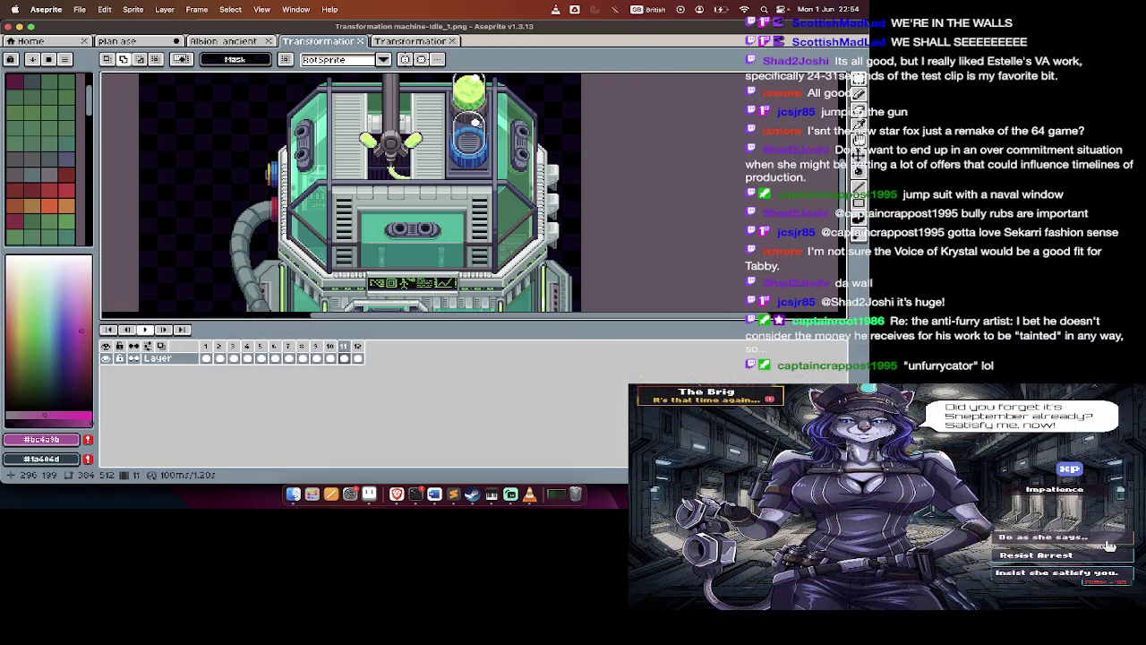
pyautogui.press('Tab')
pyautogui.press('Tab')
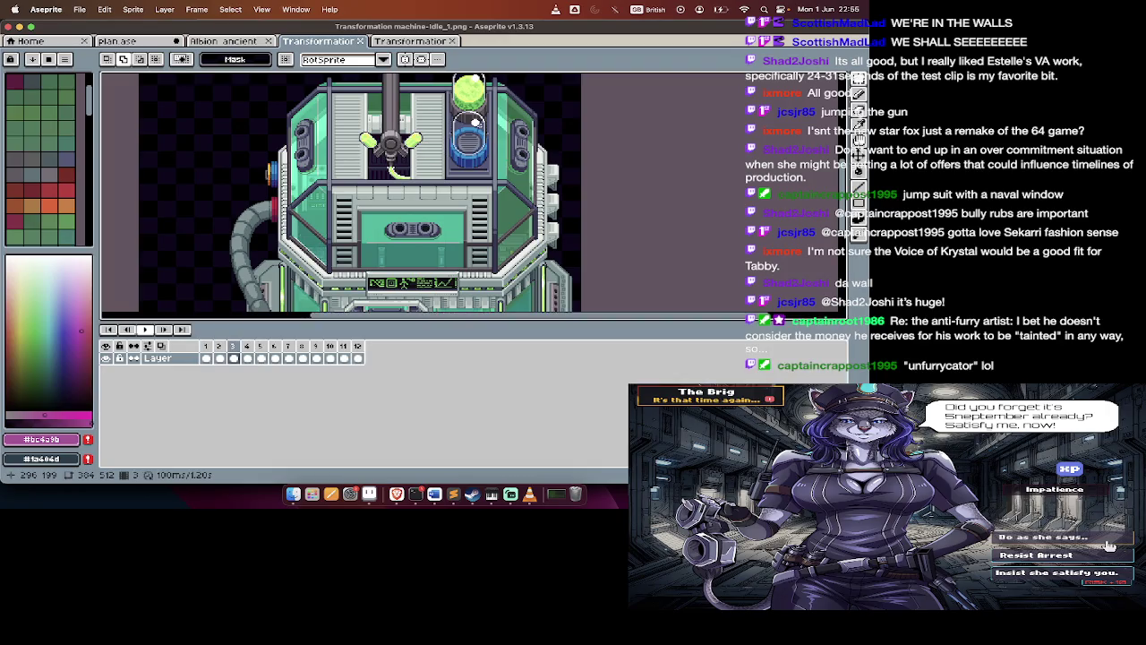
pyautogui.press('Tab')
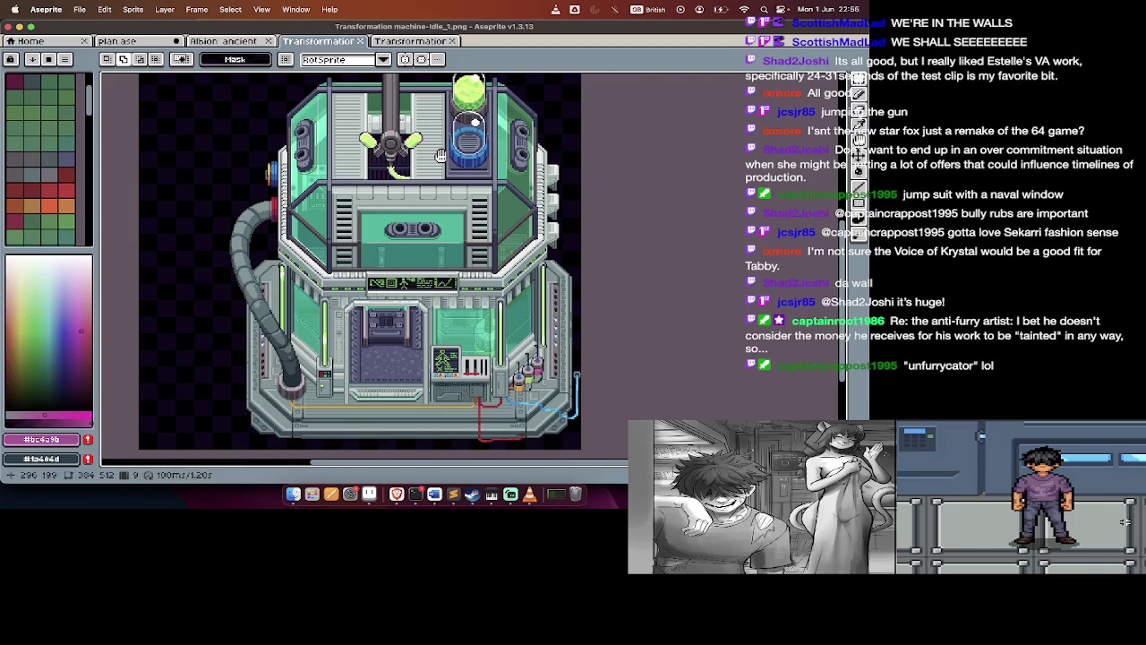
pyautogui.press('Tab')
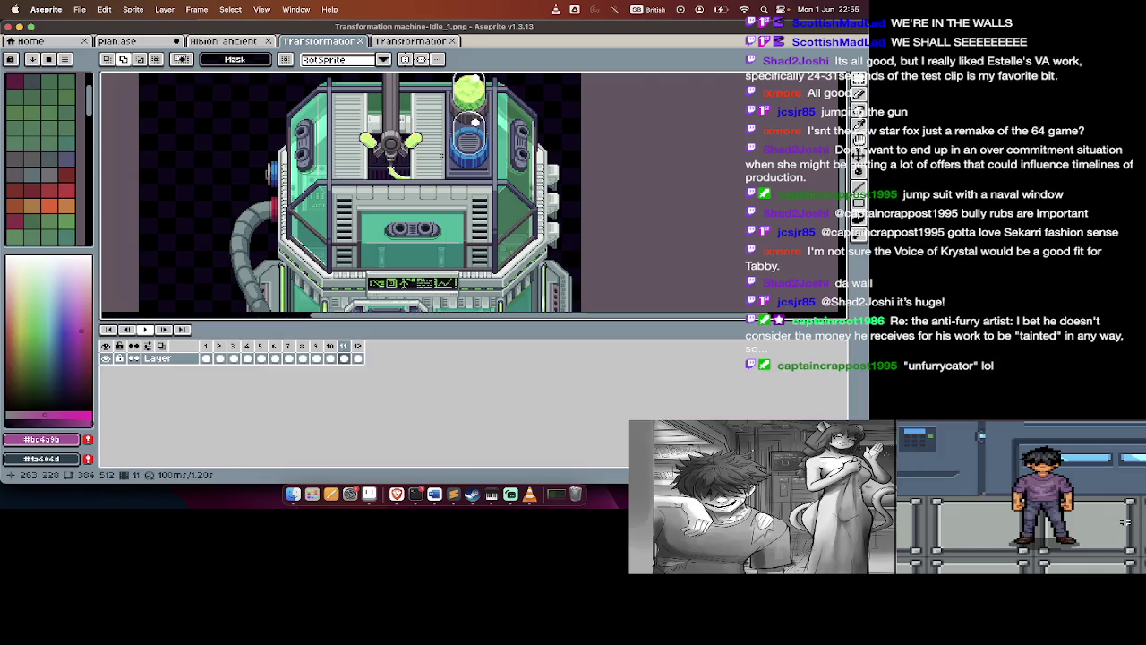
pyautogui.press('v')
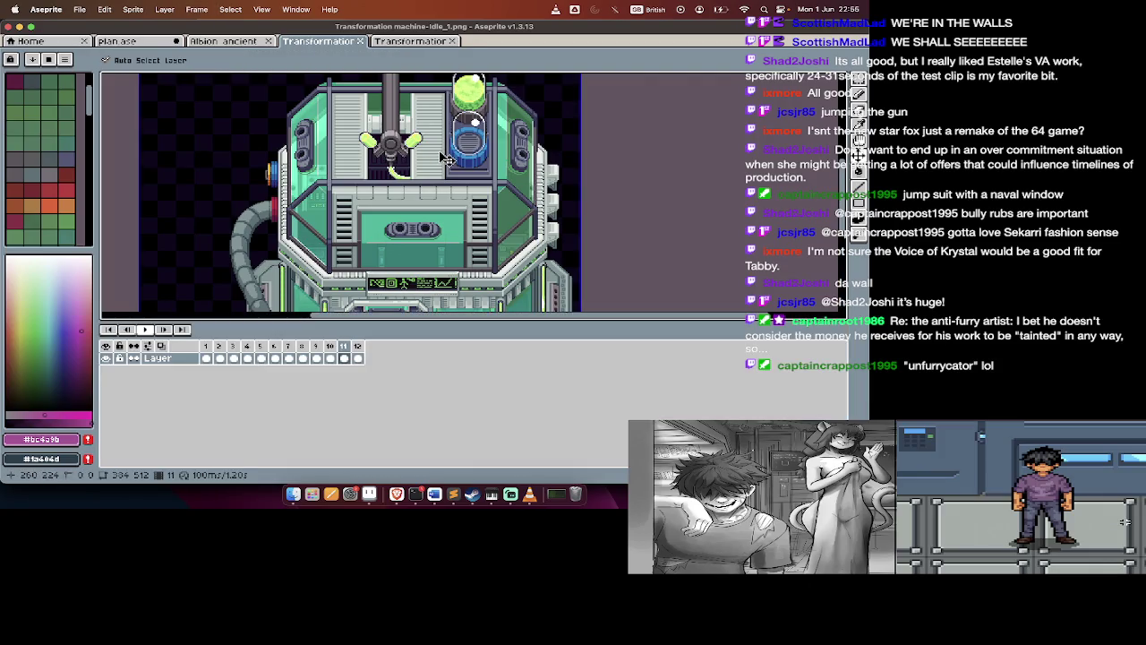
pyautogui.press('m')
pyautogui.press('super+w')
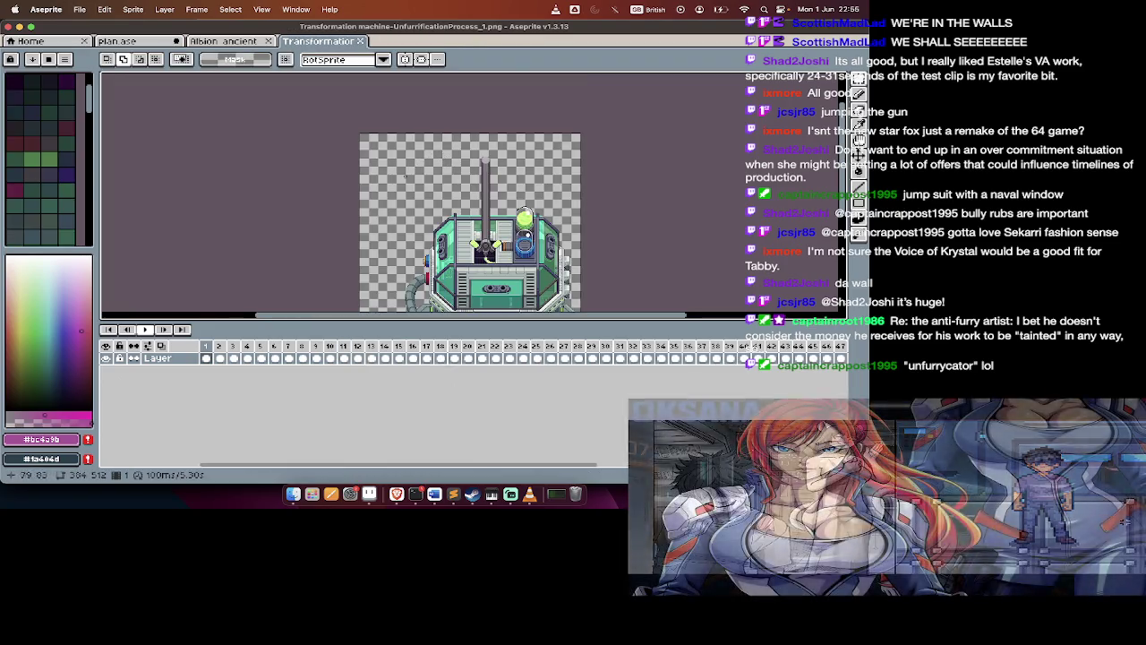
# Zoom in on the machine sprite and set the first background checker colour to black via HSL
pyautogui.press('Tab')
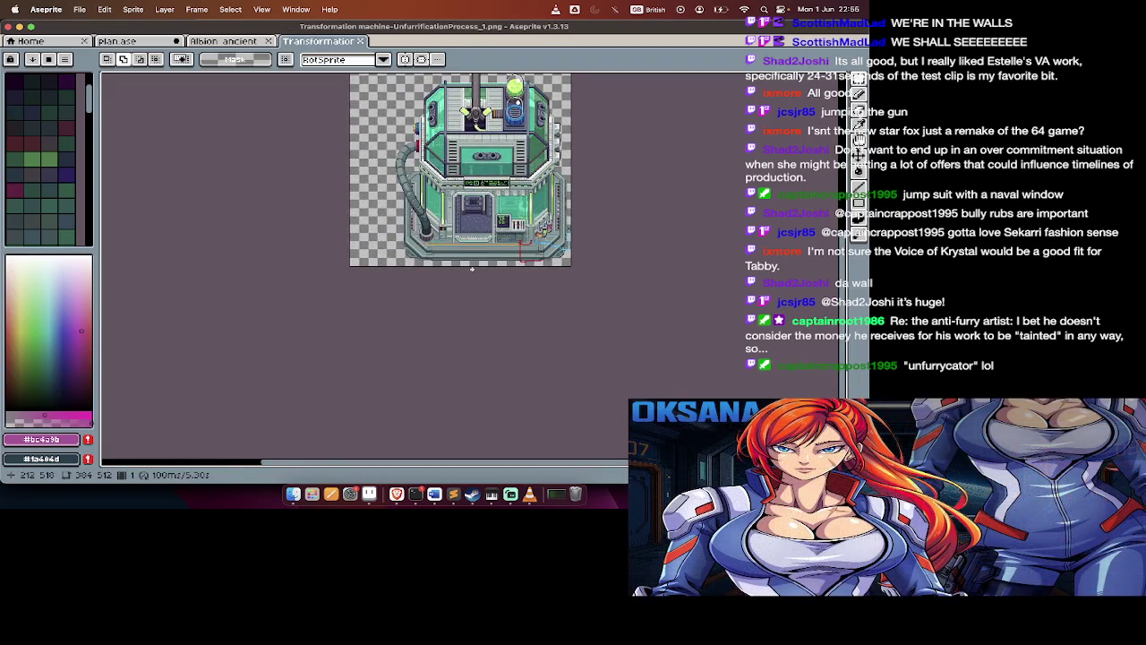
pyautogui.scroll(1, 573, 190)
pyautogui.press('Tab')
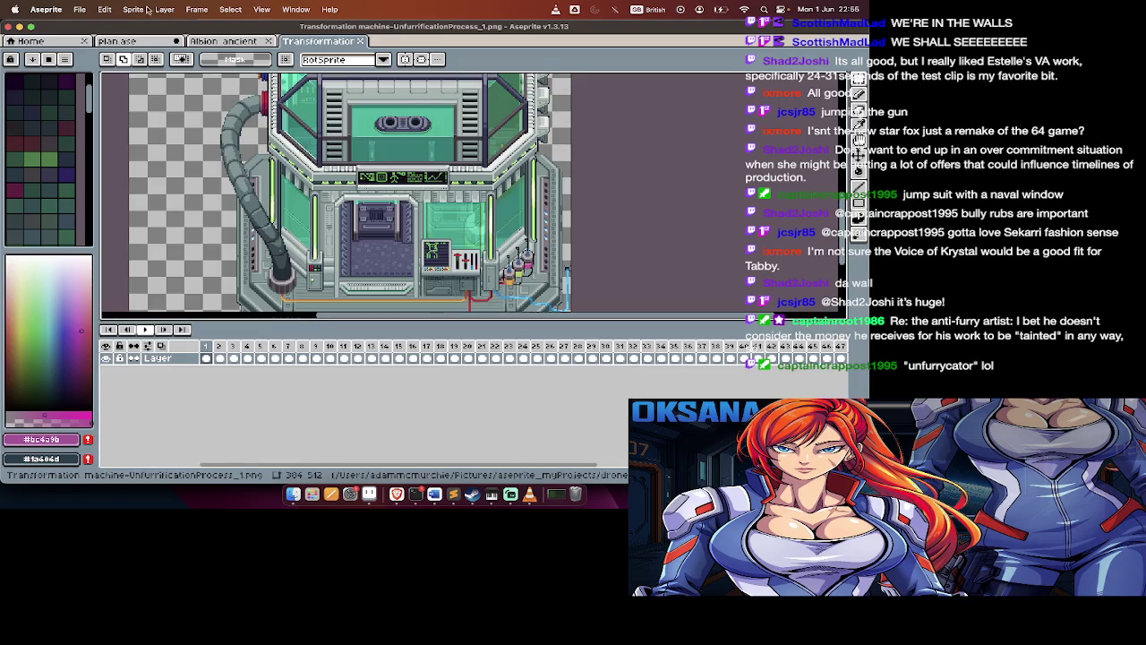
pyautogui.click(134, 9)
pyautogui.moveTo(46, 9)
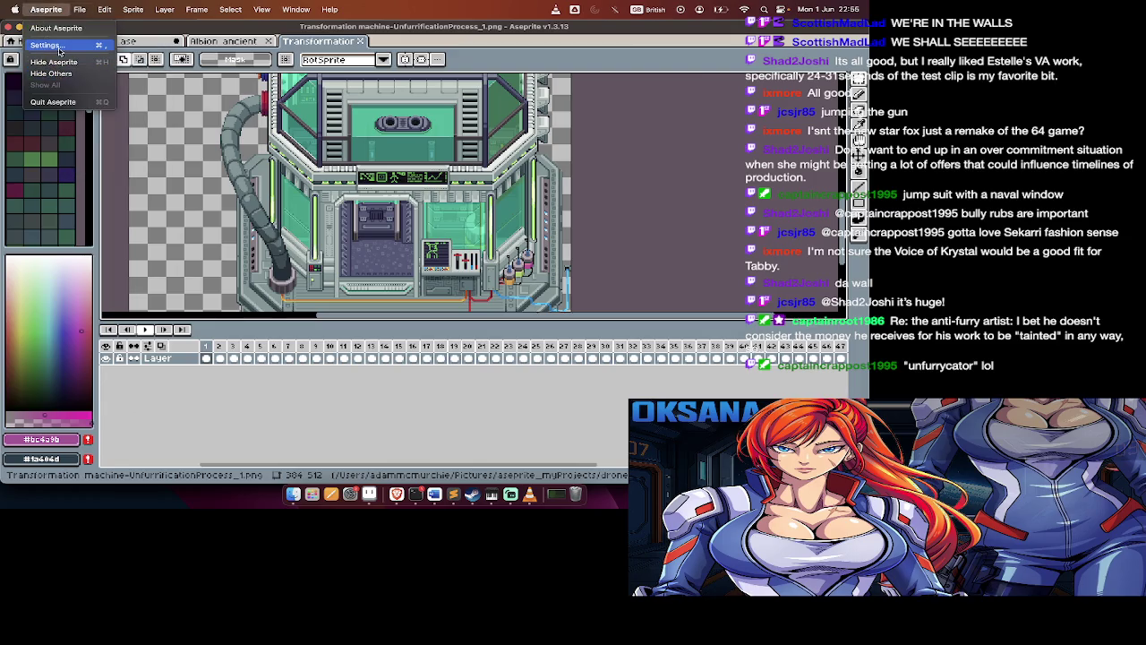
pyautogui.click(46, 45)
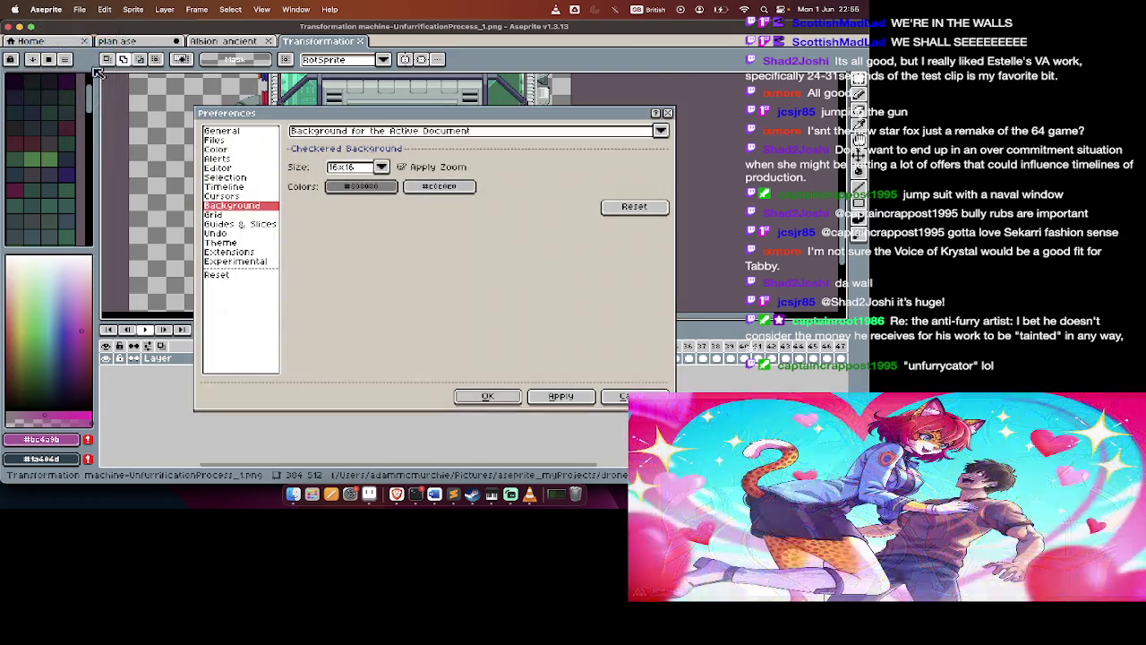
pyautogui.click(360, 186)
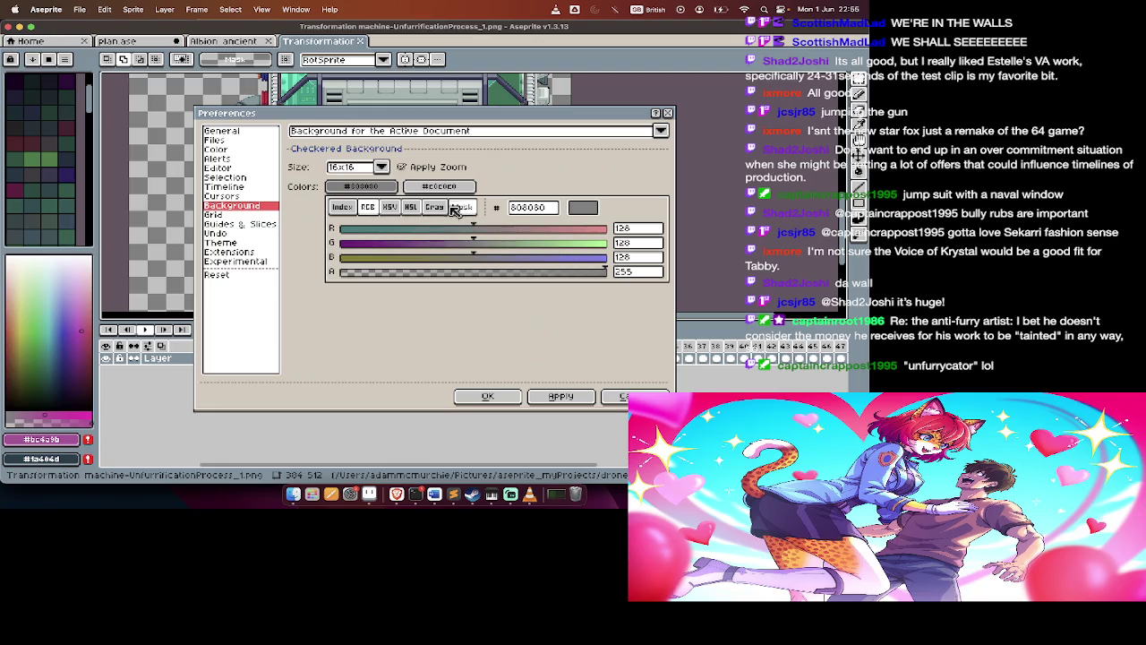
pyautogui.click(414, 208)
pyautogui.moveTo(390, 261); pyautogui.dragTo(338, 261)
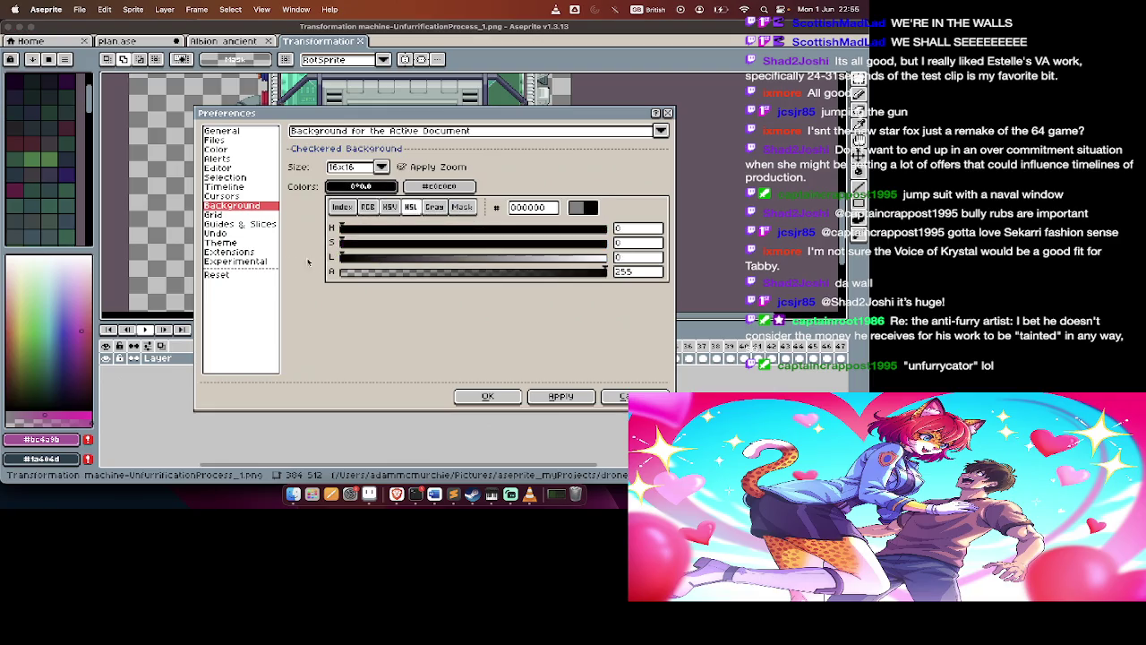
pyautogui.click(287, 264)
# Set the second checker colour to black as a gray value, then apply and confirm
pyautogui.click(439, 187)
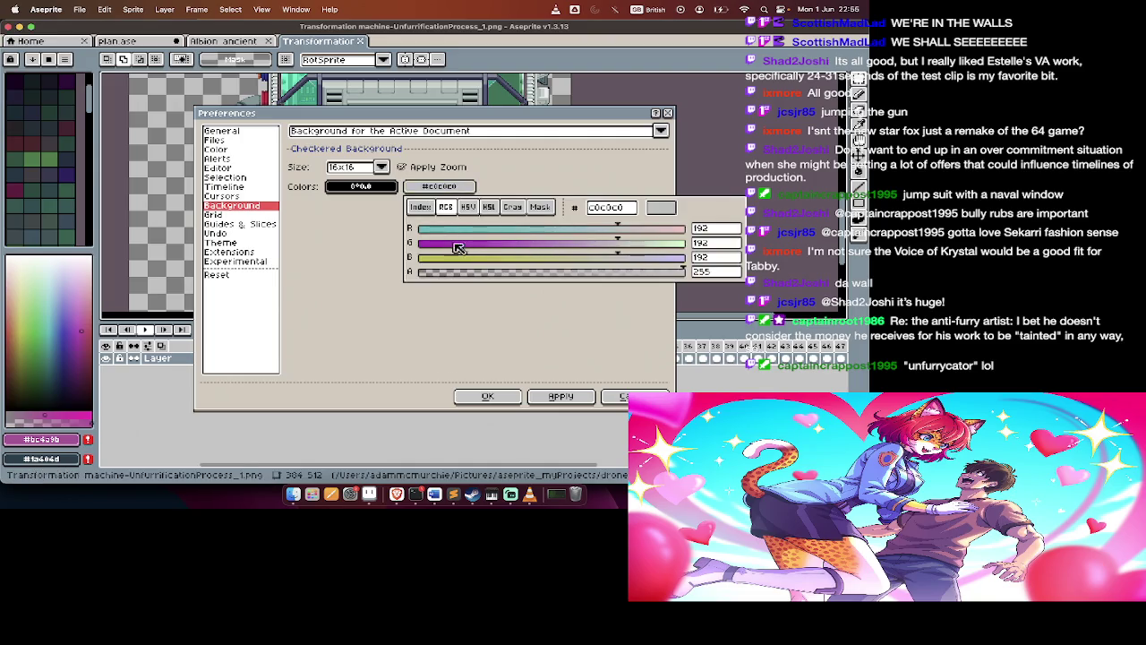
pyautogui.click(512, 206)
pyautogui.moveTo(458, 261); pyautogui.dragTo(376, 259)
pyautogui.click(376, 259)
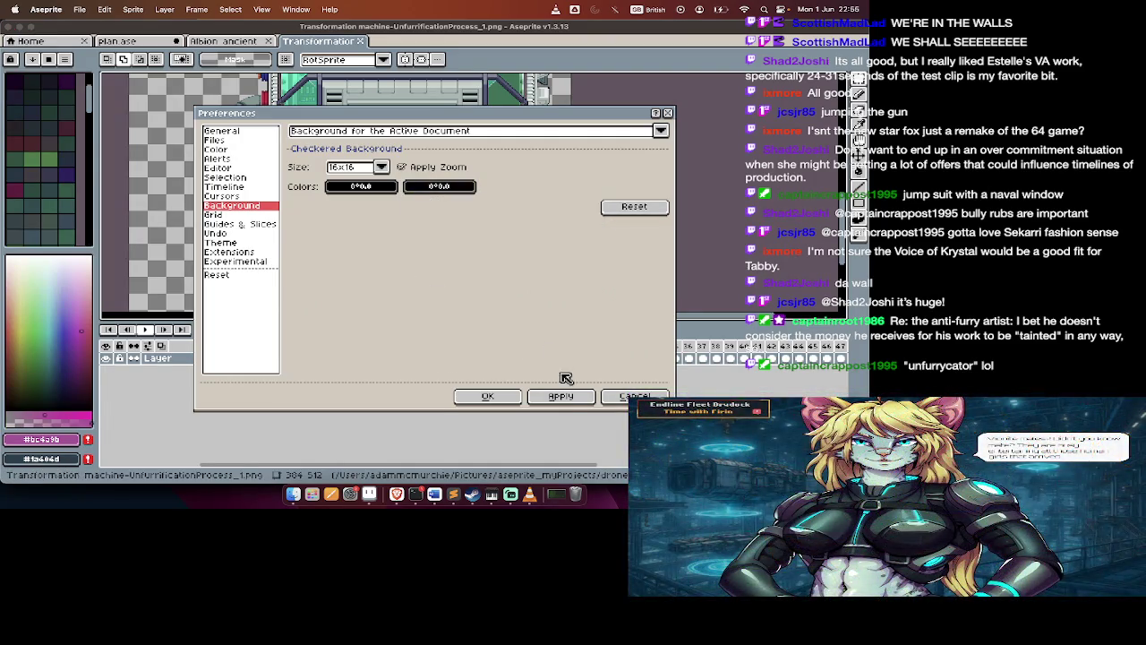
pyautogui.click(562, 396)
pyautogui.click(501, 397)
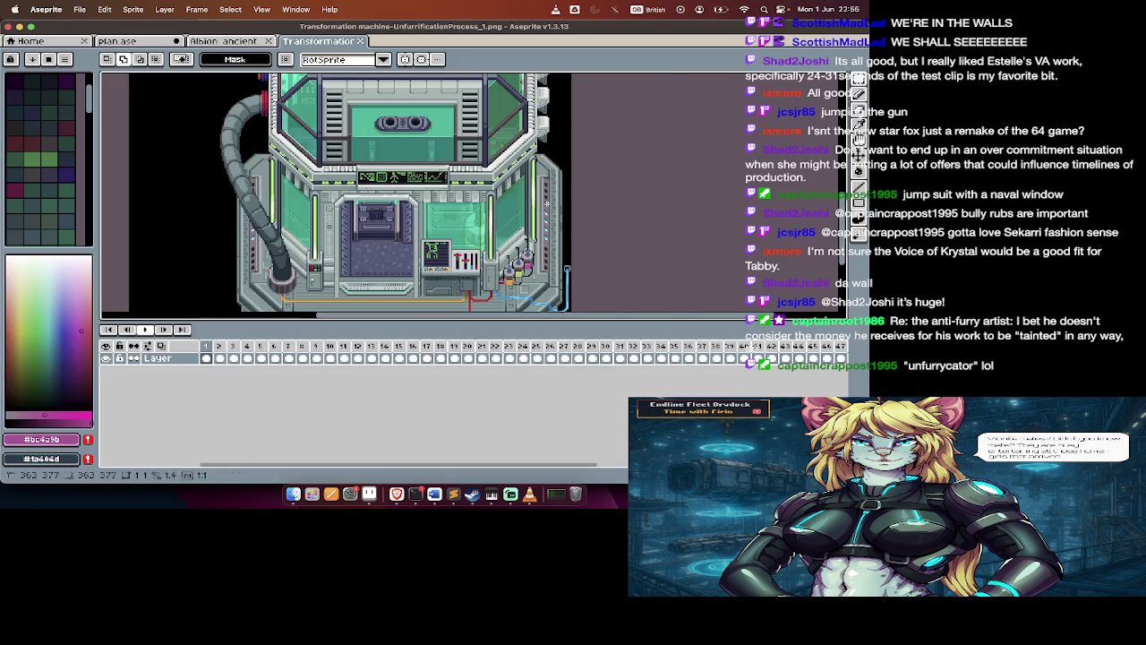
# Zoom and pan around the UnfurrificationProcess_1 sprite, then close its tab
pyautogui.scroll(-2, 546, 204)
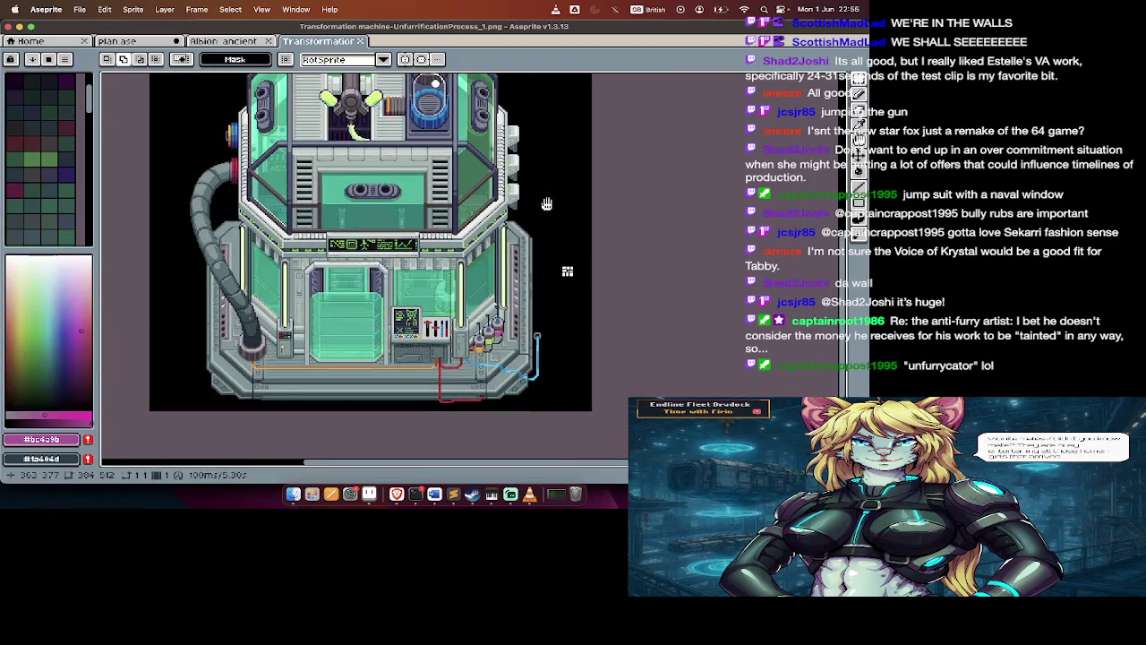
pyautogui.scroll(2, 546, 204)
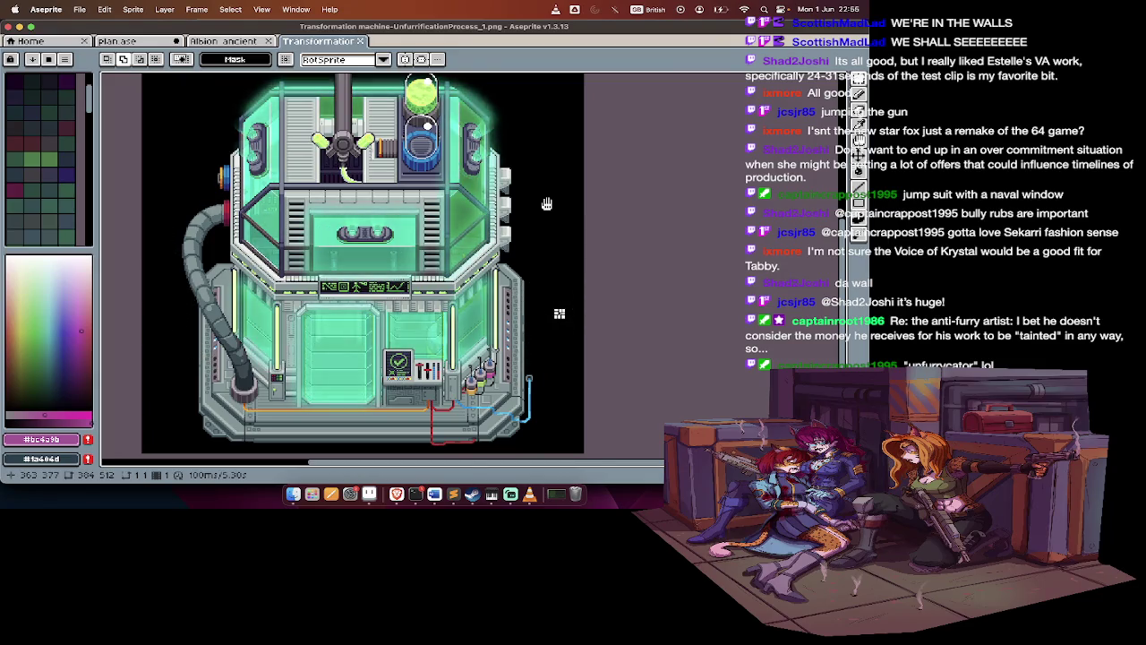
pyautogui.press('Tab')
pyautogui.press('Tab')
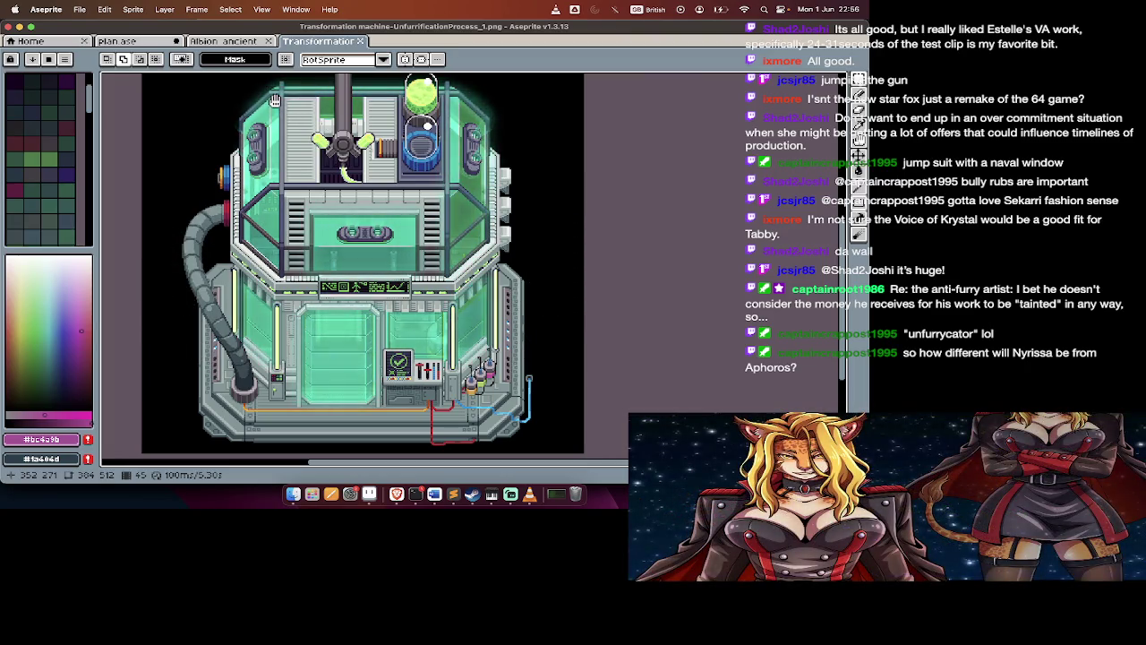
pyautogui.moveTo(319, 139)
pyautogui.mouseDown()
pyautogui.moveTo(369, 139)
pyautogui.moveTo(319, 139)
pyautogui.mouseUp()
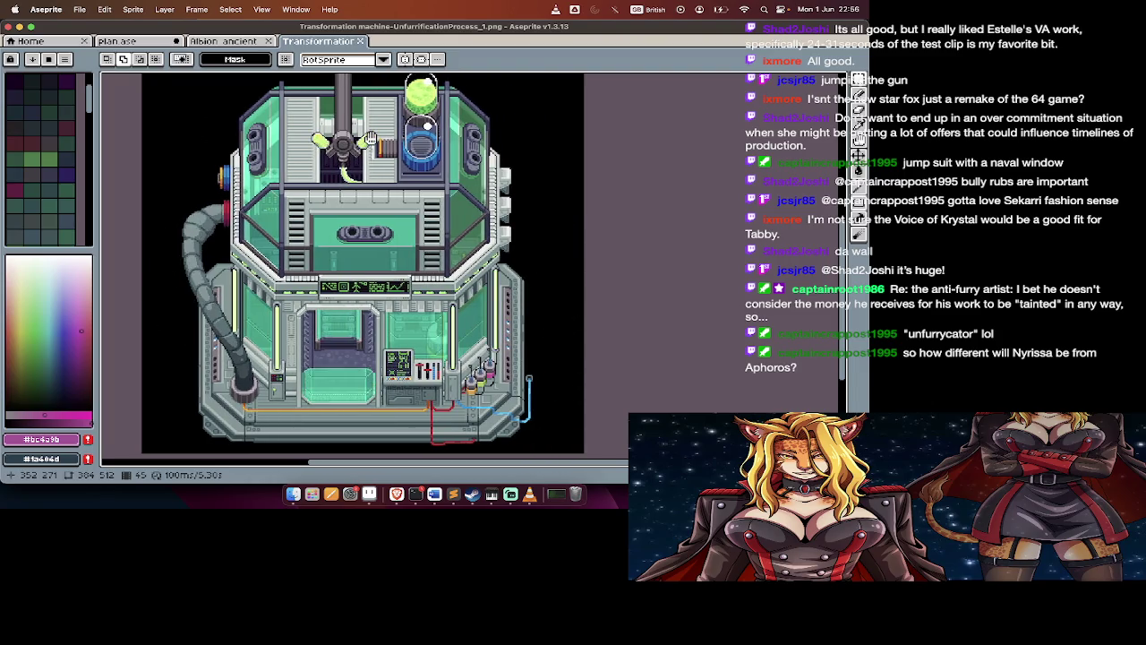
pyautogui.press('super+w')
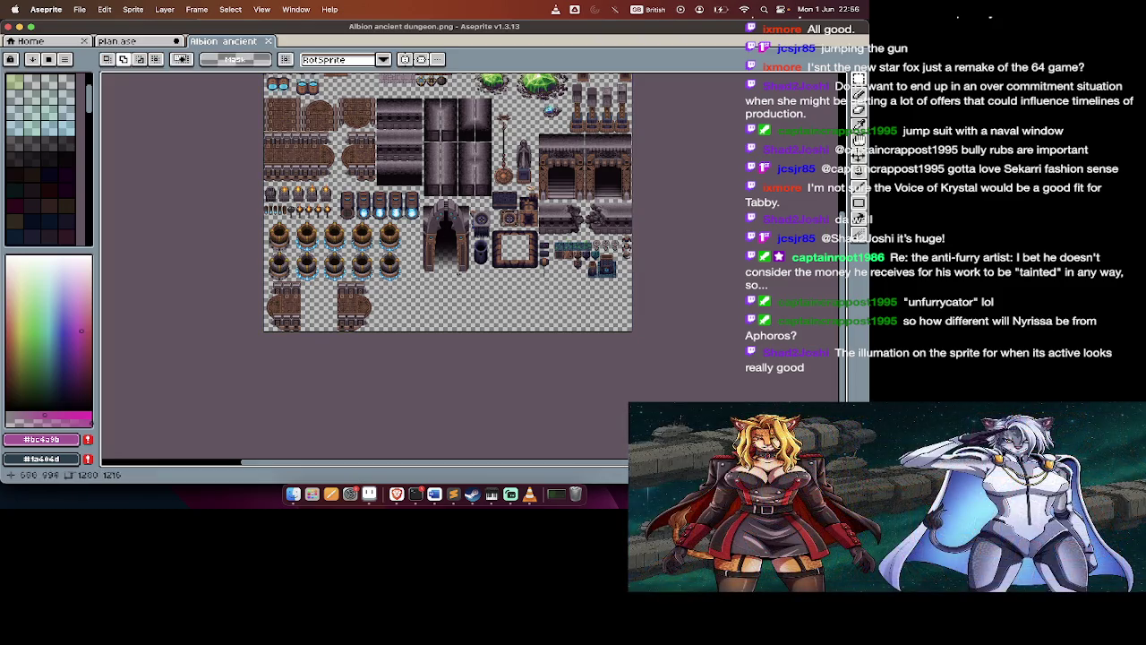
# Open reward.gif from RPG › COMMAND CENTER › GABRIEL › Entrophy well, then switch to Finder
pyautogui.press('super+o')
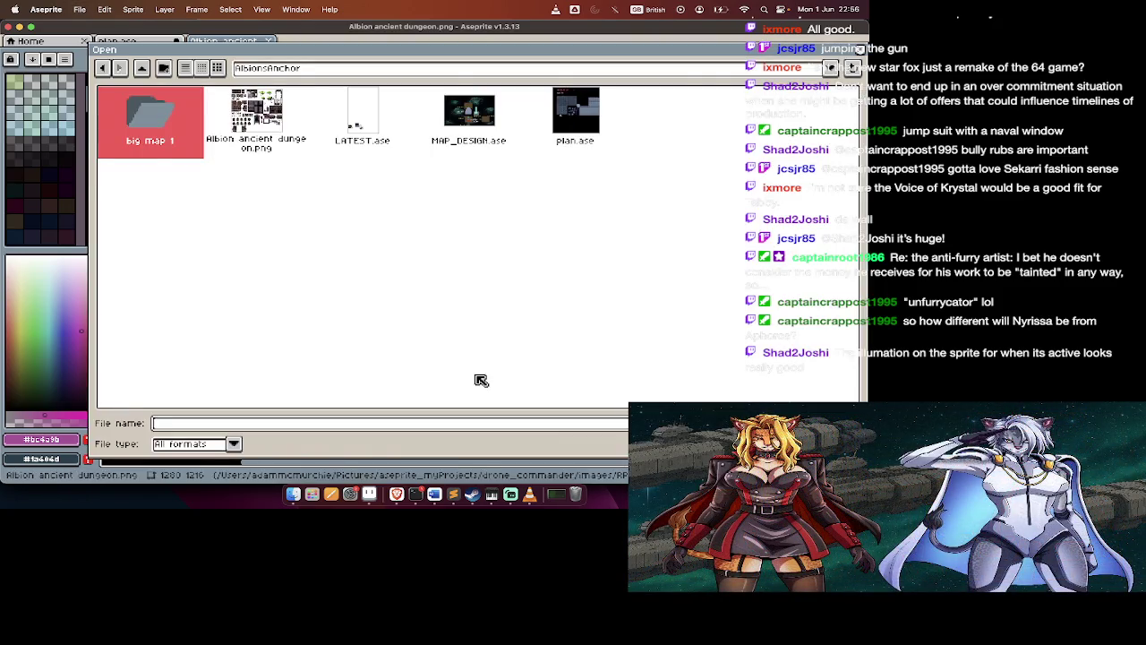
pyautogui.press('BackSpace')
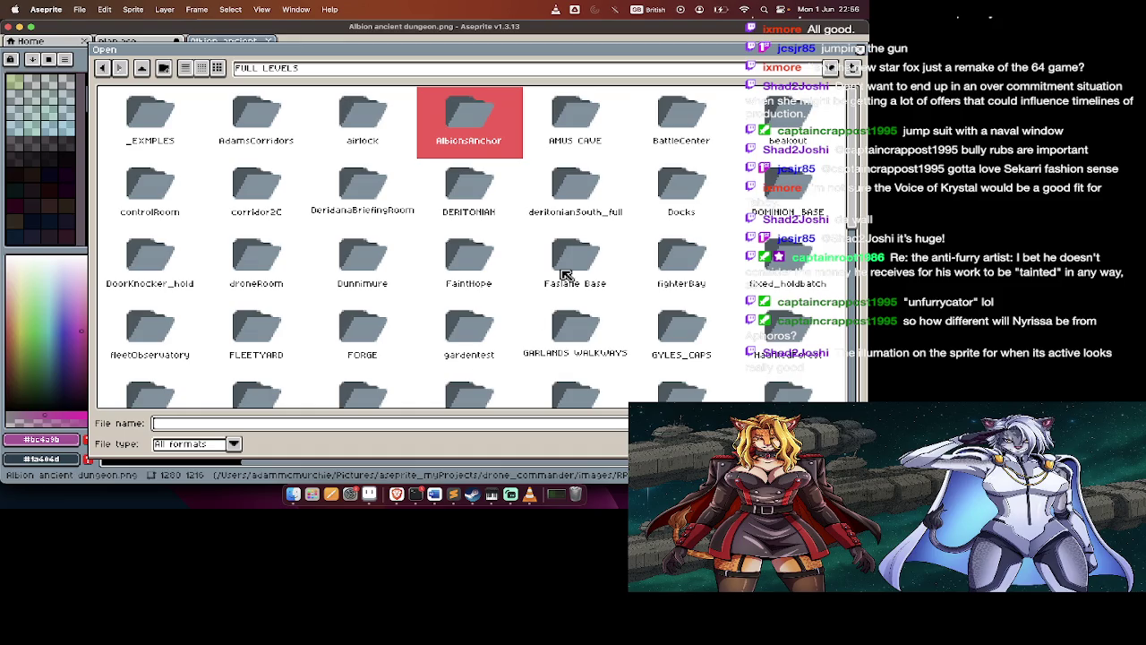
pyautogui.press('BackSpace')
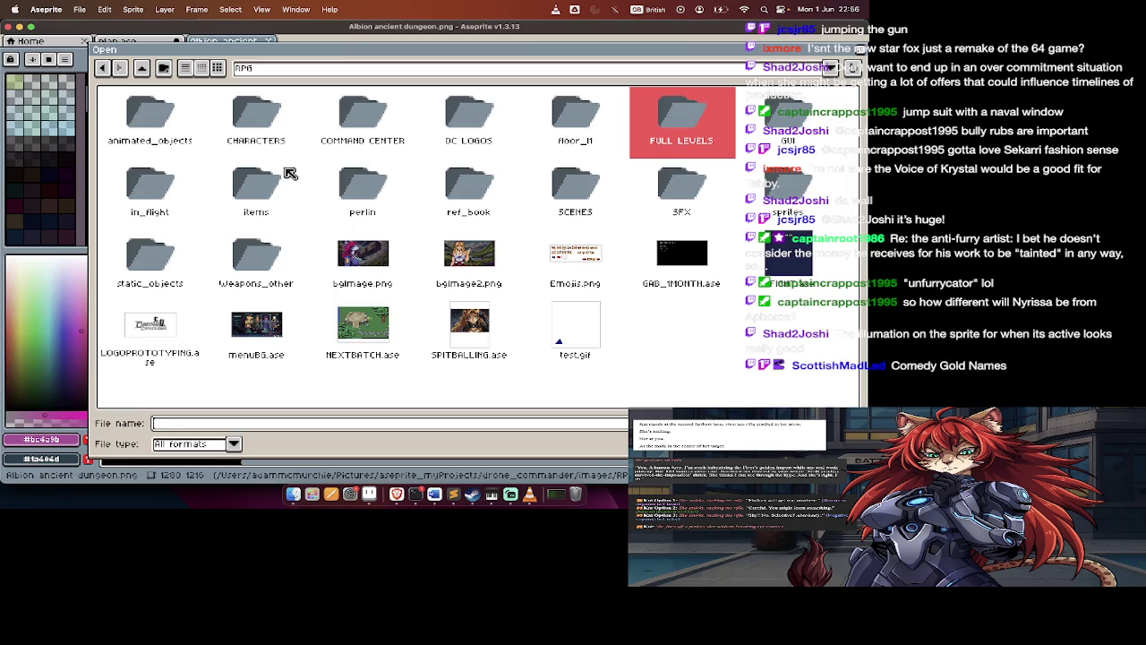
pyautogui.doubleClick(377, 142)
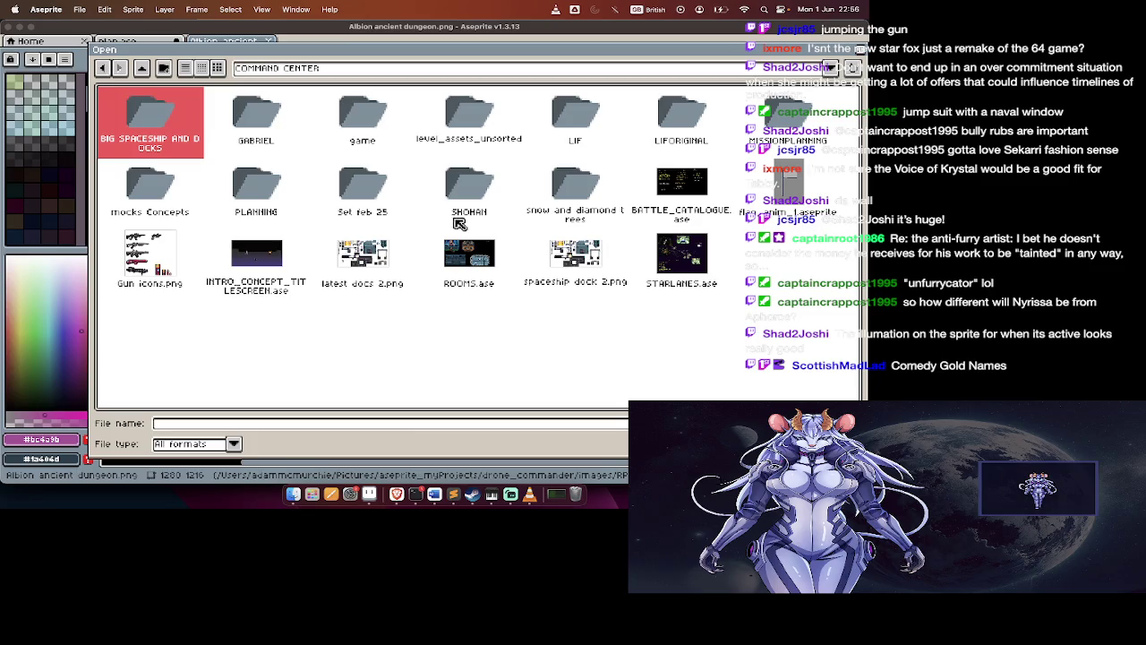
pyautogui.doubleClick(269, 120)
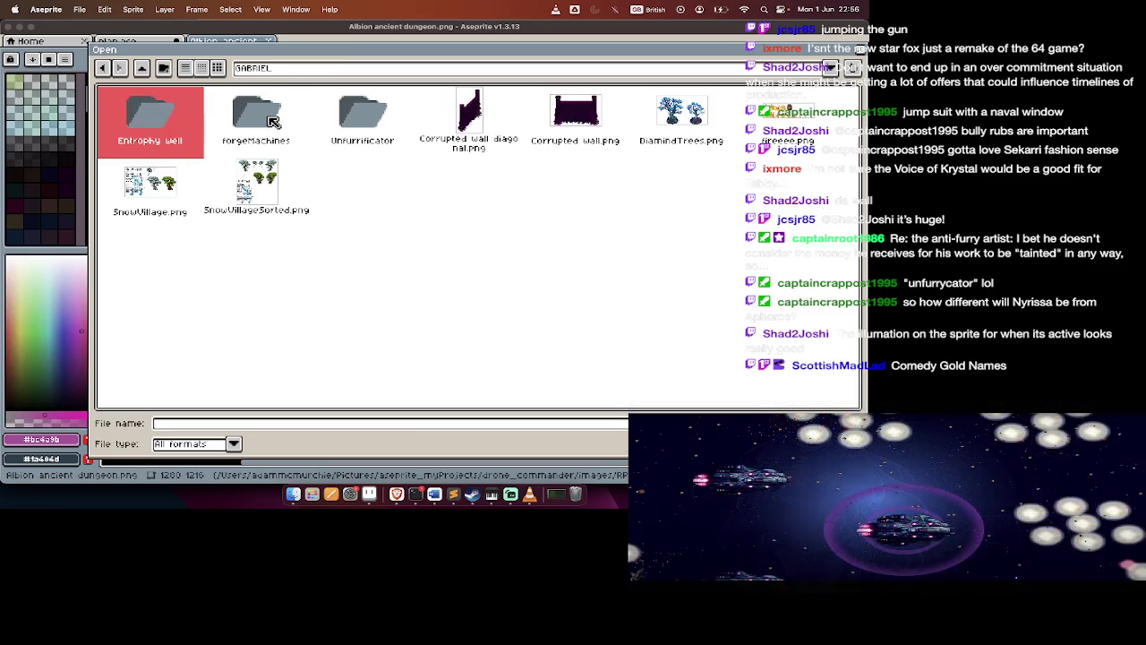
pyautogui.doubleClick(173, 122)
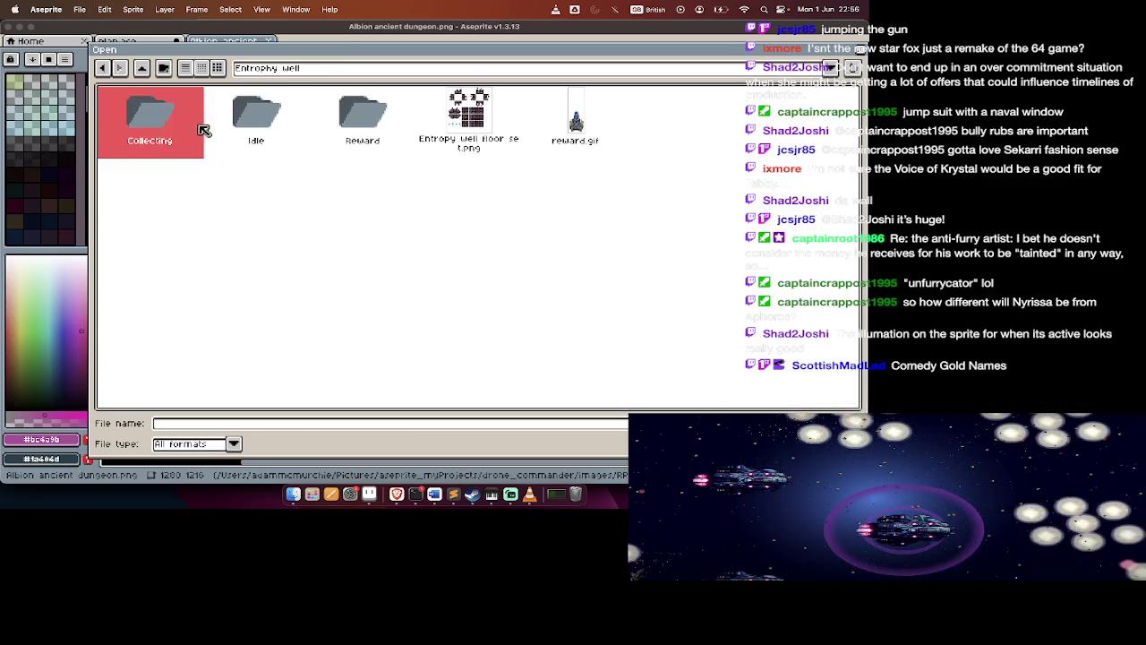
pyautogui.doubleClick(573, 124)
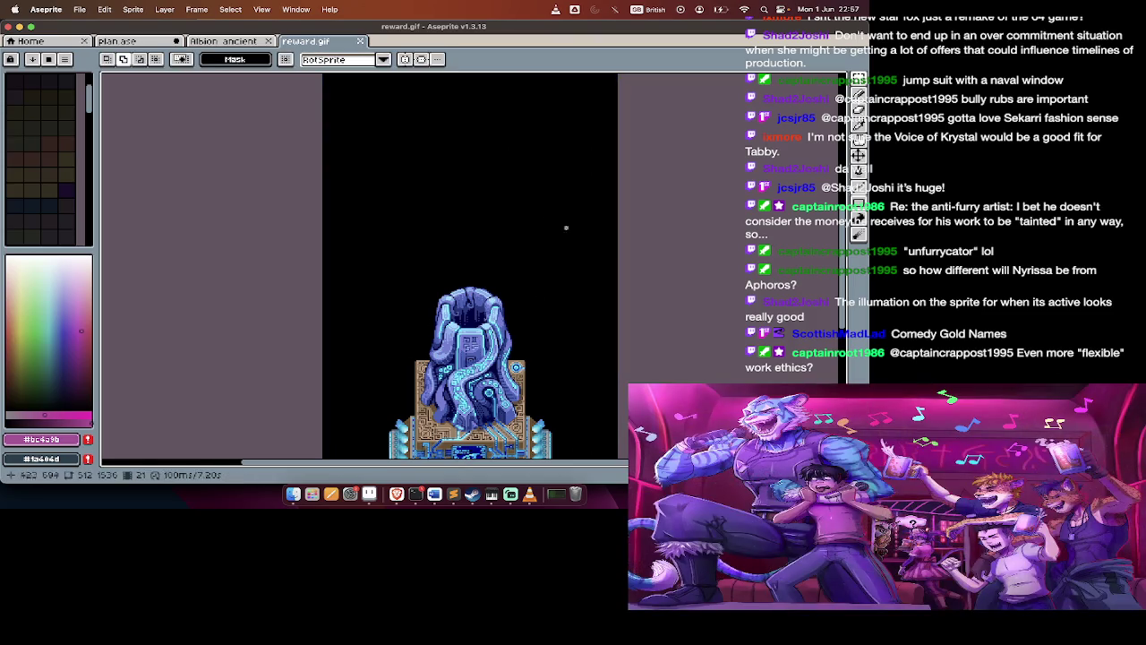
pyautogui.press('v')
pyautogui.press('super+Tab')
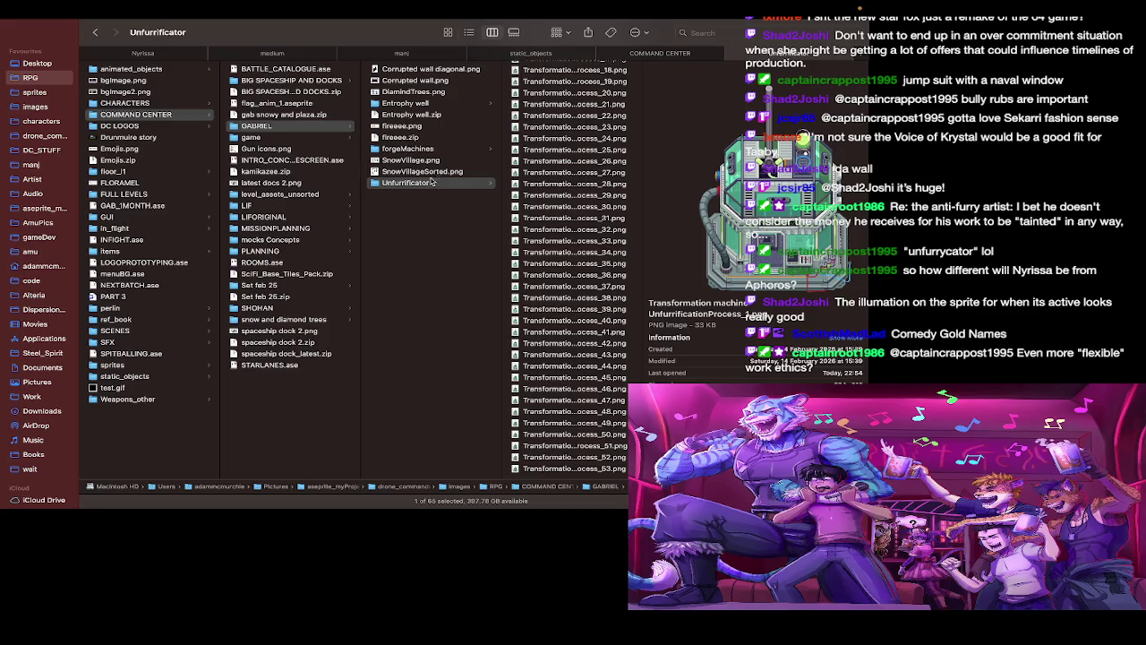
# Open Entrophy well_Idle_01.png from the Entrophy well > Idle folder in Aseprite
pyautogui.click(416, 104)
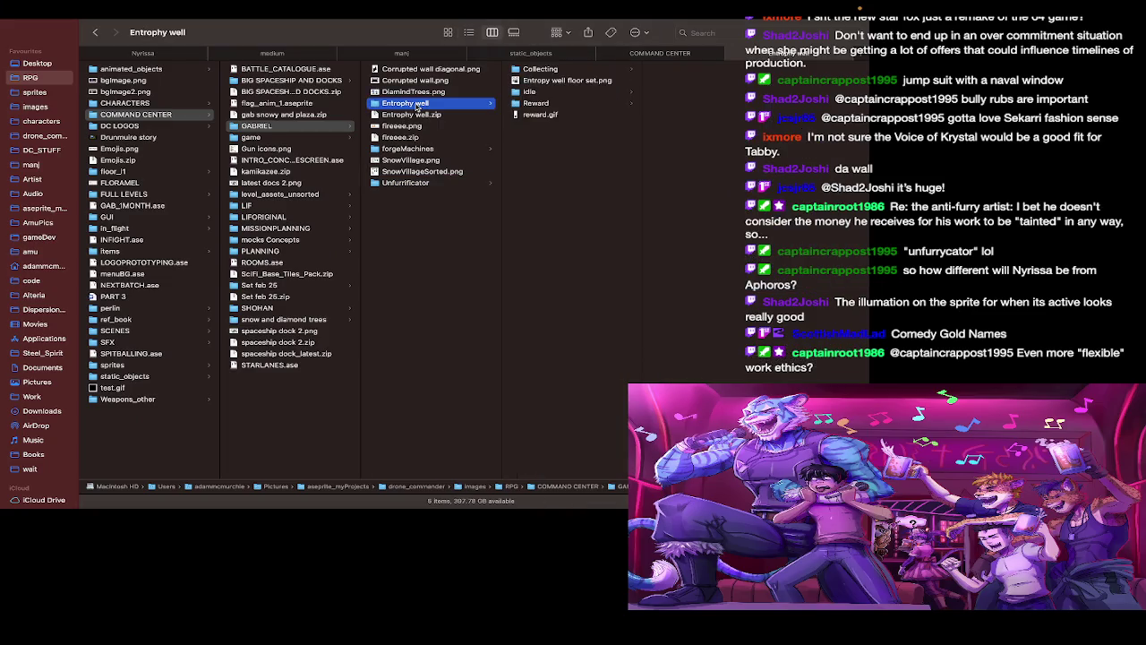
pyautogui.click(573, 70)
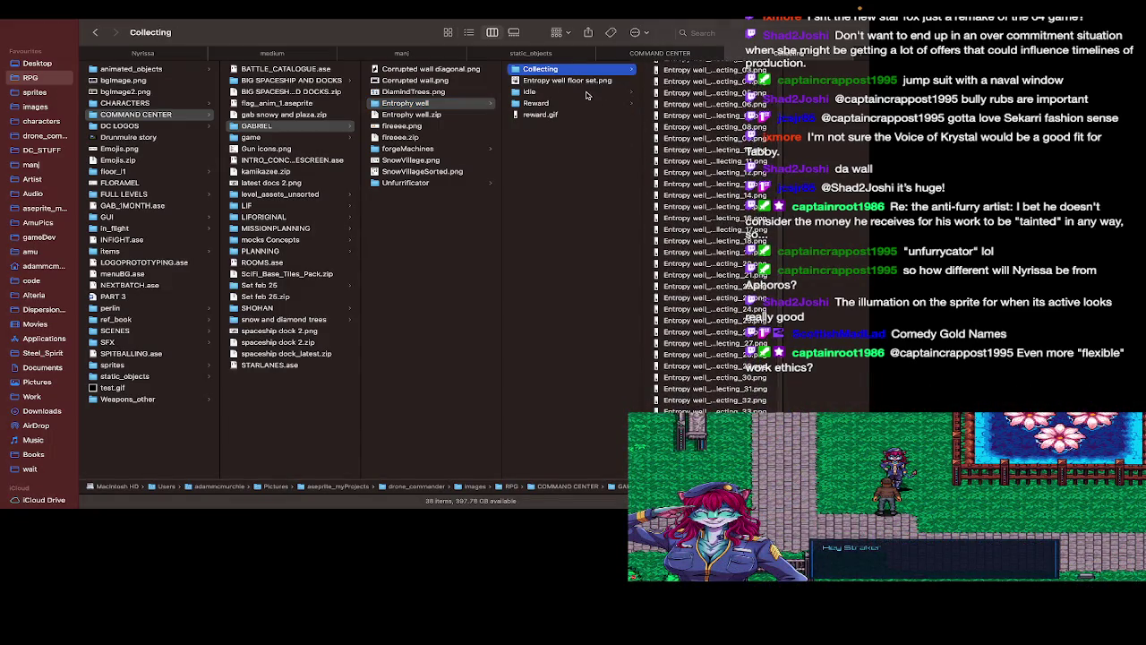
pyautogui.click(627, 92)
pyautogui.click(676, 72)
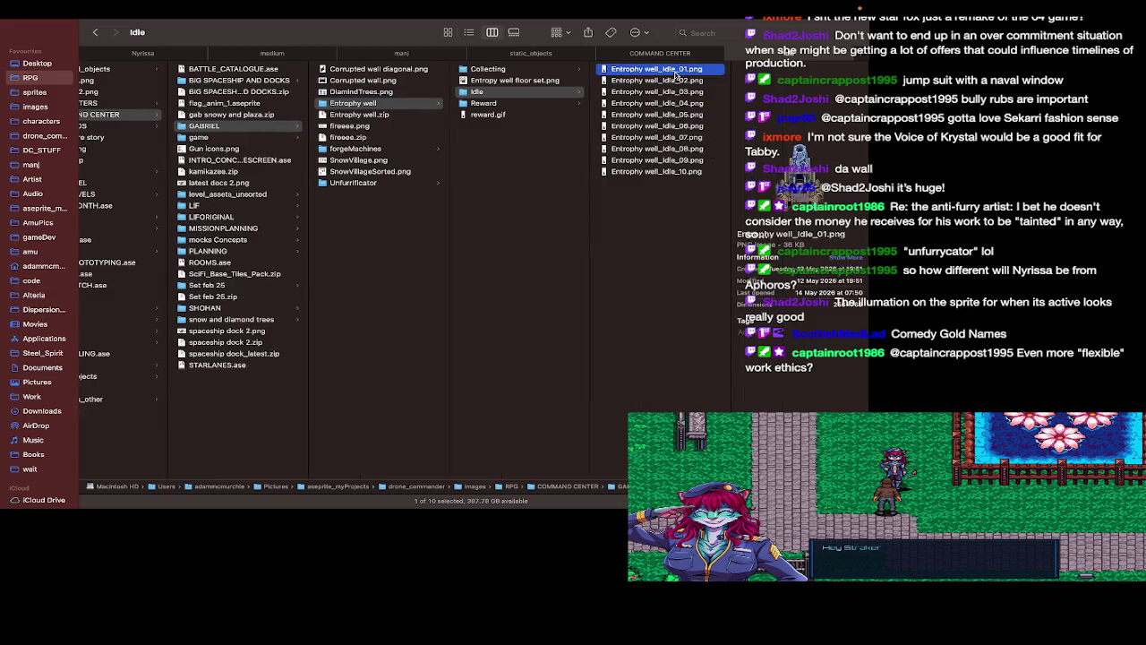
pyautogui.rightClick(678, 71)
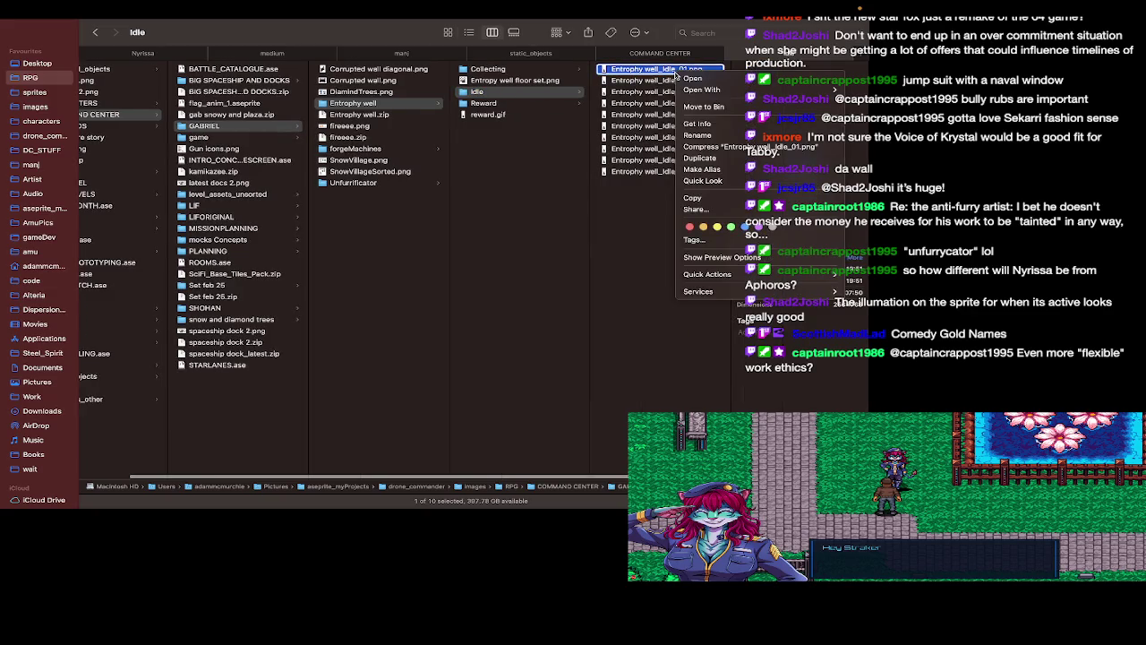
pyautogui.click(641, 108)
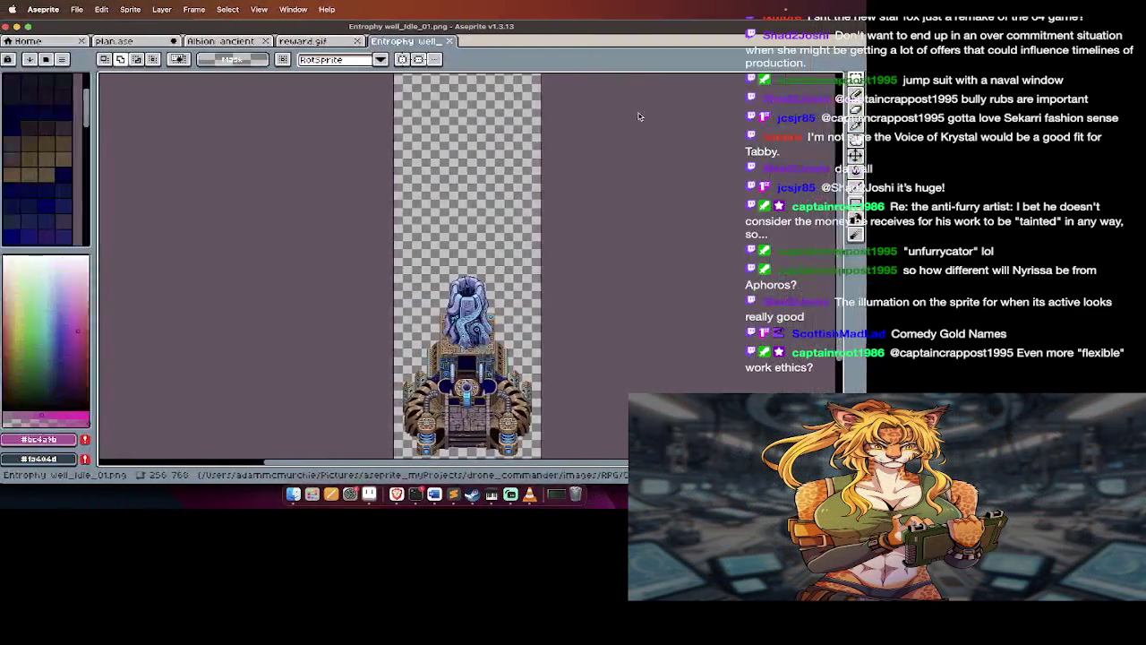
pyautogui.press('Tab')
pyautogui.press('Tab')
pyautogui.scroll(3, 542, 332)
pyautogui.press('Tab')
pyautogui.press('Tab')
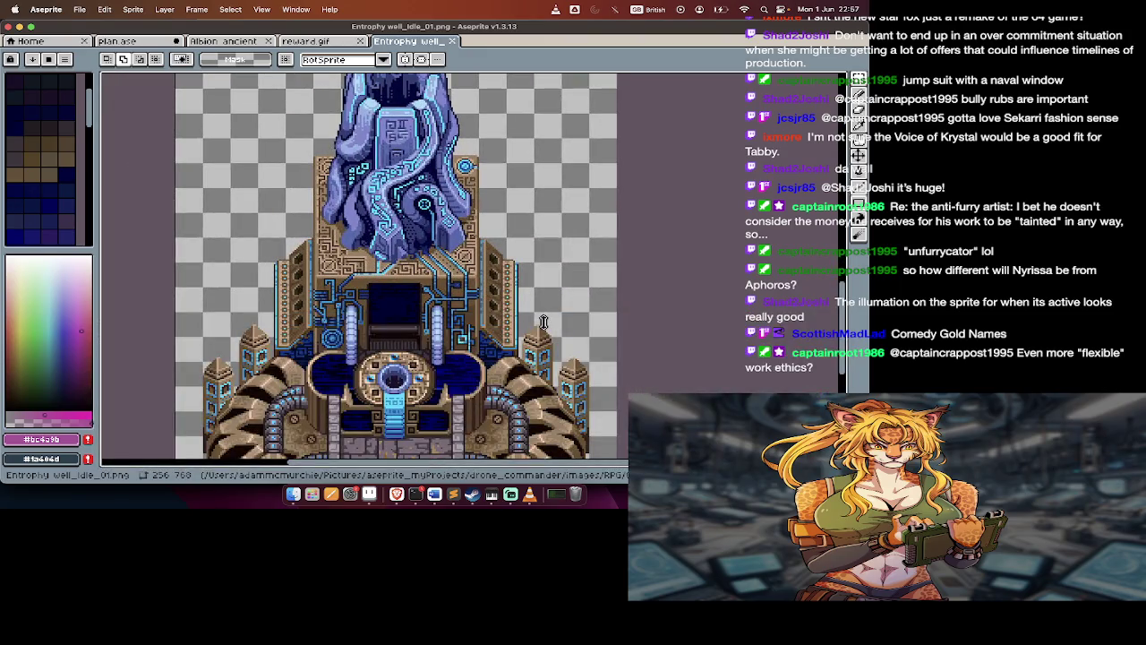
pyautogui.scroll(-5, 516, 415)
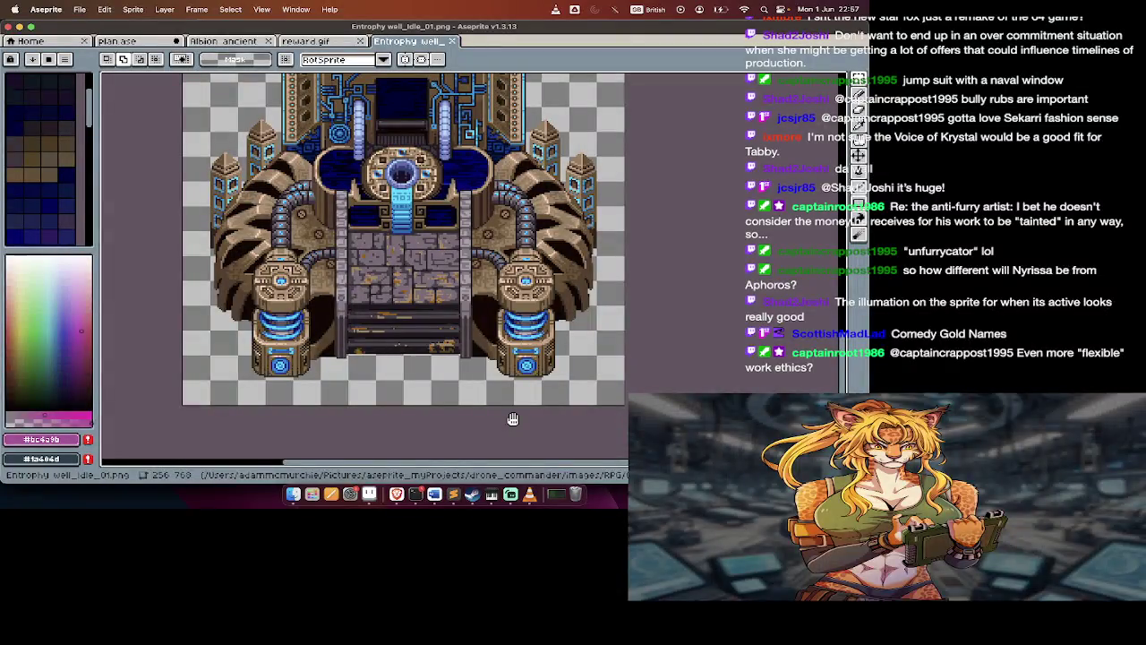
pyautogui.press('Tab')
pyautogui.press('Tab')
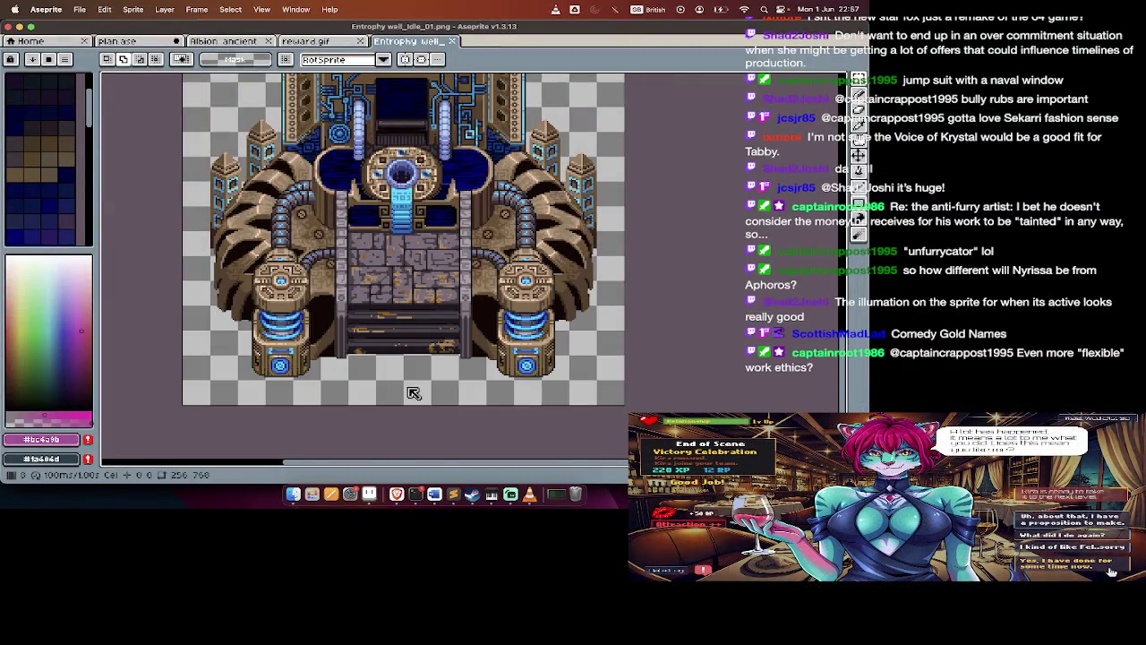
pyautogui.press('Tab')
# Stop playback and set the first background checker colour to black (lightness 0)
pyautogui.press('Return')
pyautogui.click(46, 9)
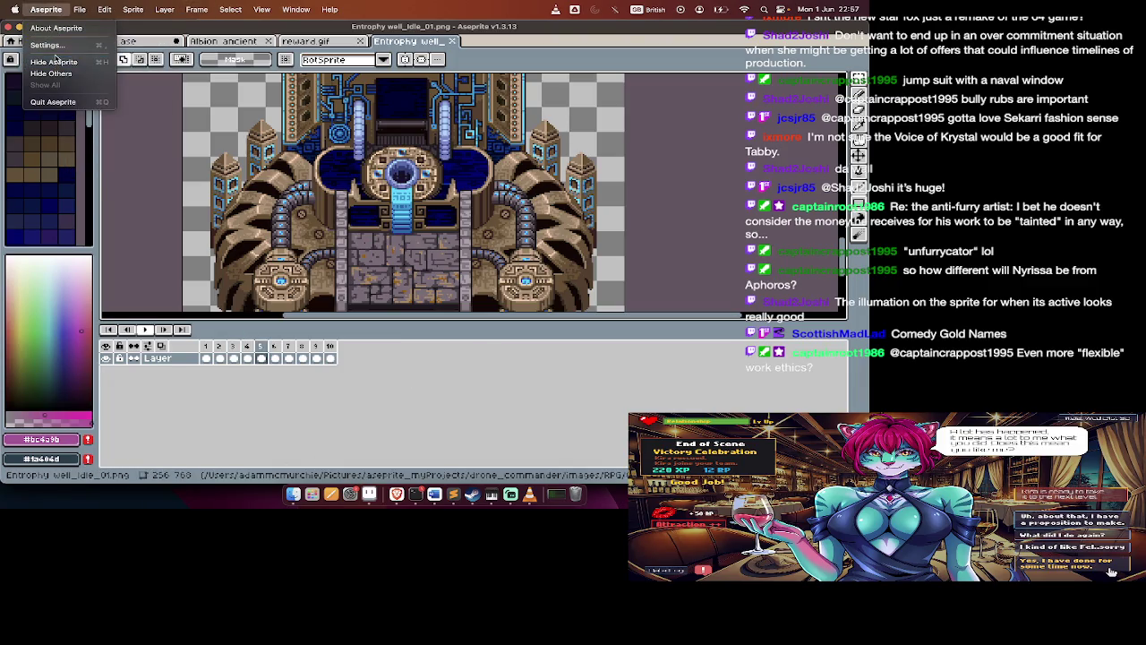
pyautogui.click(46, 45)
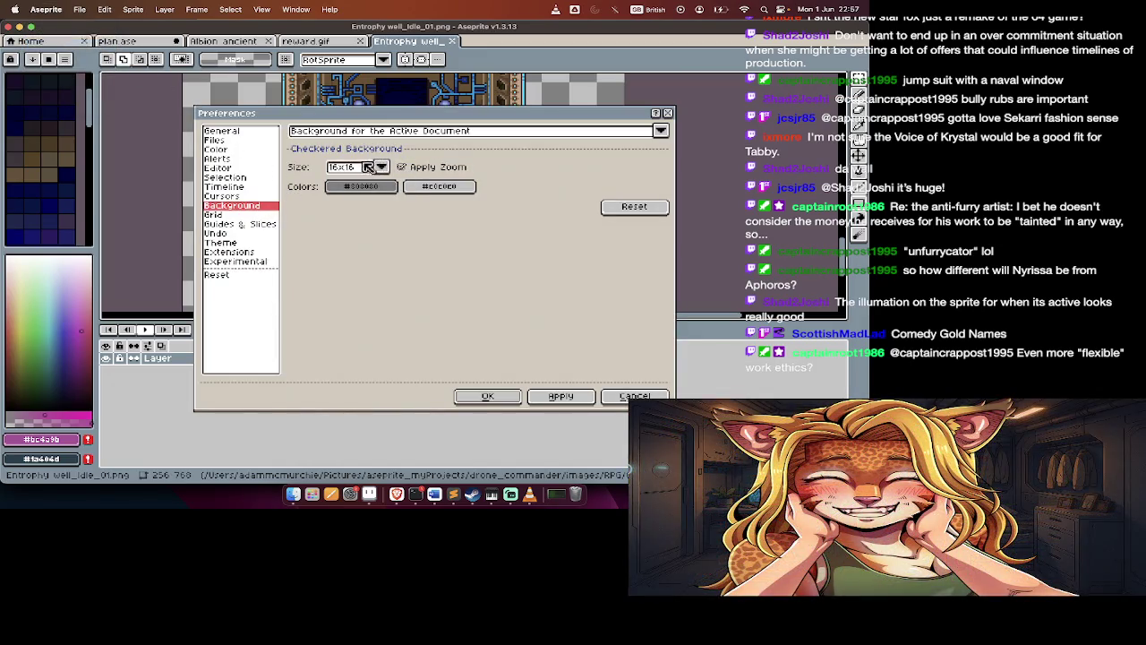
pyautogui.click(361, 186)
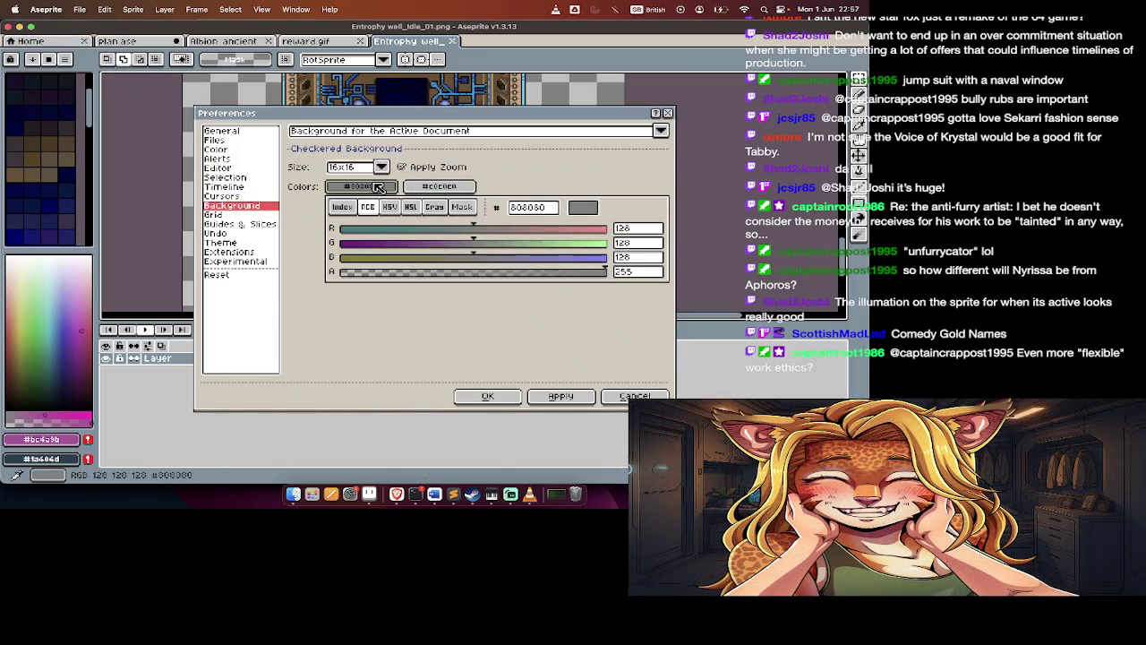
pyautogui.click(413, 209)
pyautogui.moveTo(377, 258); pyautogui.dragTo(309, 263)
pyautogui.click(310, 264)
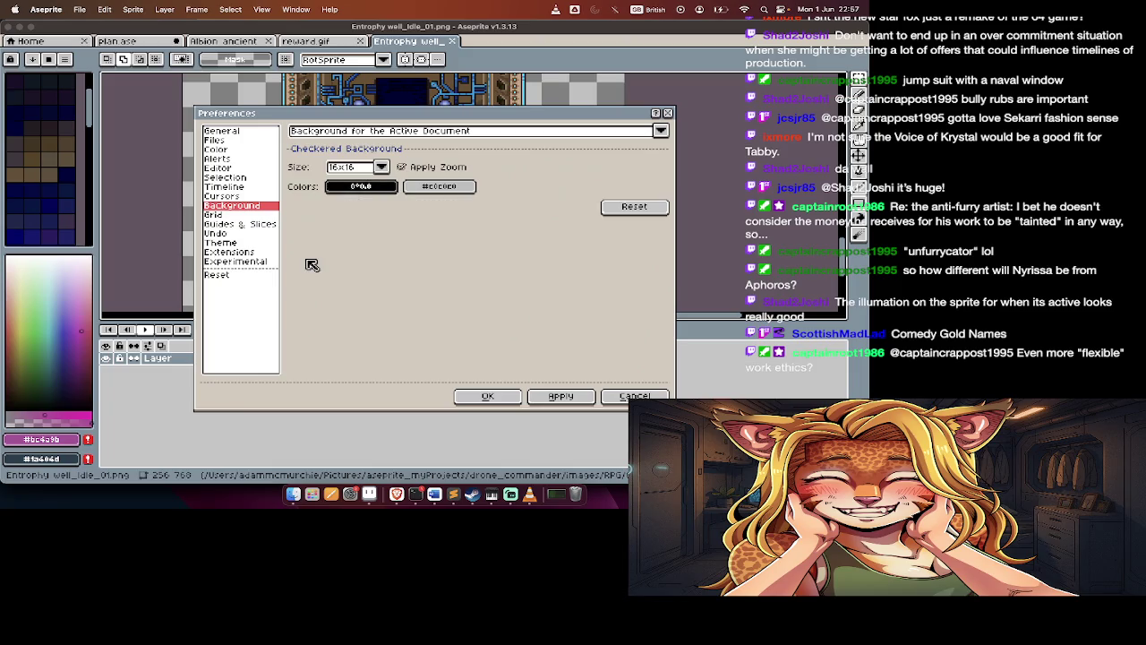
# Set the second checker colour to black as well and apply the background settings
pyautogui.click(444, 187)
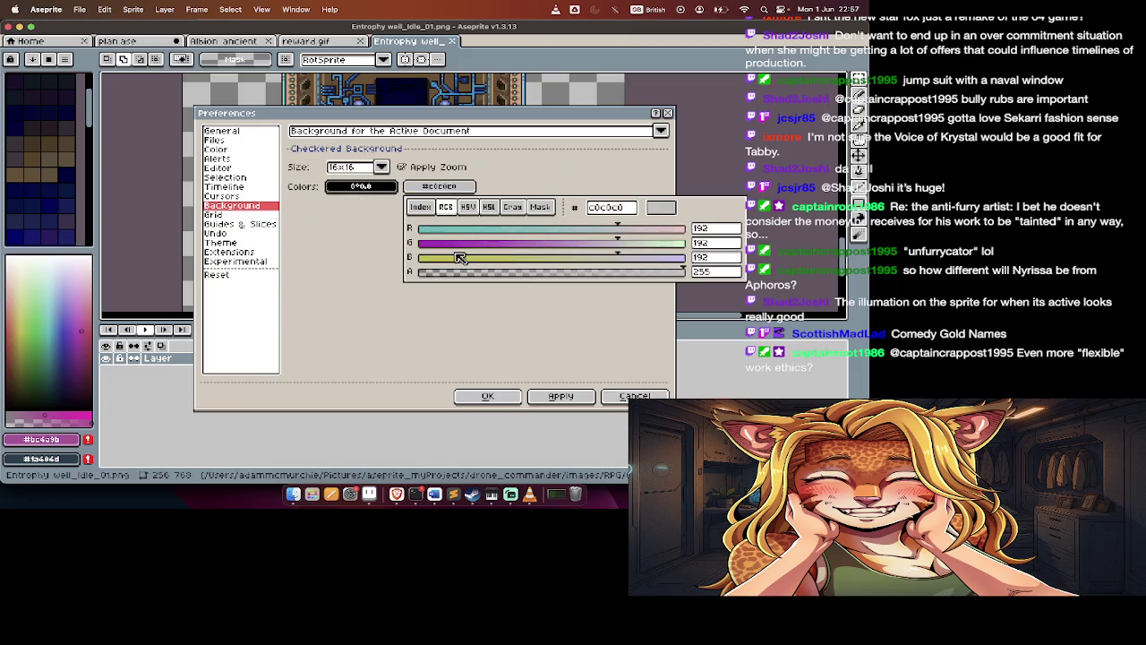
pyautogui.click(490, 207)
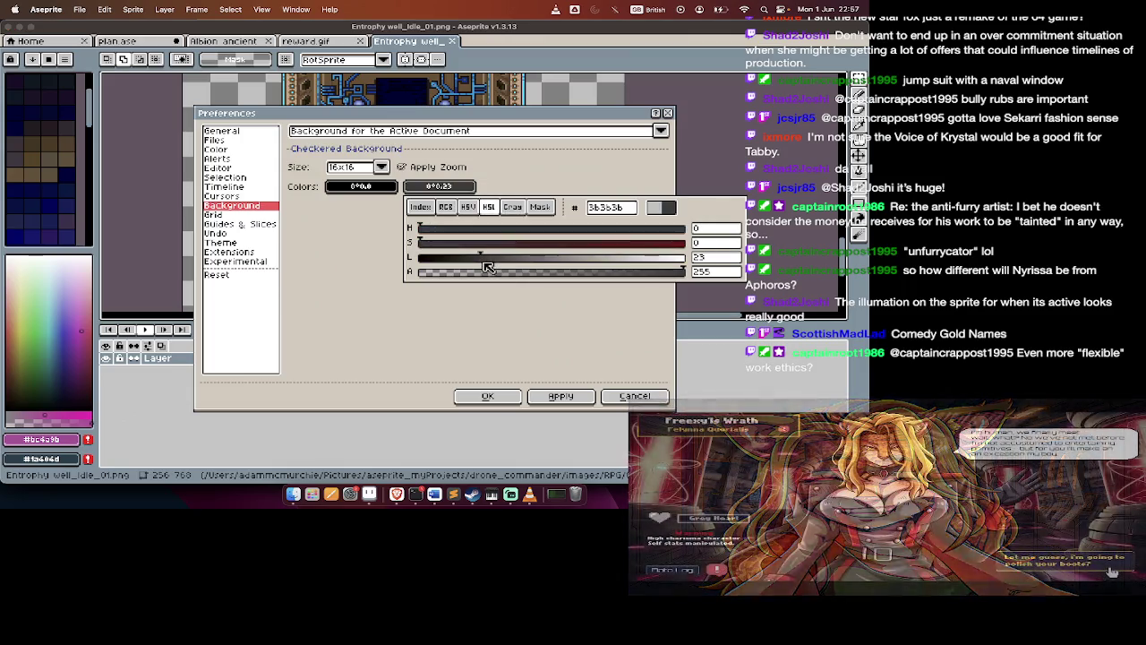
pyautogui.moveTo(618, 257); pyautogui.dragTo(376, 263)
pyautogui.click(376, 264)
pyautogui.click(563, 397)
pyautogui.click(506, 396)
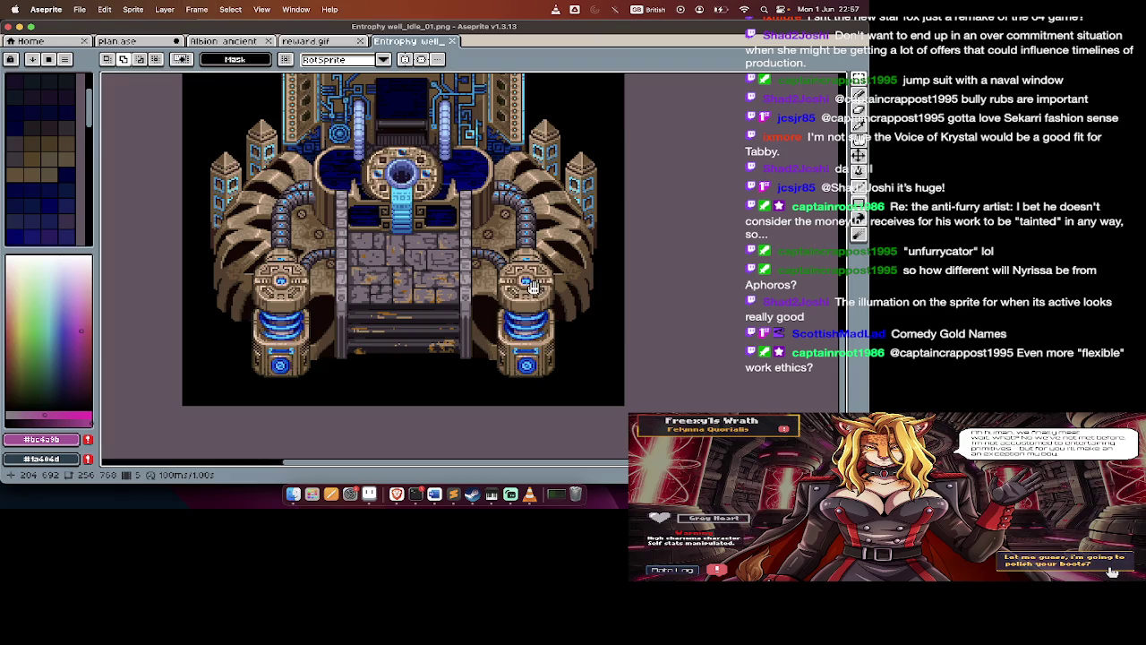
# Zoom in and out around the Entrophy well sprite to inspect its circuitry
pyautogui.scroll(3, 487, 434)
pyautogui.scroll(4, 487, 434)
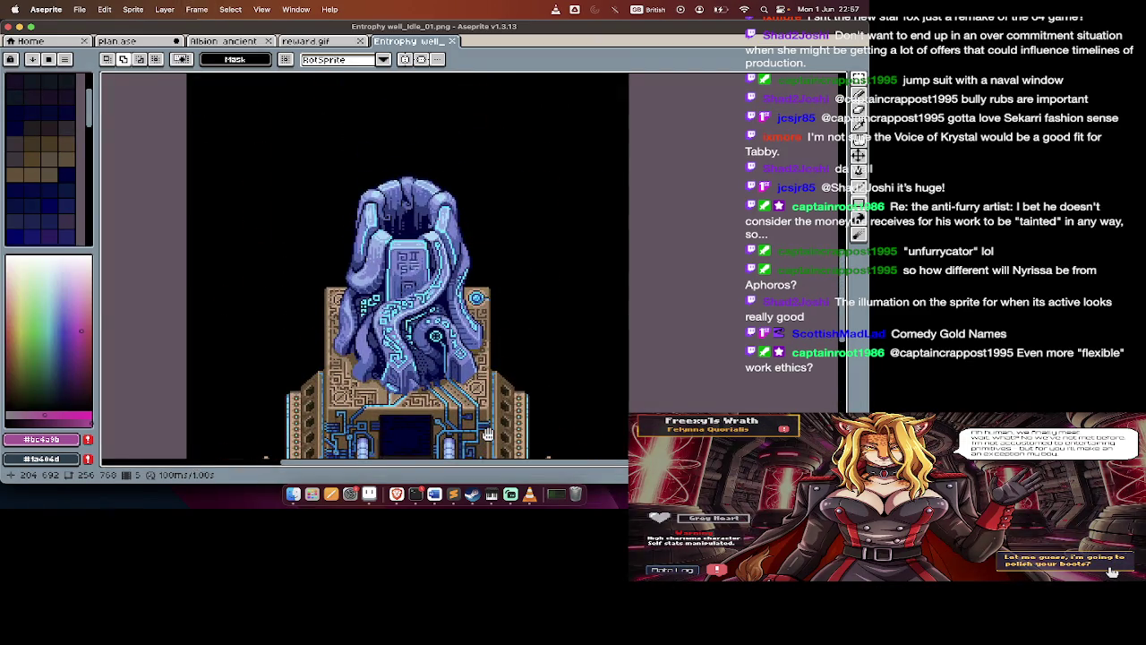
pyautogui.scroll(2, 432, 306)
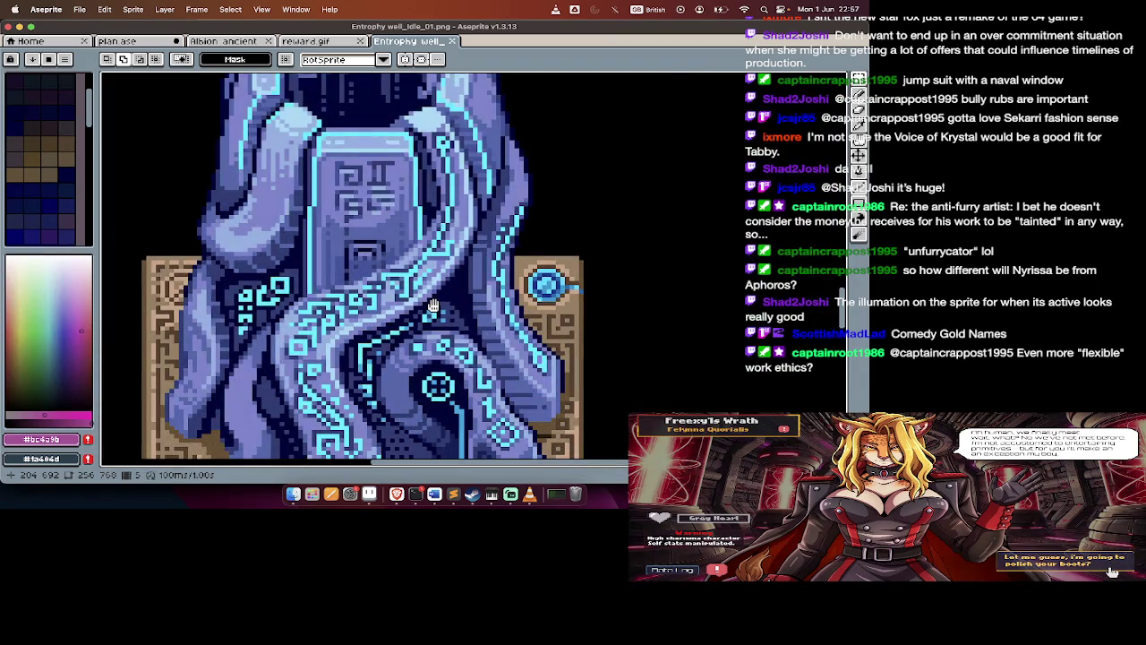
pyautogui.scroll(-2, 432, 305)
pyautogui.scroll(1, 471, 282)
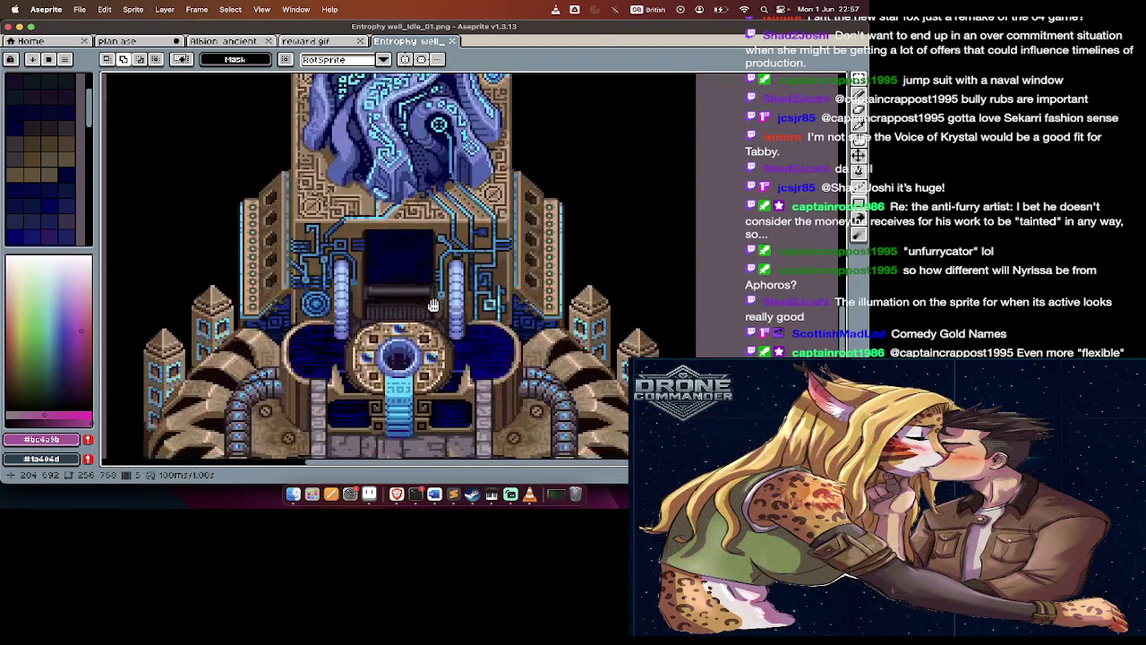
pyautogui.scroll(-2, 472, 282)
pyautogui.scroll(-2, 471, 282)
pyautogui.scroll(-2, 472, 282)
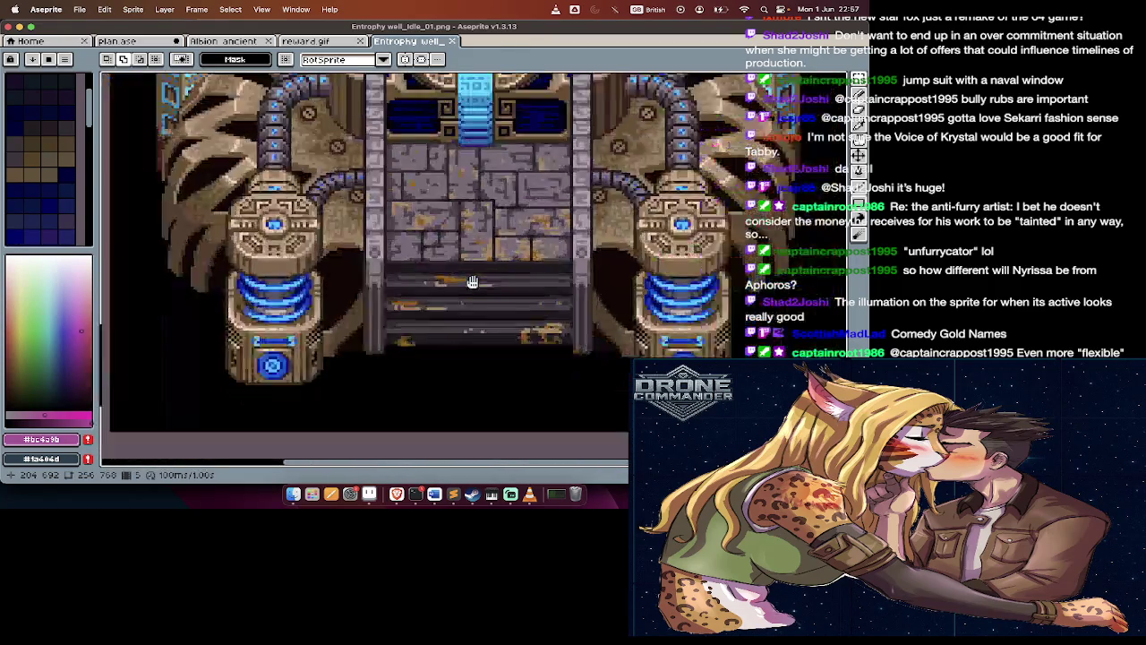
pyautogui.scroll(-1, 472, 282)
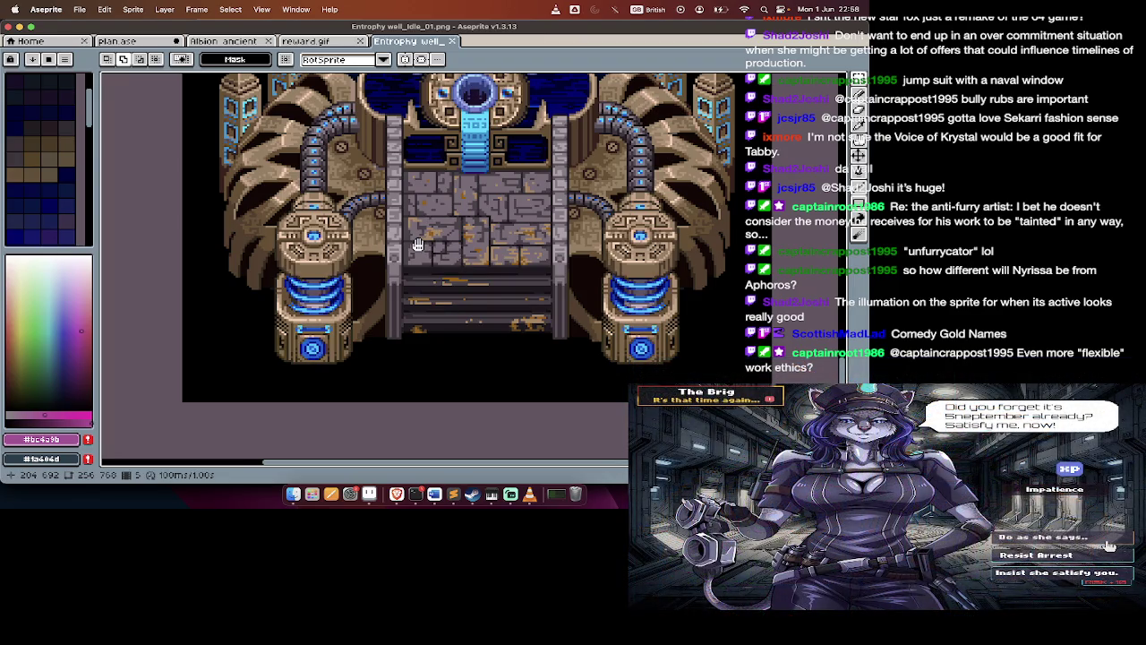
pyautogui.scroll(3, 417, 244)
pyautogui.scroll(3, 417, 244)
pyautogui.scroll(3, 418, 244)
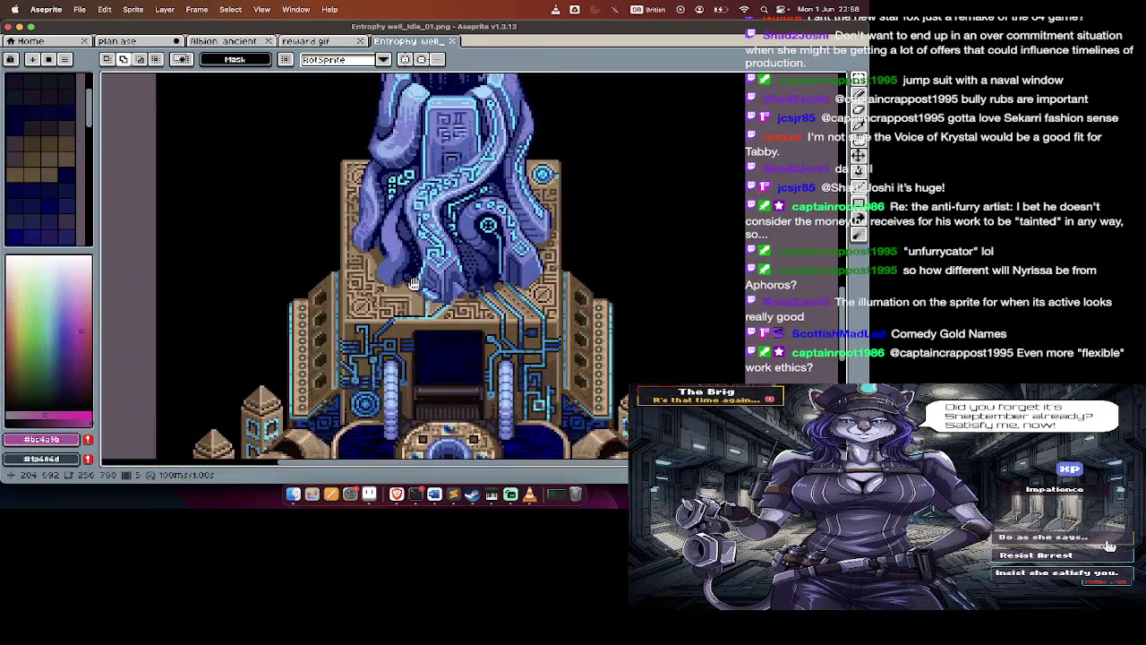
pyautogui.scroll(-2, 414, 285)
pyautogui.scroll(-2, 414, 278)
pyautogui.scroll(-1, 413, 280)
pyautogui.scroll(-2, 413, 280)
pyautogui.scroll(-1, 414, 281)
pyautogui.scroll(3, 414, 281)
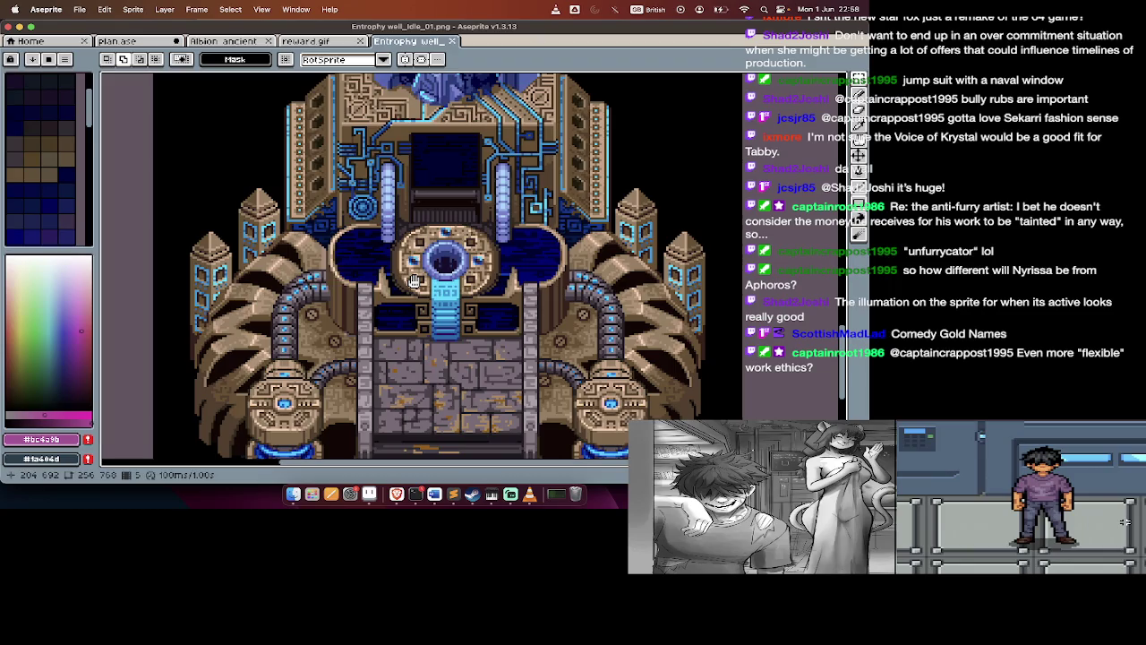
# Hide and show the timeline panel while zooming around the sprite
pyautogui.press('Tab')
pyautogui.press('Tab')
pyautogui.scroll(-5, 341, 296)
pyautogui.scroll(-2, 348, 315)
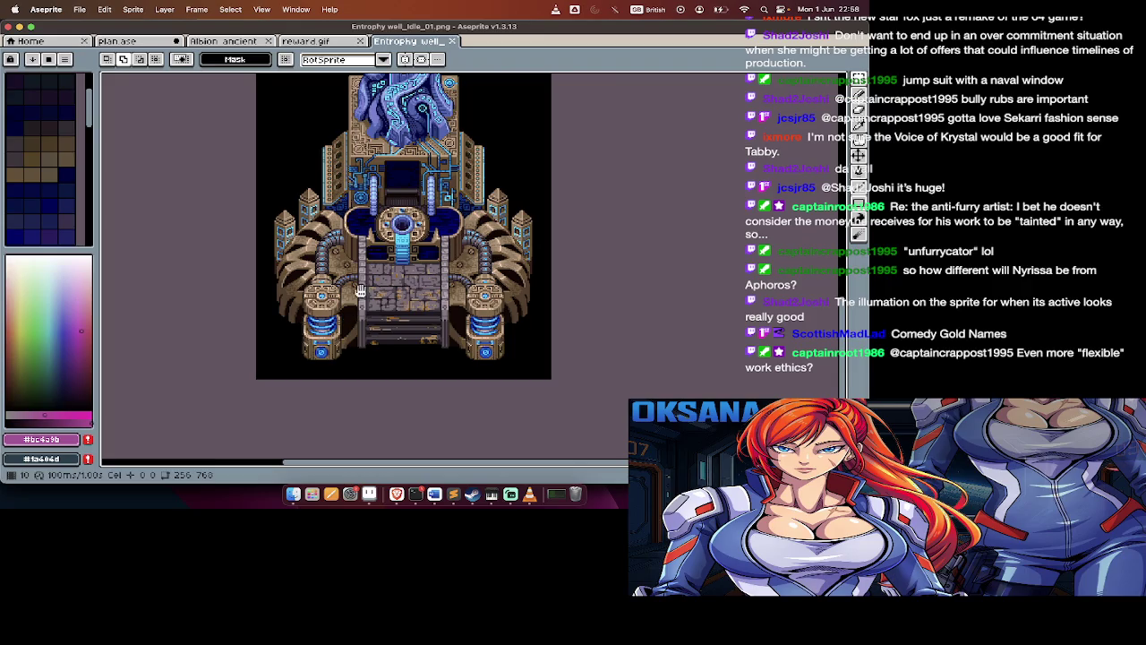
pyautogui.scroll(2, 343, 321)
pyautogui.scroll(2, 360, 311)
pyautogui.scroll(2, 376, 340)
pyautogui.scroll(2, 394, 373)
pyautogui.scroll(2, 394, 373)
pyautogui.press('Tab')
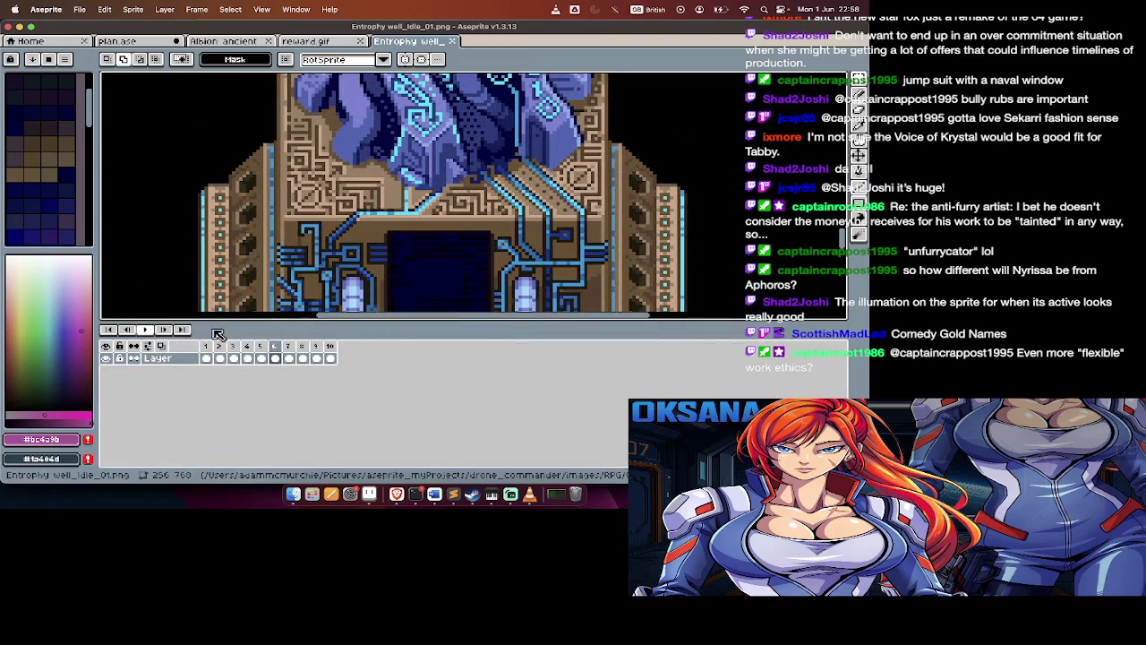
pyautogui.press('Tab')
pyautogui.scroll(2, 491, 213)
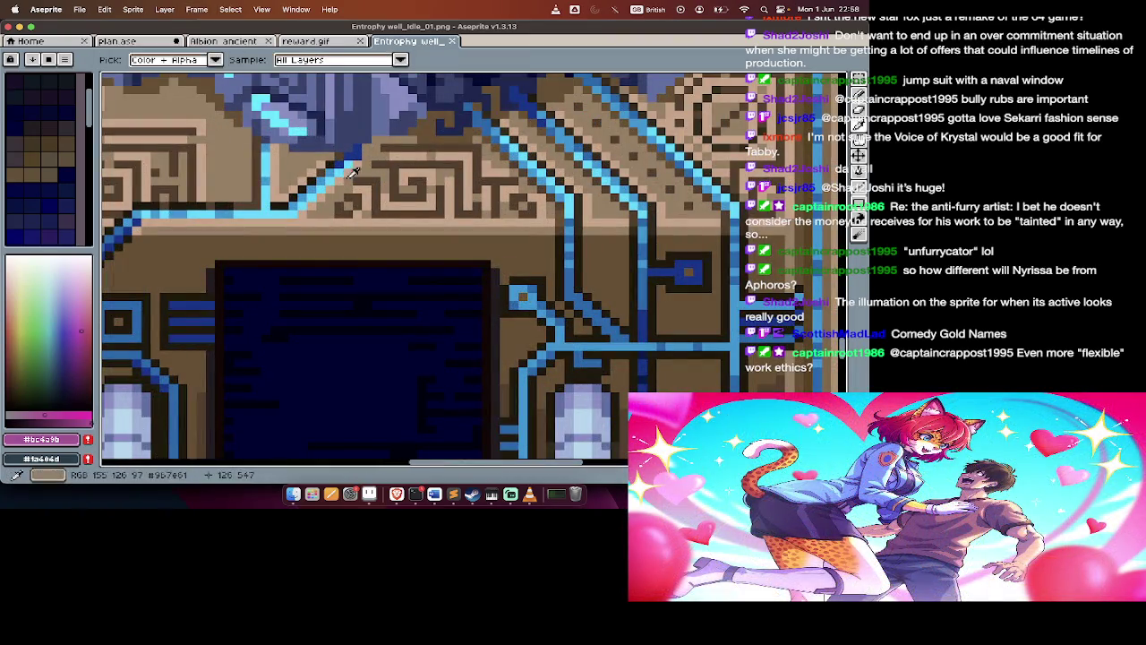
pyautogui.scroll(-2, 319, 136)
# Sample a light blue from the circuitry, switch to the Pencil, then return to Finder
pyautogui.press('Tab')
pyautogui.press('Tab')
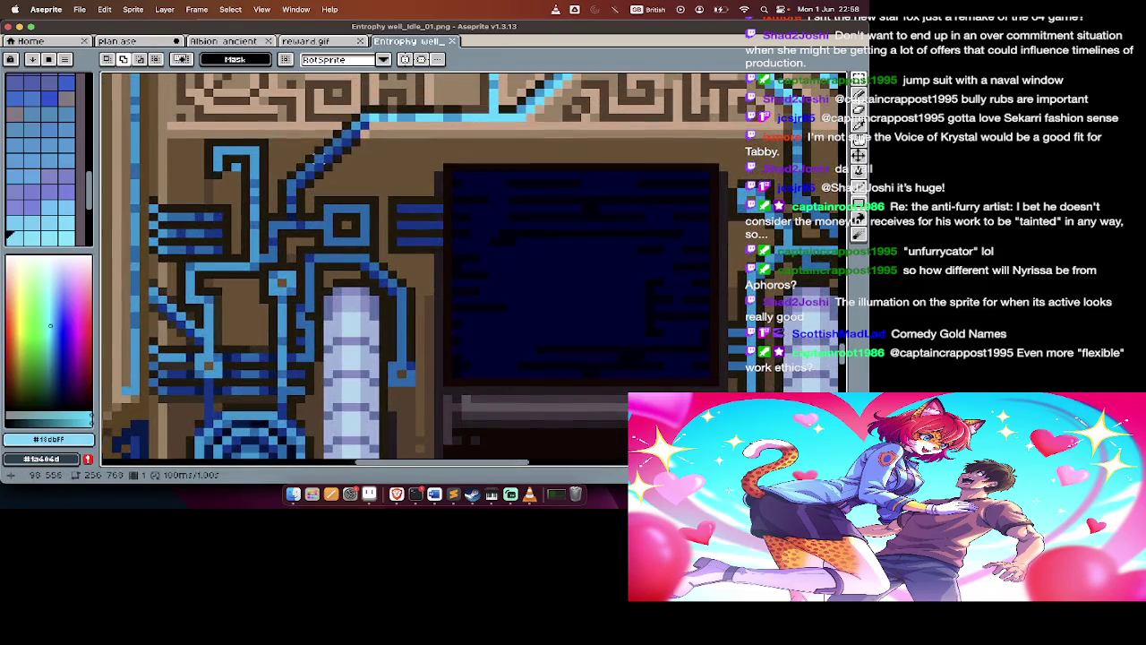
pyautogui.press('b')
pyautogui.scroll(-1, 376, 134)
pyautogui.scroll(-1, 389, 133)
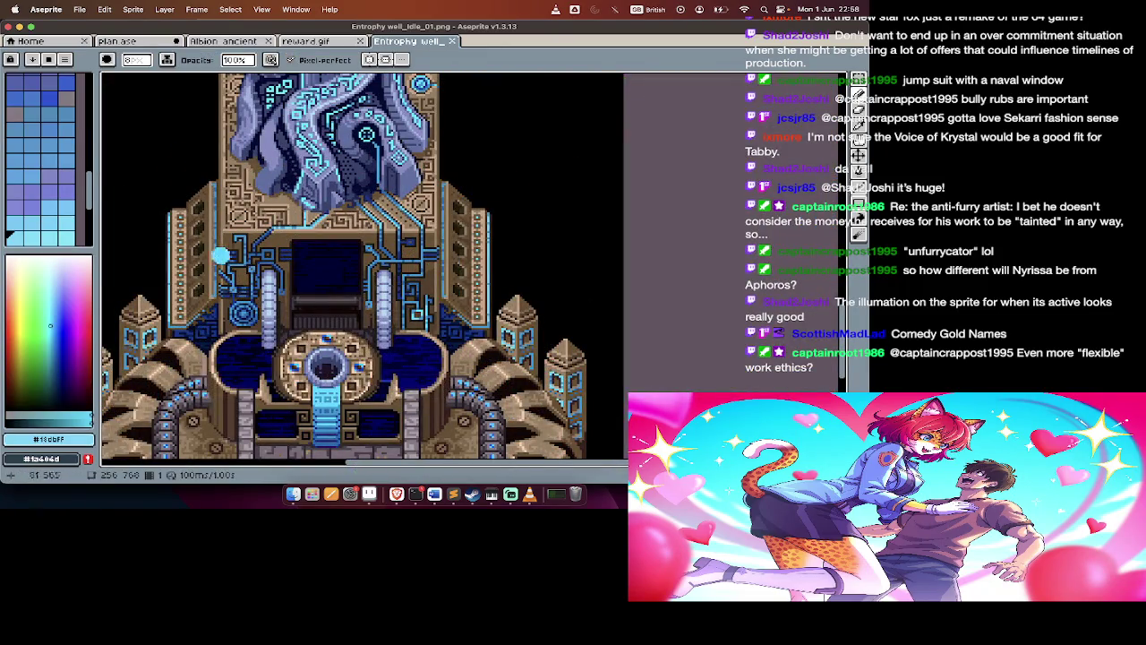
pyautogui.press('Tab')
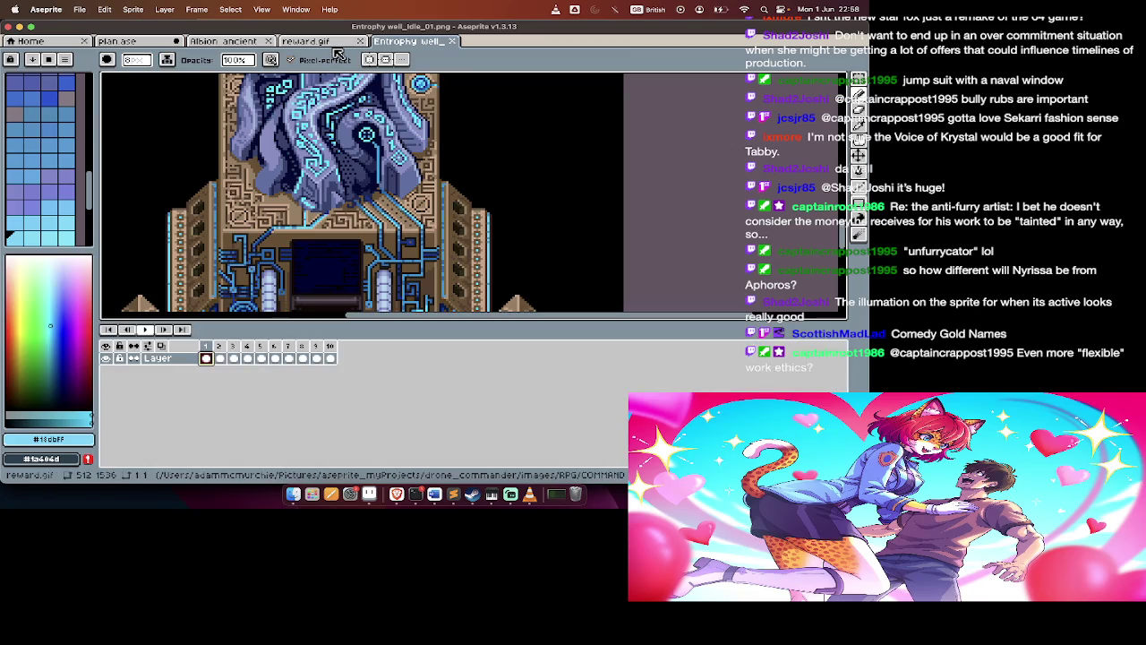
pyautogui.press('super+Tab')
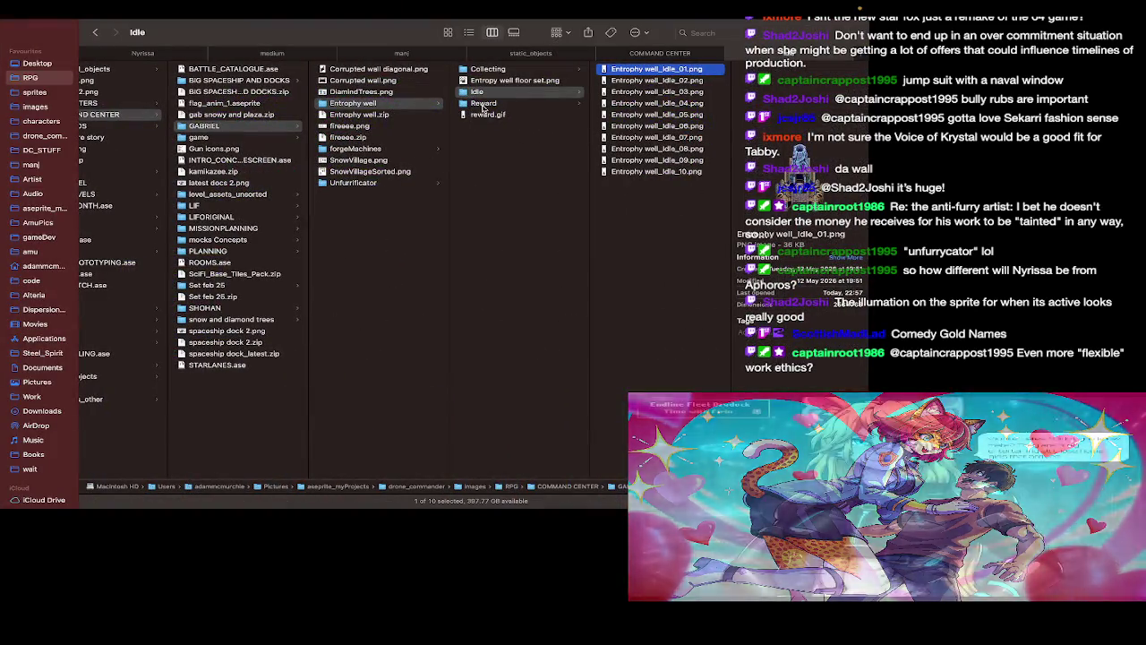
# Switch back and forth between Aseprite and Finder, ending in Finder
pyautogui.press('super+Tab')
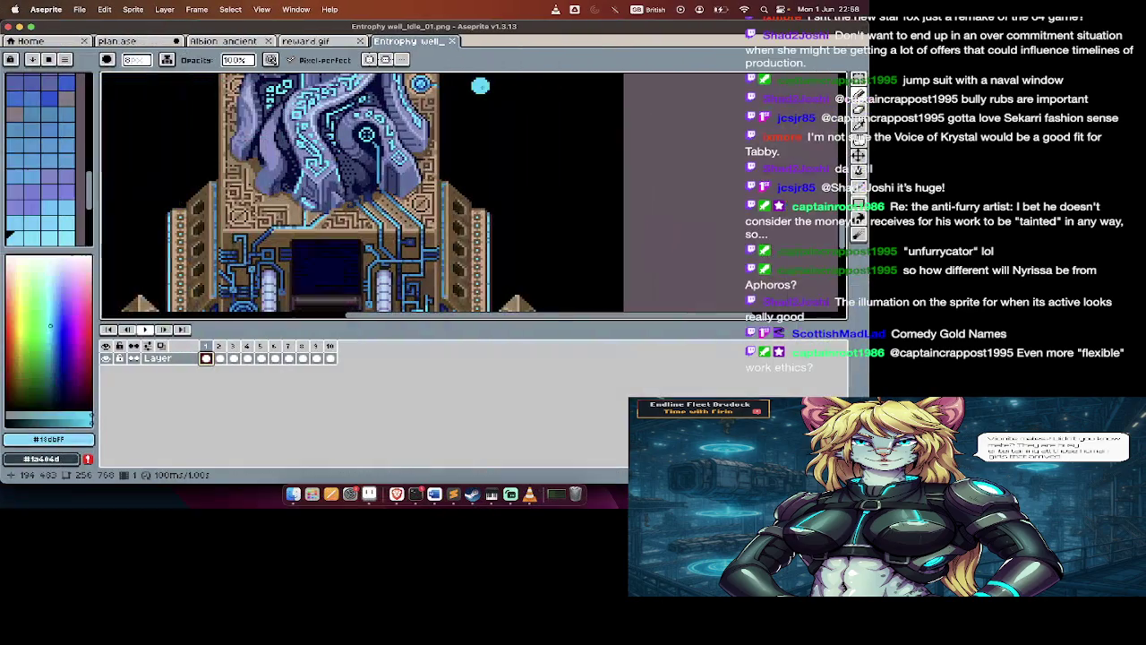
pyautogui.press('super+Tab')
pyautogui.press('super+Tab')
pyautogui.hotkey('ctrl', 'Tab')
pyautogui.press('super+Tab')
# Show the Open With apps for the first PNG in Entropy well > Collecting
pyautogui.click(490, 80)
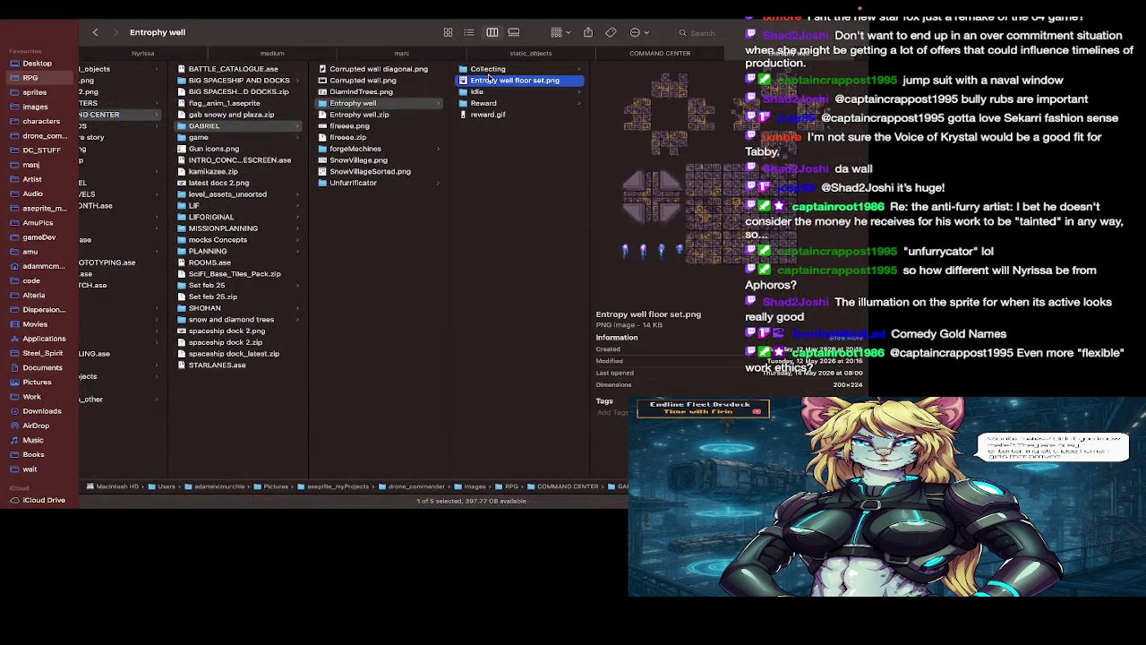
pyautogui.click(490, 69)
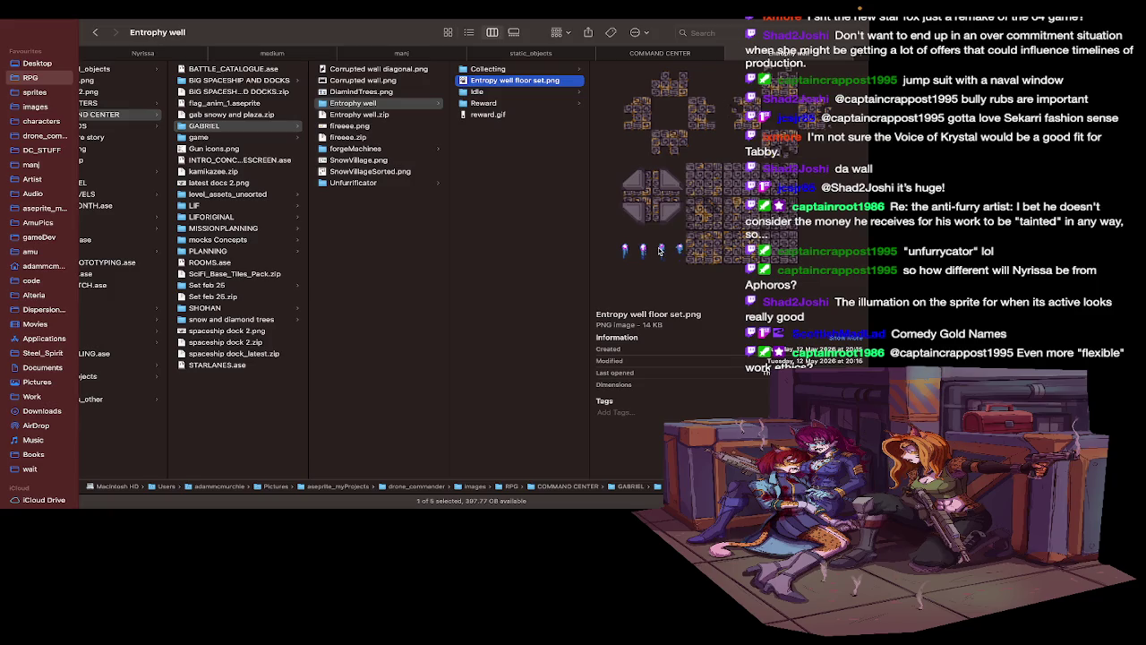
pyautogui.click(520, 68)
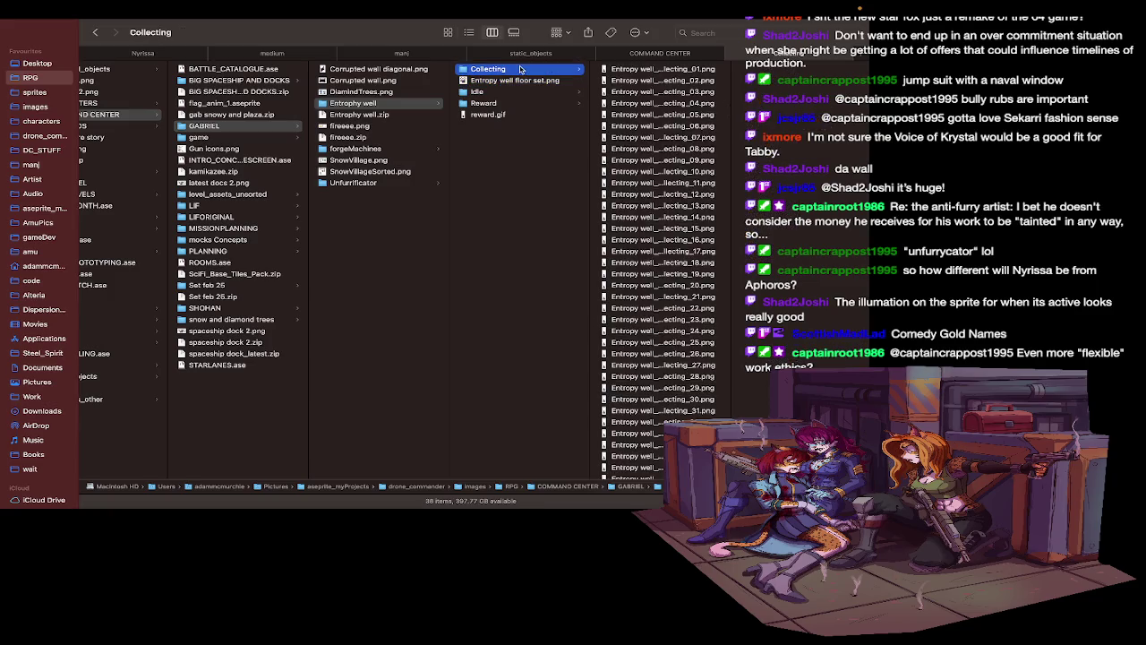
pyautogui.click(631, 70)
pyautogui.rightClick(632, 71)
pyautogui.moveTo(658, 87)
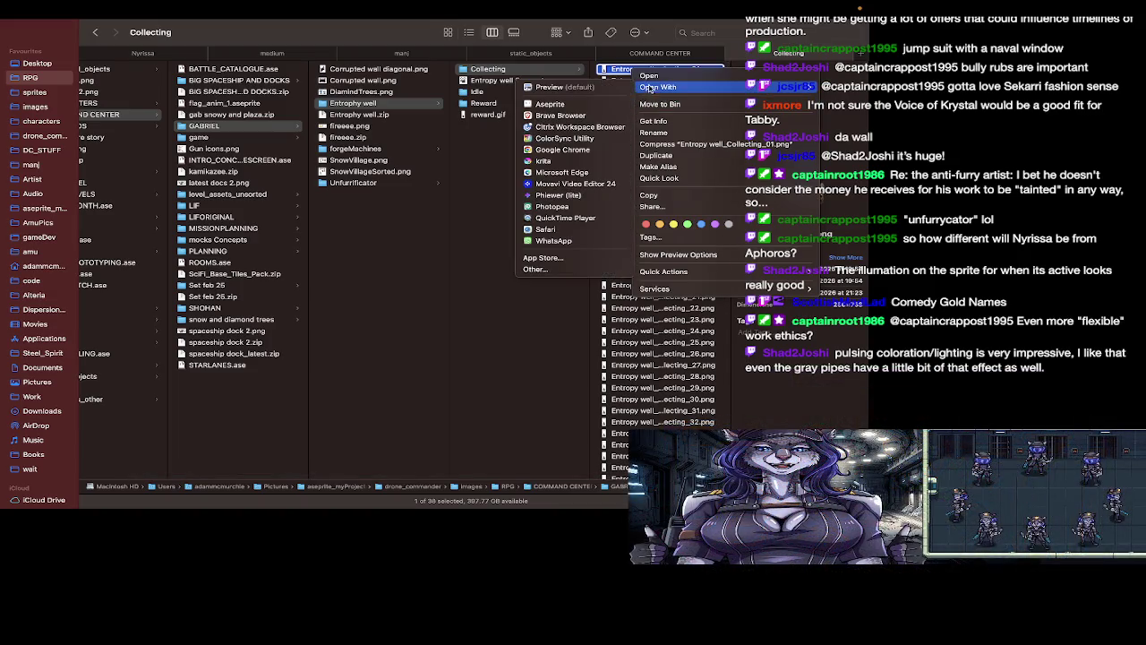
pyautogui.click(609, 106)
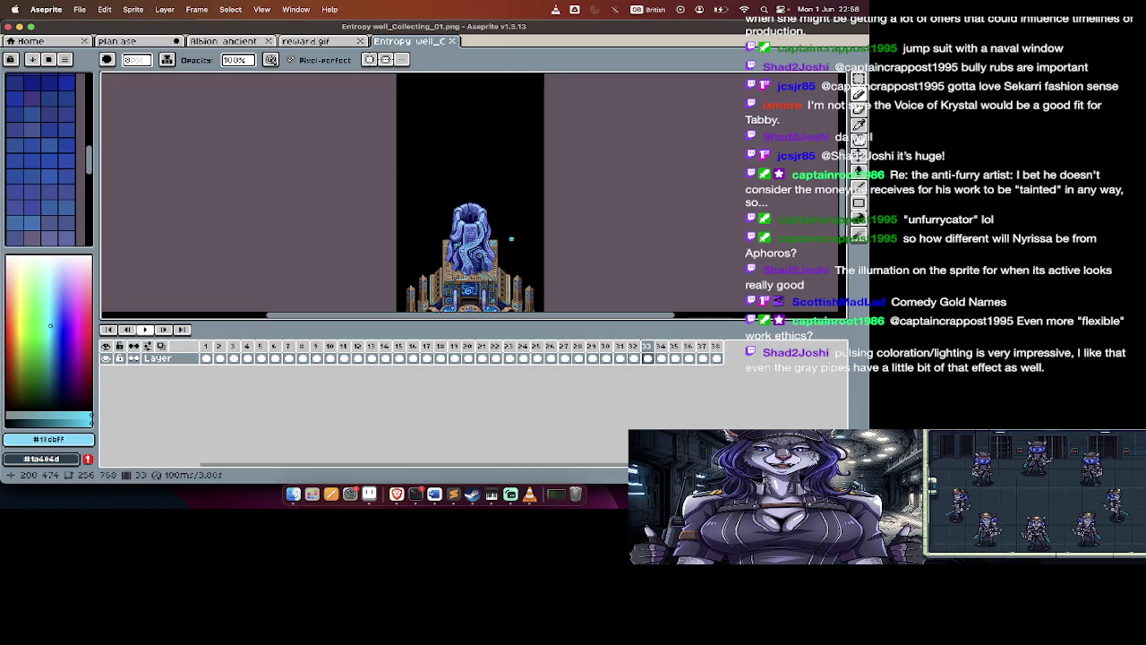
pyautogui.scroll(3, 511, 239)
pyautogui.scroll(1, 511, 239)
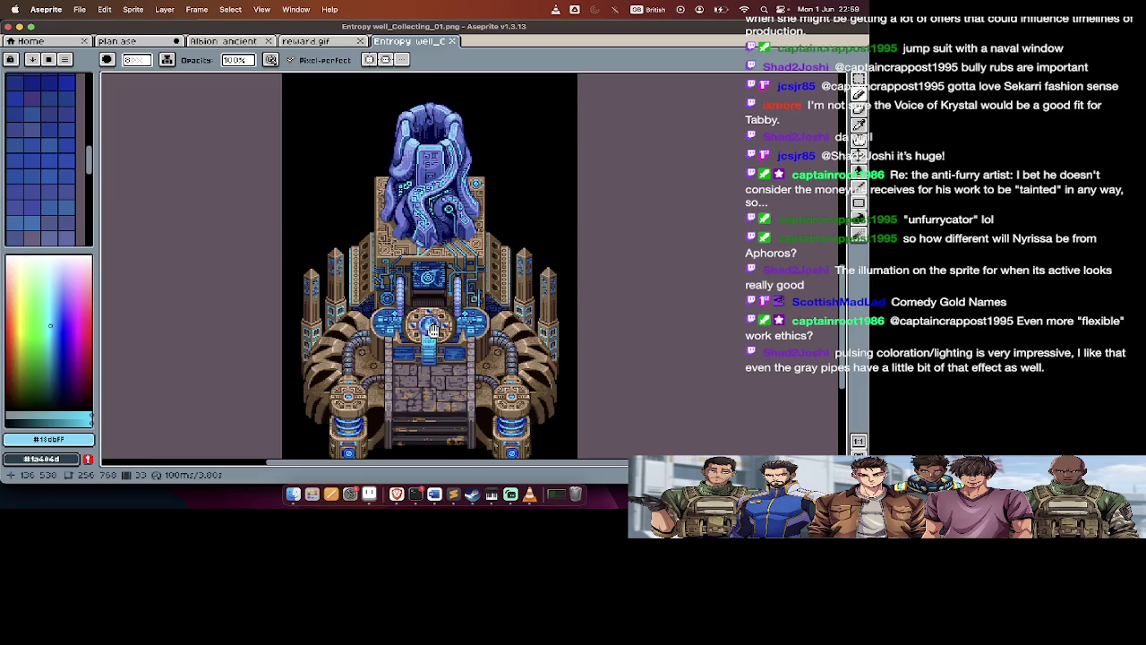
pyautogui.press('Tab')
pyautogui.press('Tab')
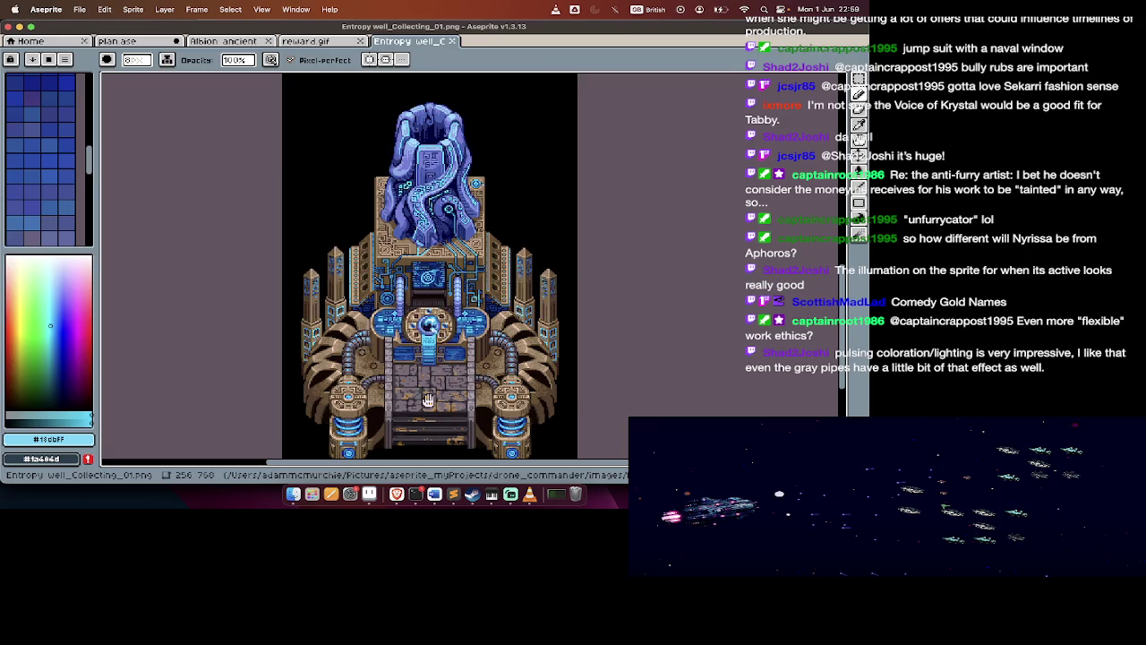
pyautogui.press('Tab')
pyautogui.press('Tab')
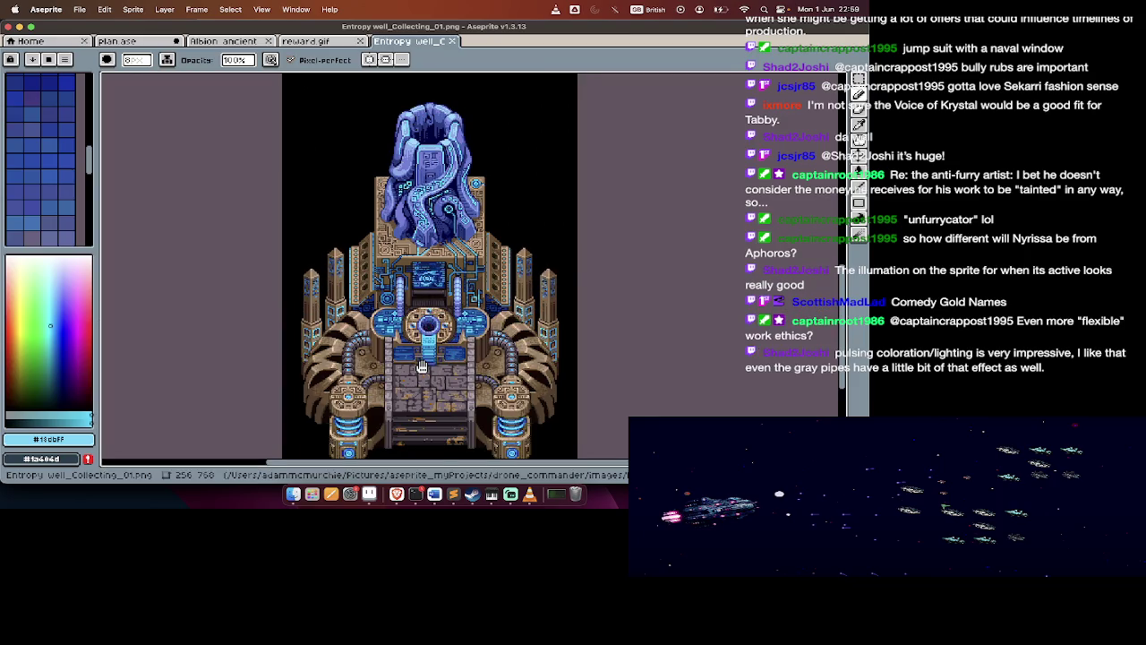
pyautogui.scroll(-3, 421, 367)
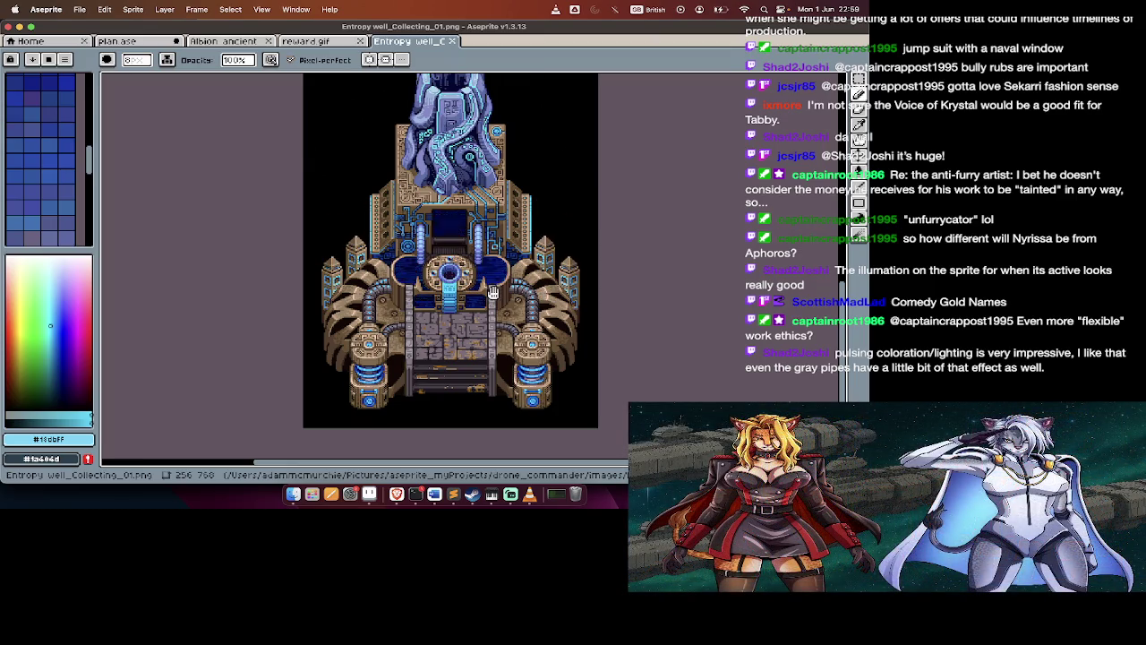
pyautogui.scroll(3, 448, 284)
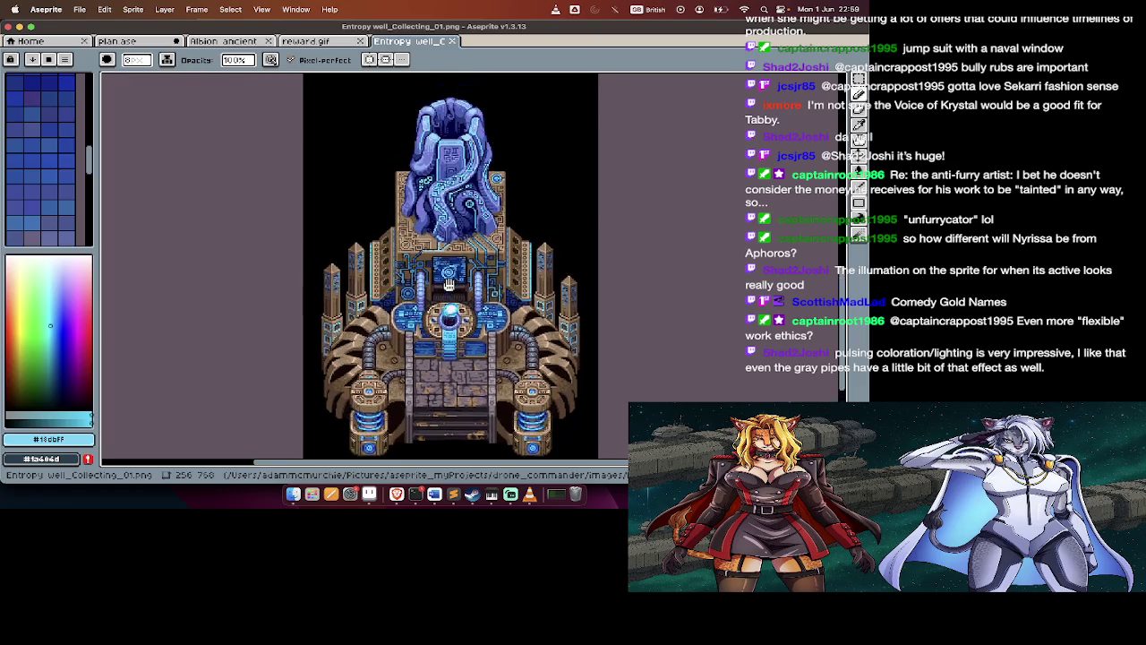
# Switch to reward.gif and zoom around to review the animated reward sprite
pyautogui.click(304, 41)
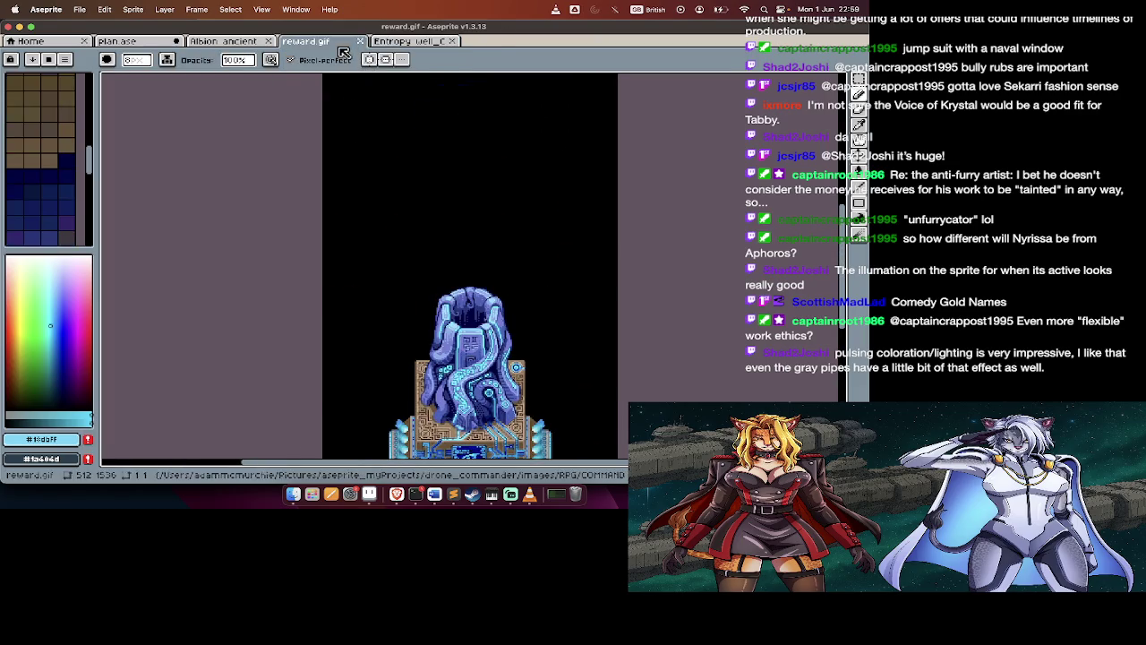
pyautogui.scroll(-3, 365, 207)
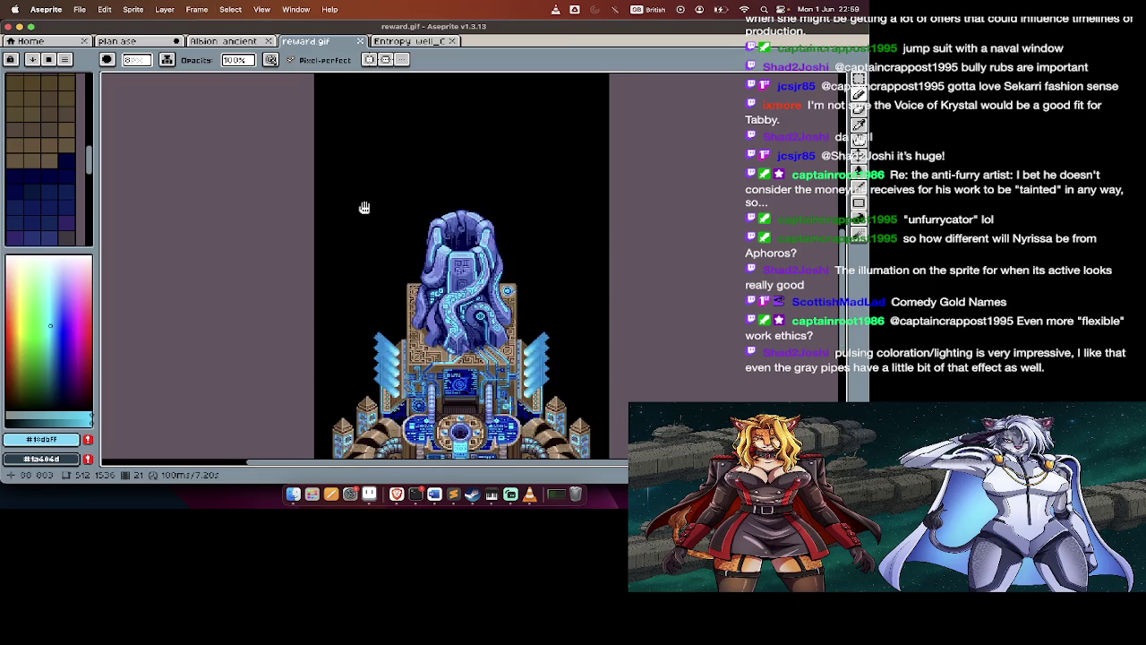
pyautogui.scroll(-1, 365, 207)
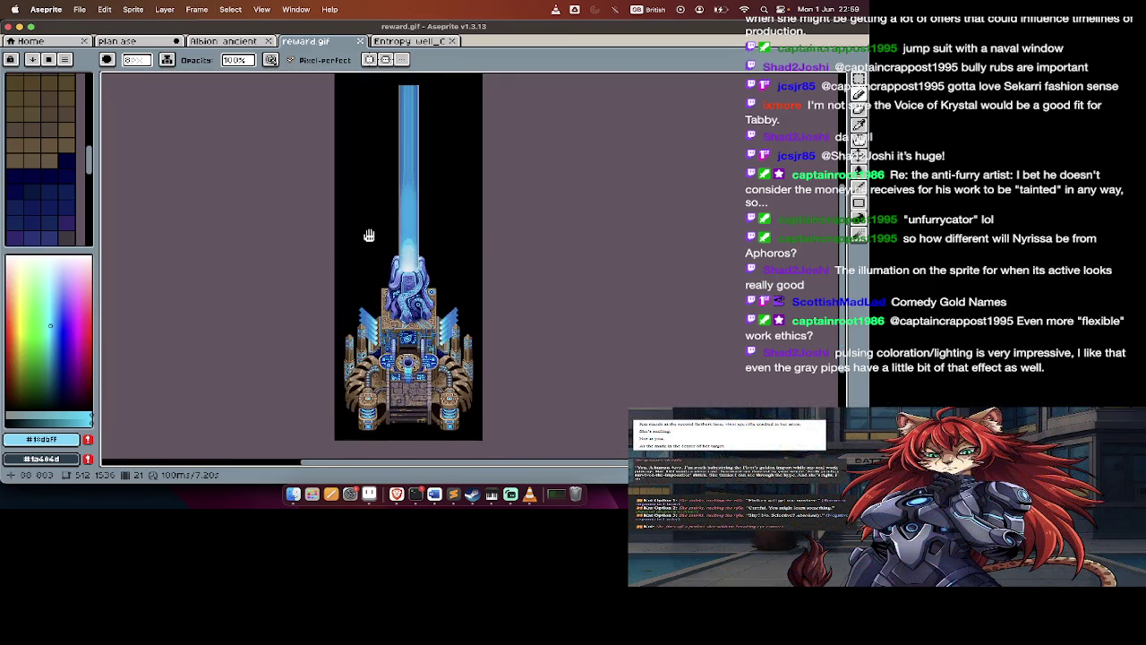
pyautogui.scroll(1, 369, 235)
pyautogui.scroll(1, 368, 232)
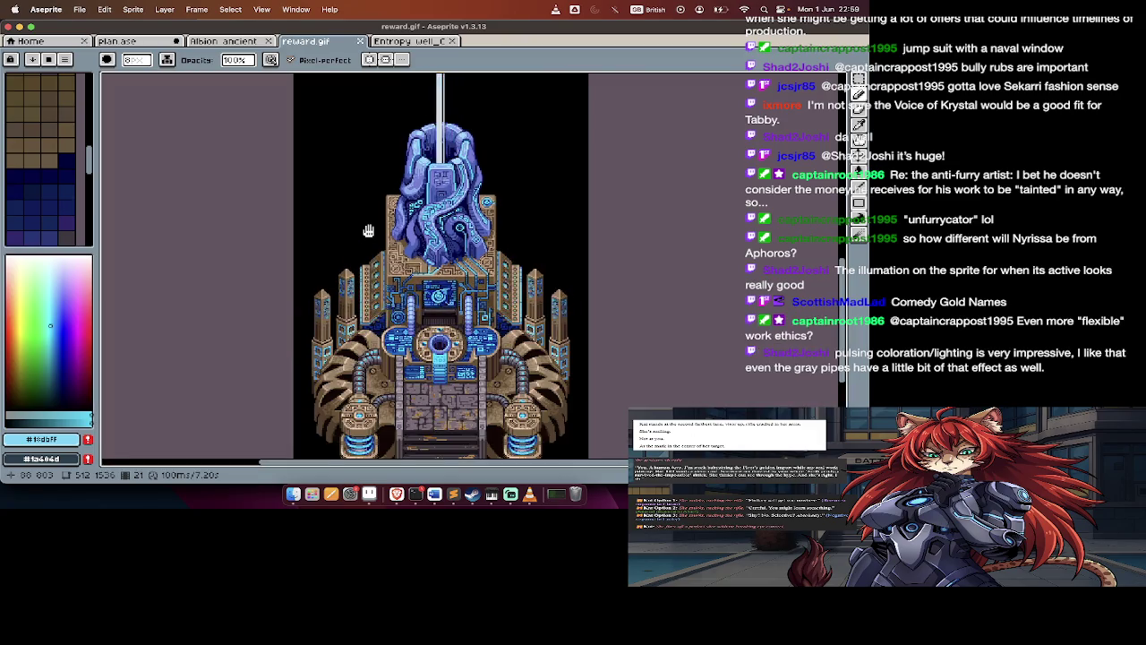
pyautogui.scroll(-1, 368, 230)
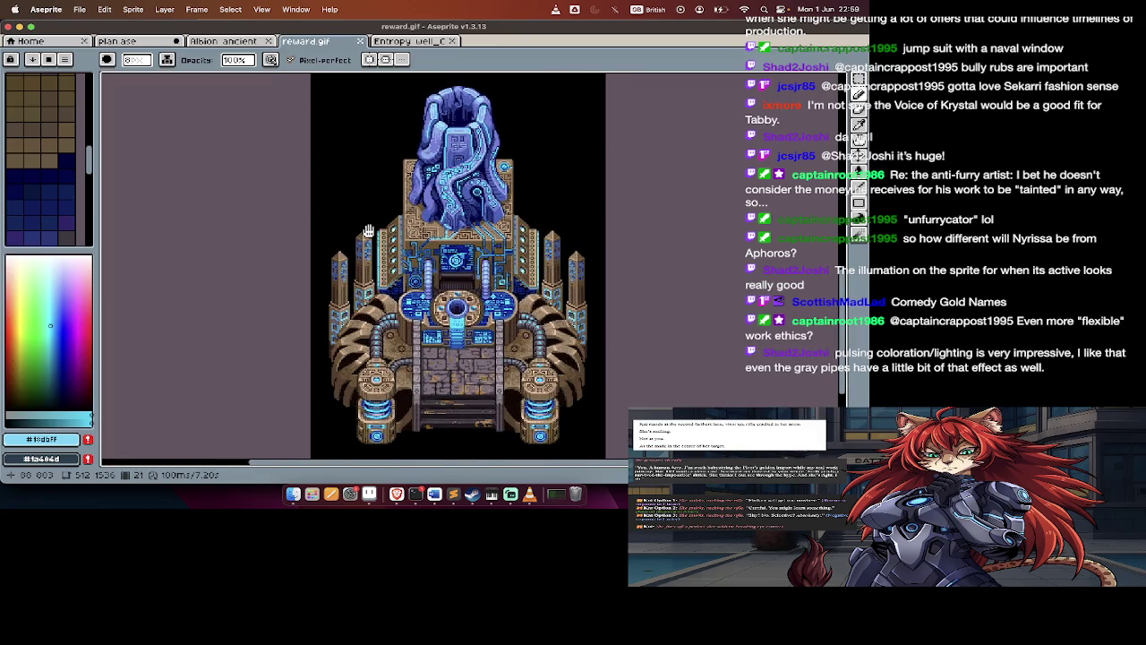
pyautogui.scroll(1, 368, 231)
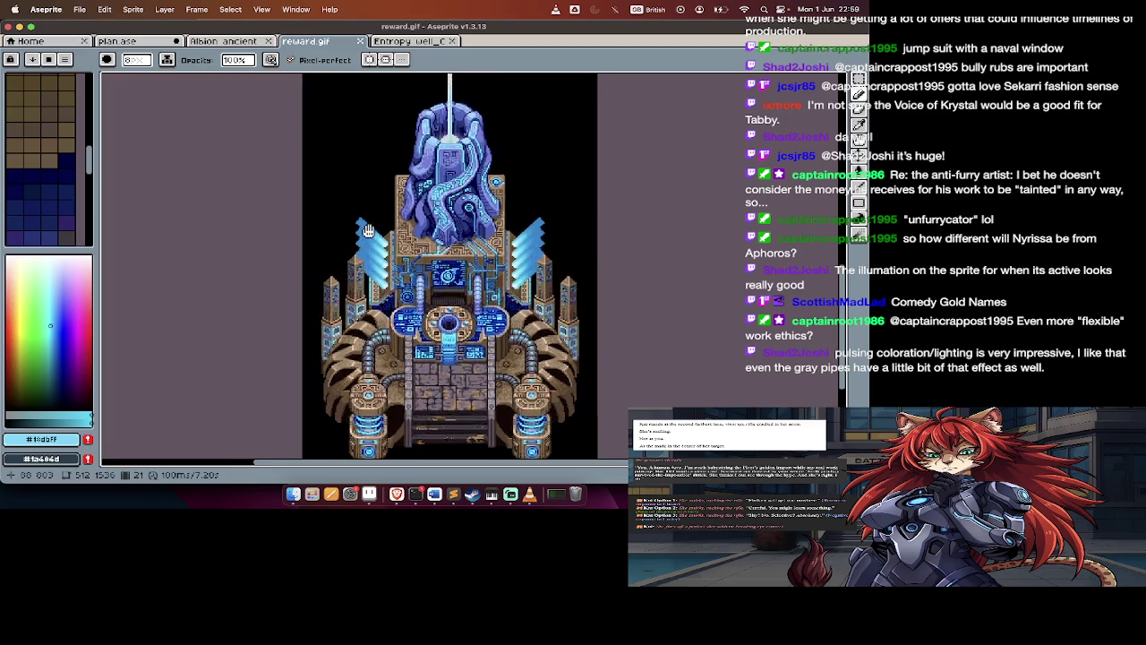
pyautogui.scroll(2, 368, 231)
pyautogui.scroll(1, 368, 231)
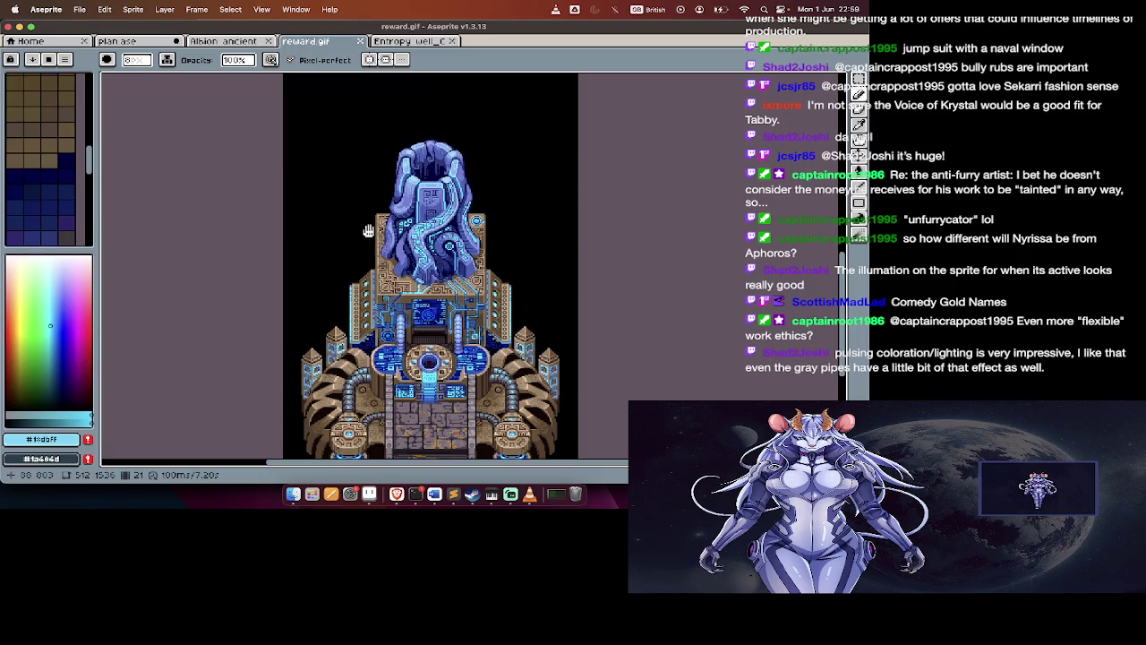
pyautogui.scroll(5, 407, 201)
pyautogui.scroll(1, 432, 223)
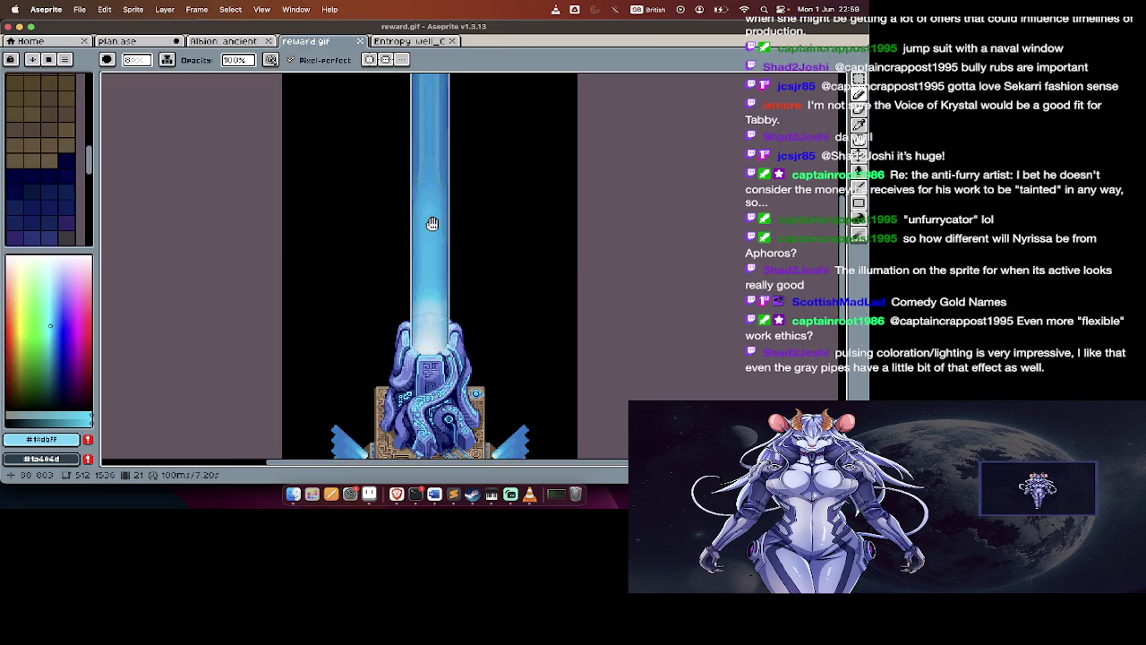
pyautogui.scroll(-2, 415, 170)
pyautogui.scroll(-1, 417, 238)
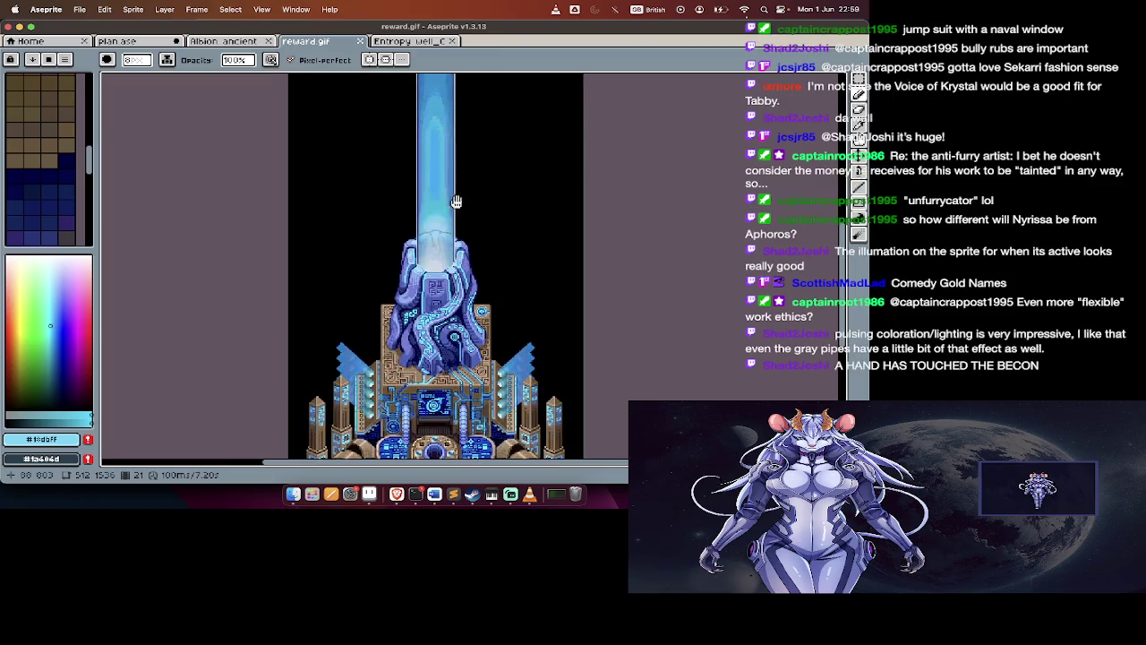
pyautogui.scroll(-2, 467, 198)
pyautogui.scroll(-2, 462, 251)
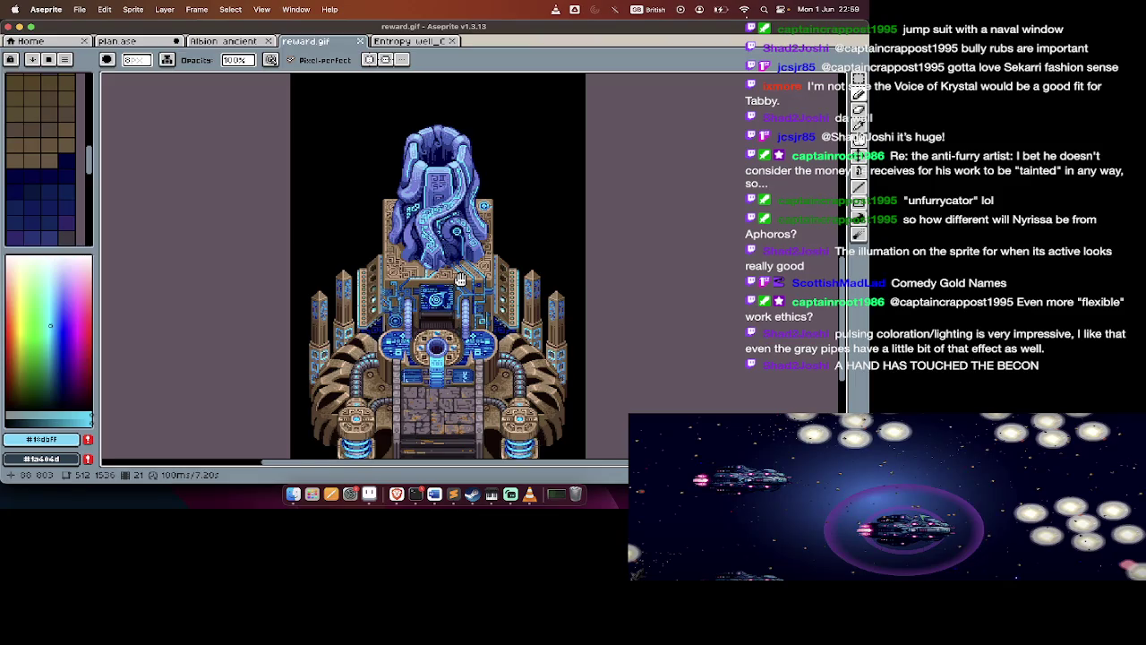
pyautogui.scroll(-1, 459, 279)
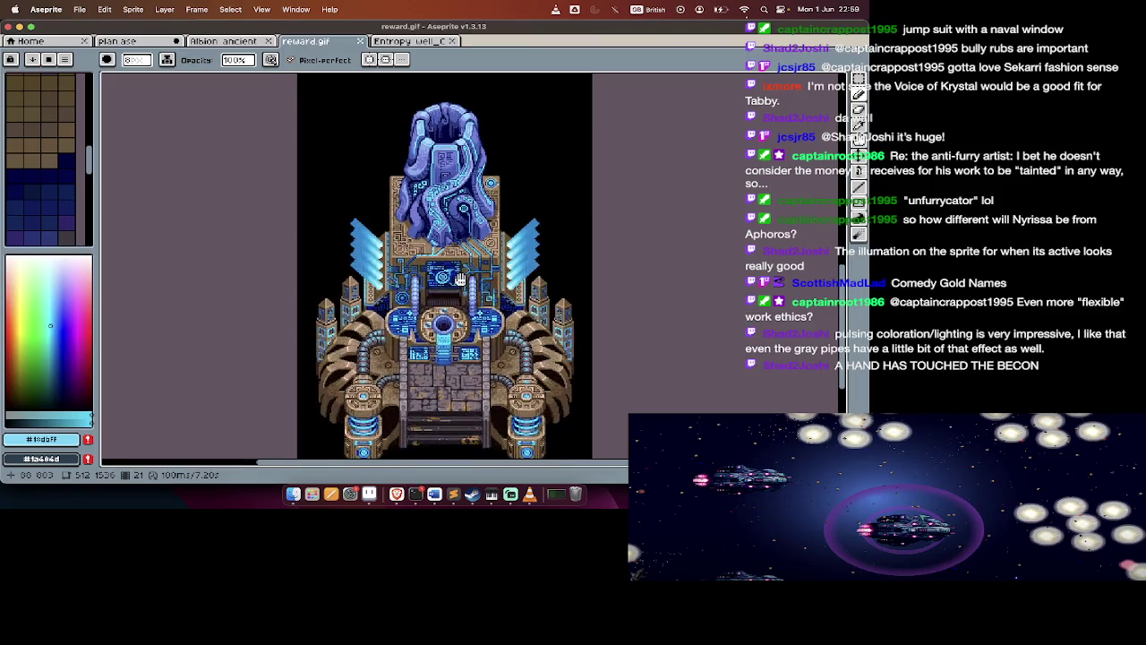
pyautogui.scroll(1, 459, 278)
pyautogui.scroll(-2, 459, 278)
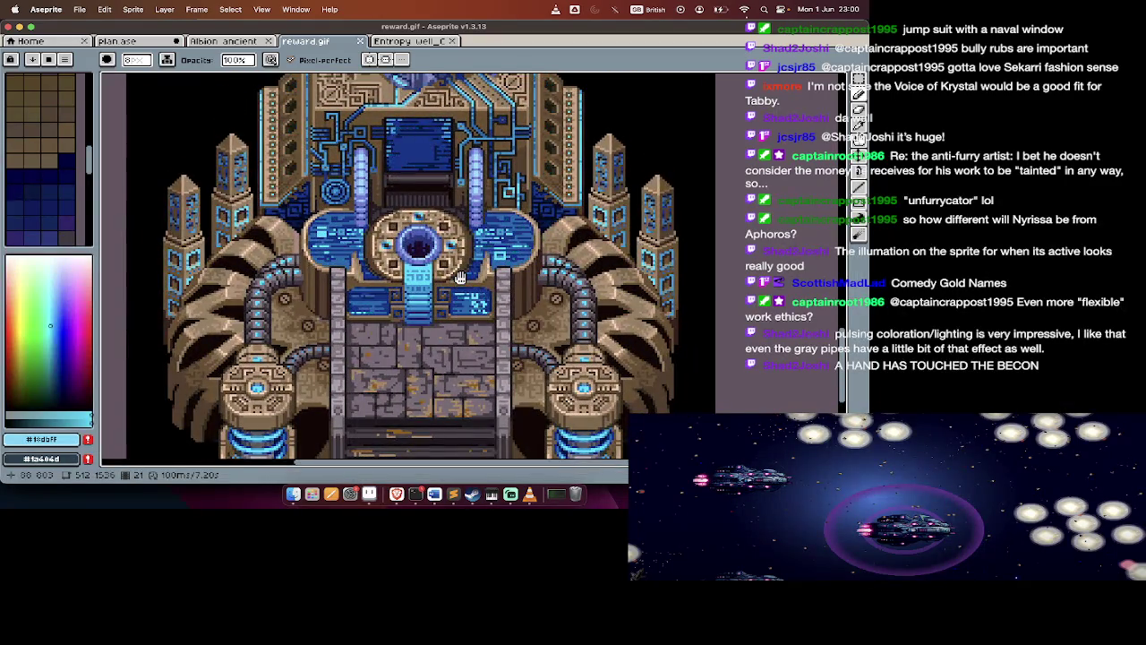
pyautogui.scroll(-1, 460, 278)
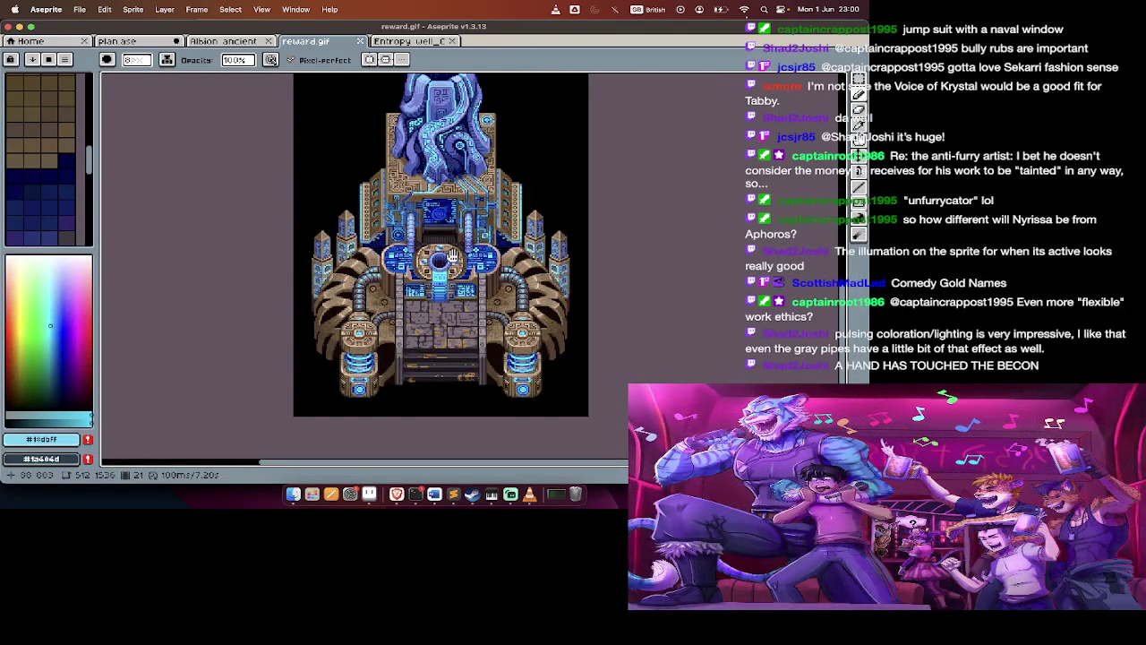
pyautogui.scroll(2, 452, 255)
pyautogui.scroll(-1, 453, 255)
pyautogui.scroll(1, 448, 255)
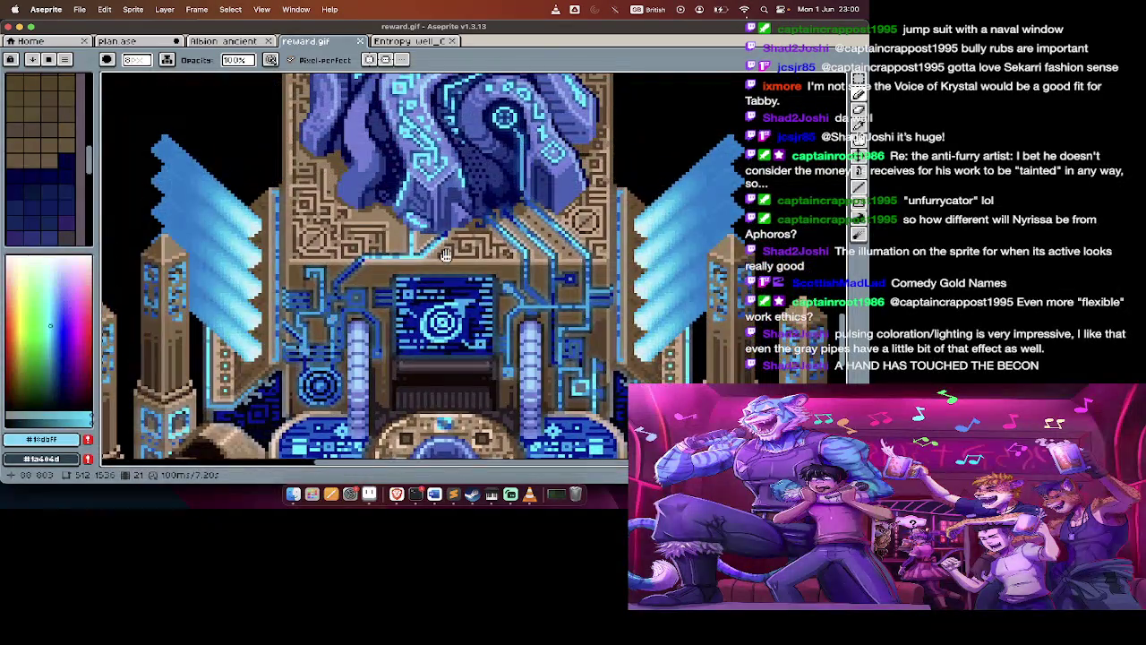
pyautogui.scroll(-2, 445, 255)
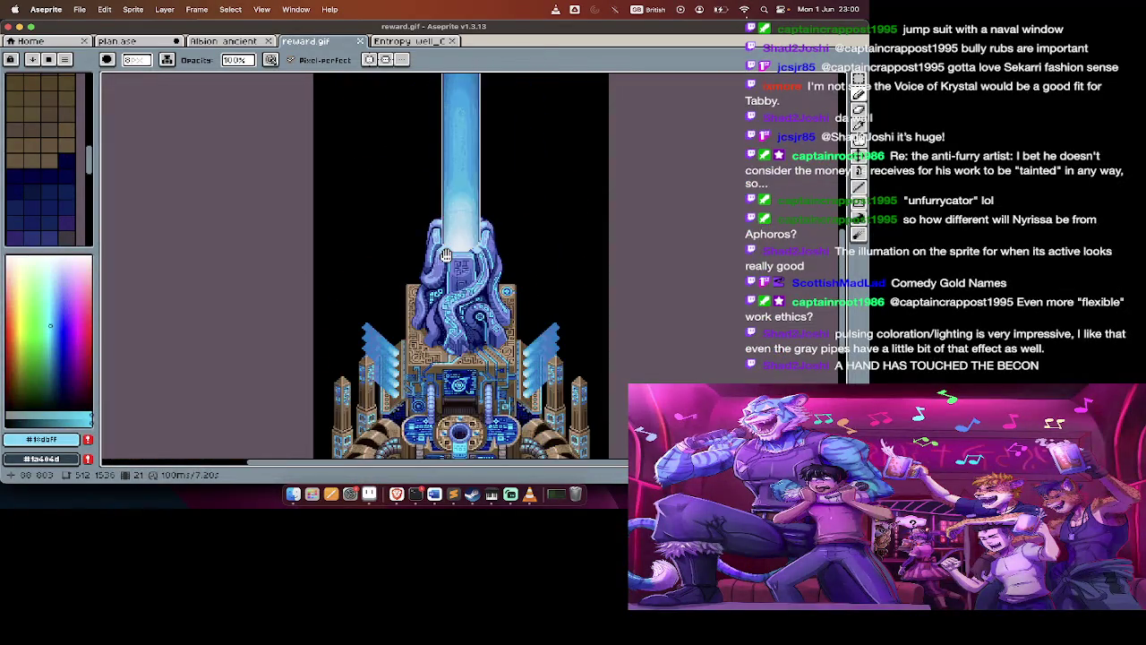
pyautogui.scroll(-2, 452, 269)
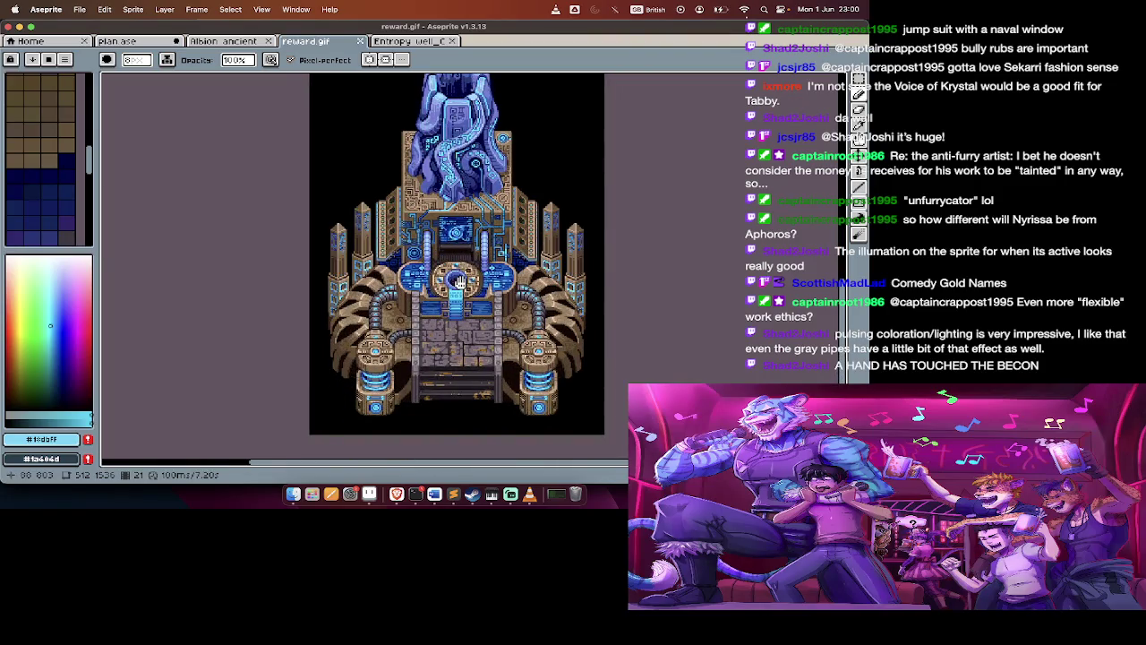
pyautogui.scroll(2, 458, 282)
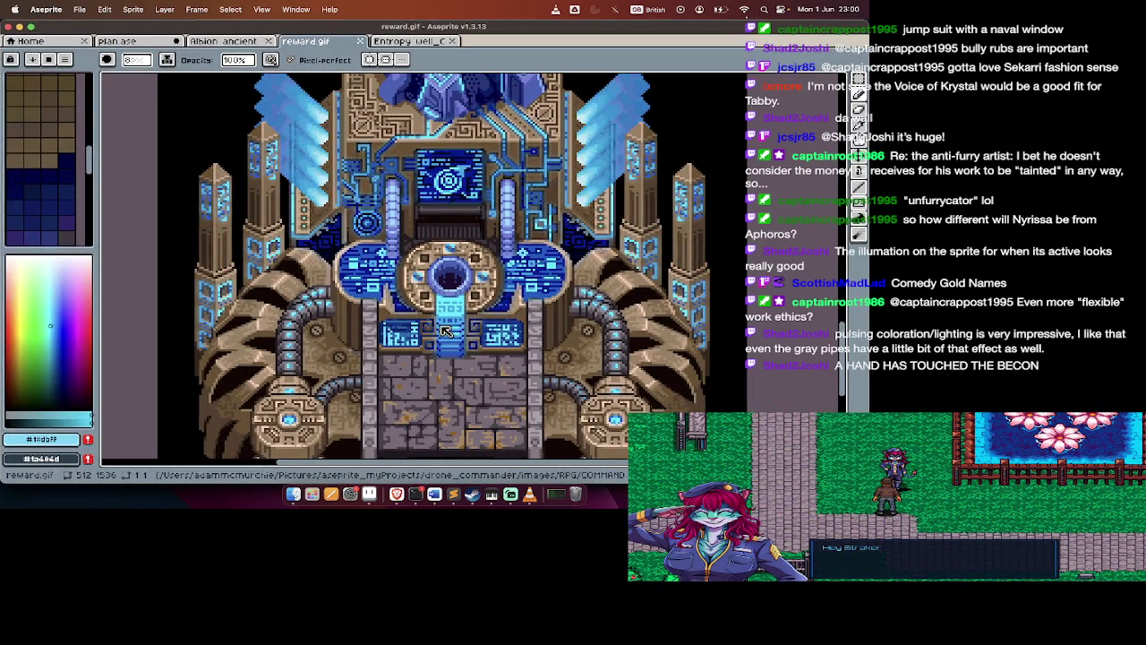
pyautogui.scroll(2, 446, 244)
pyautogui.scroll(-2, 446, 244)
pyautogui.scroll(-1, 446, 245)
pyautogui.scroll(-1, 444, 247)
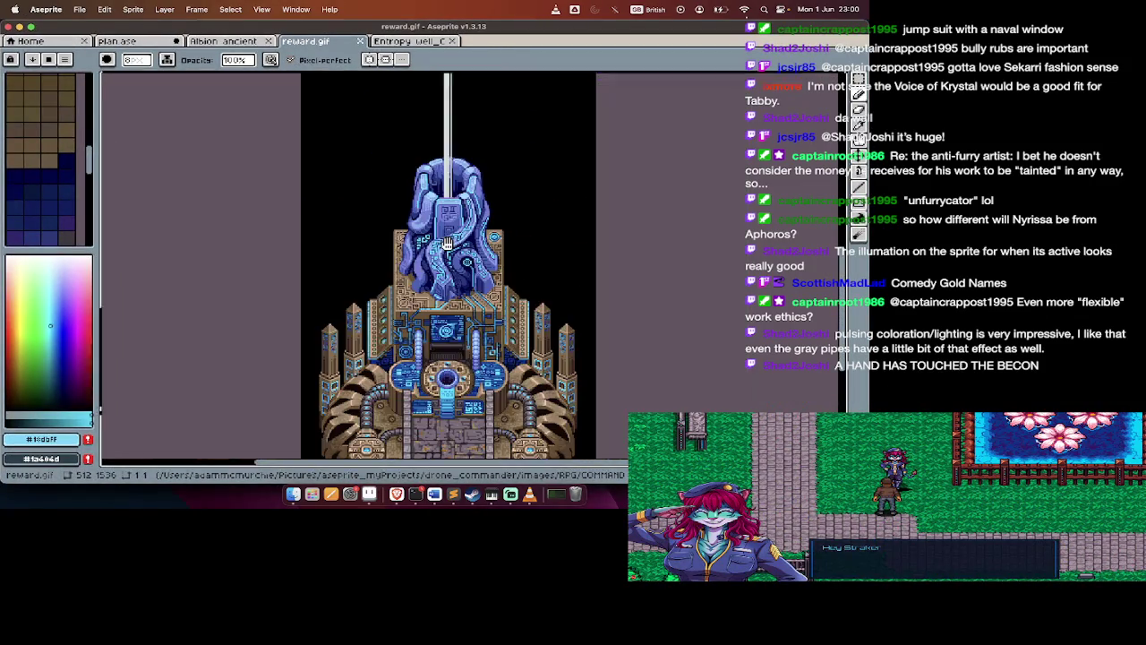
pyautogui.scroll(-1, 440, 250)
# Toggle the timeline, then close reward.gif and the Entropy well file
pyautogui.press('Tab')
pyautogui.scroll(-3, 441, 250)
pyautogui.press('Tab')
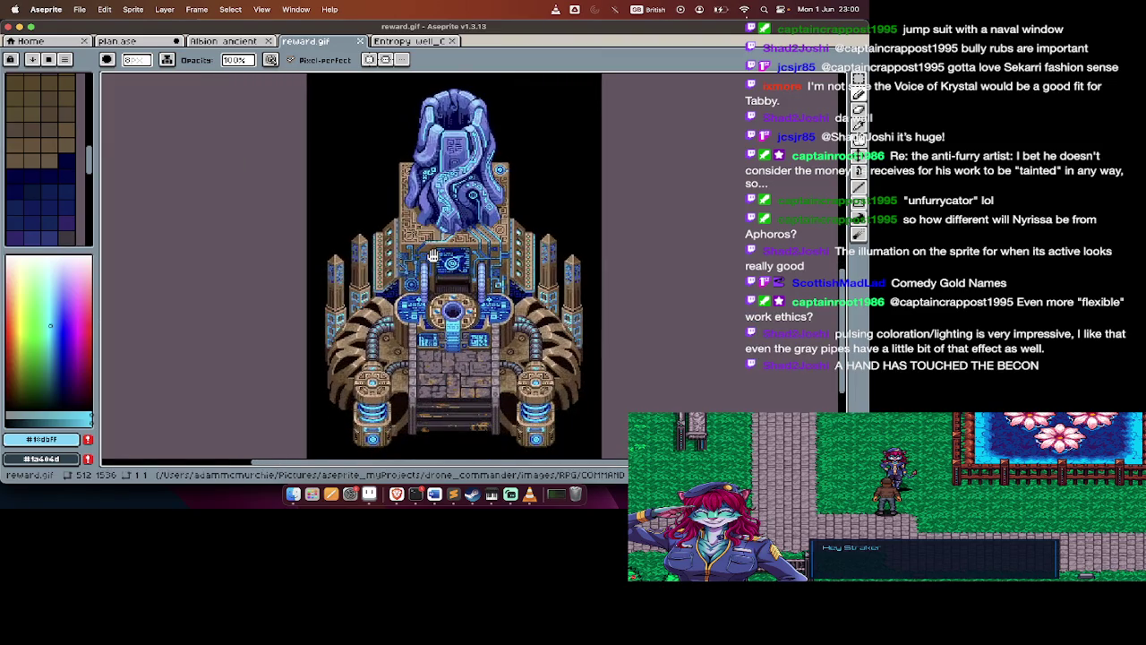
pyautogui.press('super+w')
pyautogui.press('super+w')
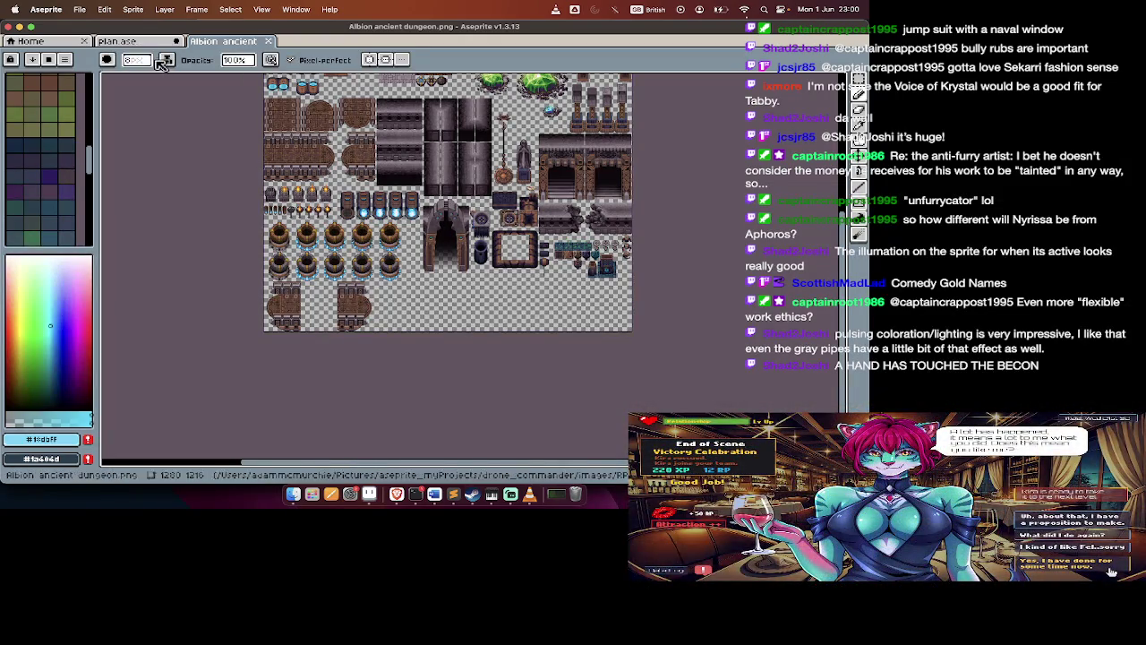
# View the plan.ase room layout, dismiss Frame Properties, and move to the Finder window
pyautogui.click(141, 44)
pyautogui.press('p')
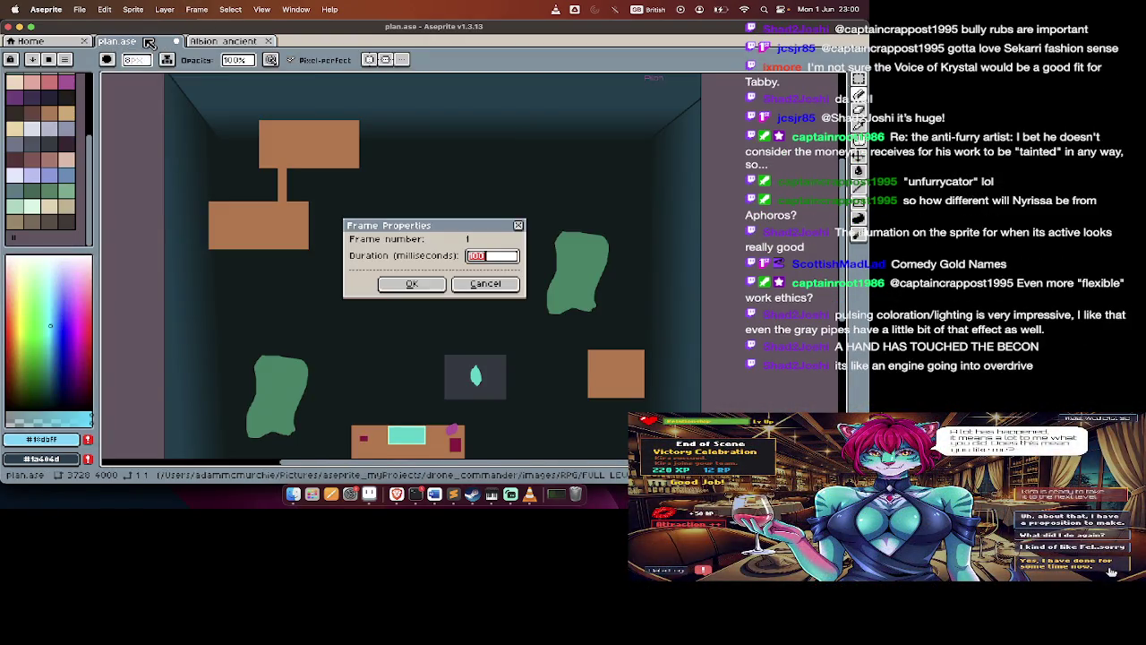
pyautogui.press('Escape')
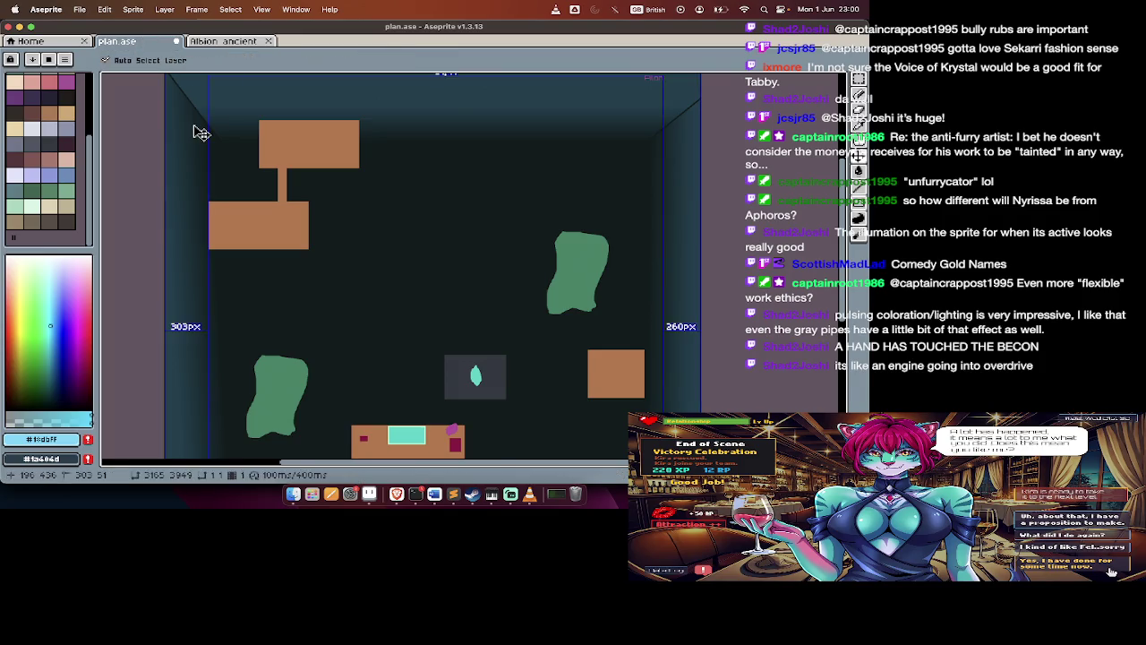
pyautogui.hotkey('ctrl', 'Right')
pyautogui.hscroll(-2, 206, 154)
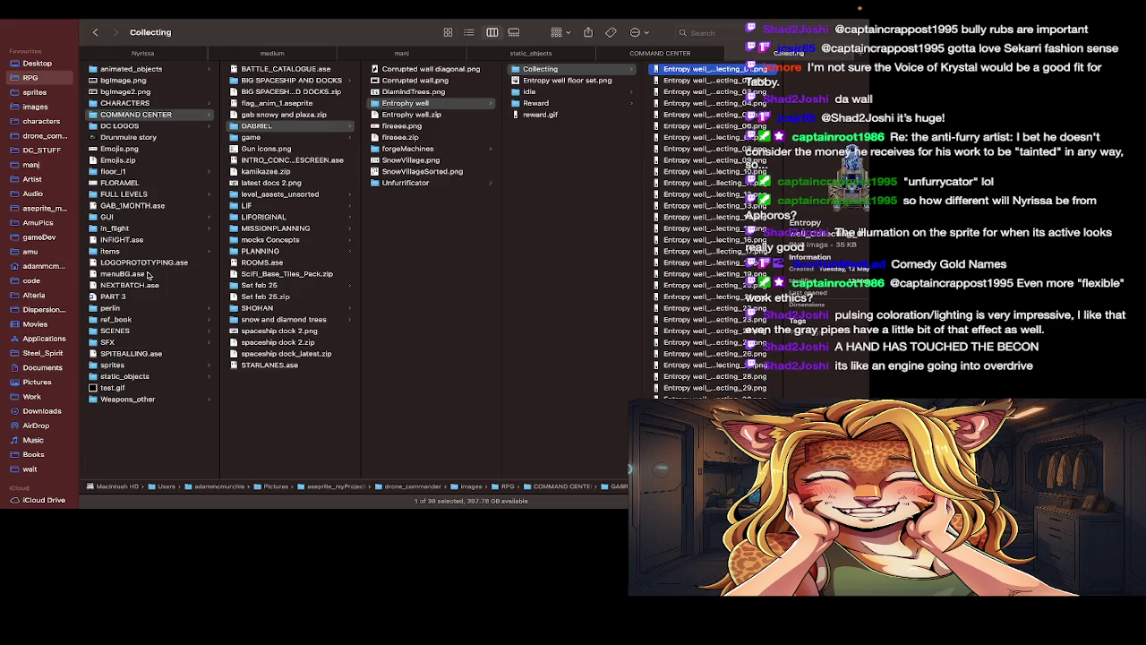
# Select and double-click GAB_1MONTH.ase in the RPG folder to open it in Aseprite
pyautogui.click(134, 206)
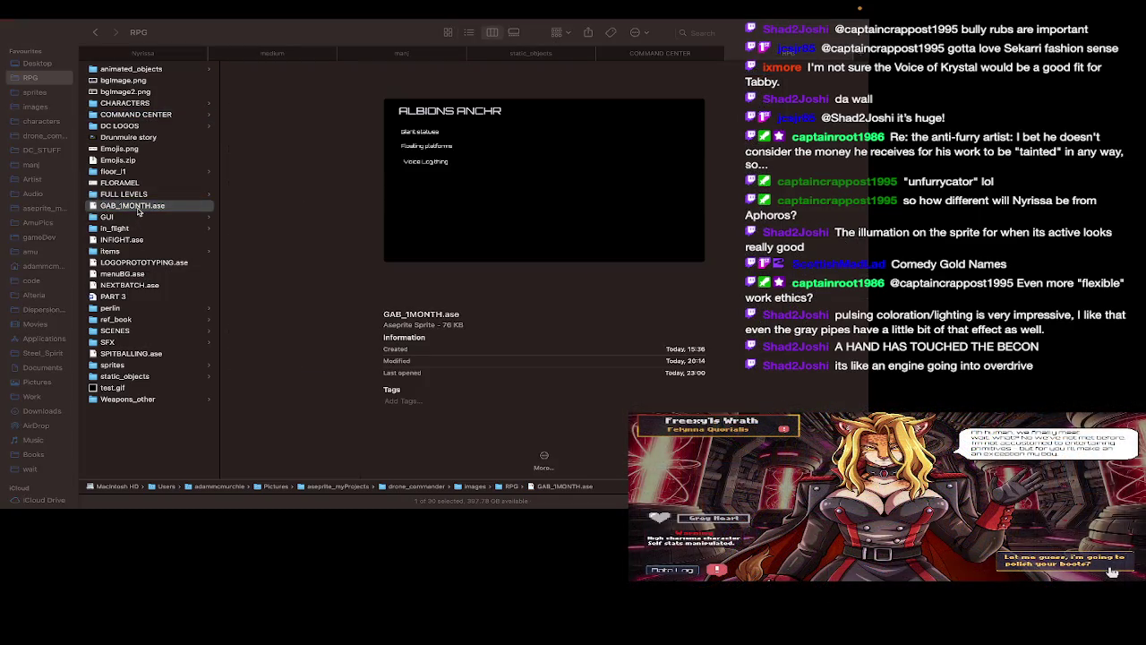
pyautogui.doubleClick(138, 213)
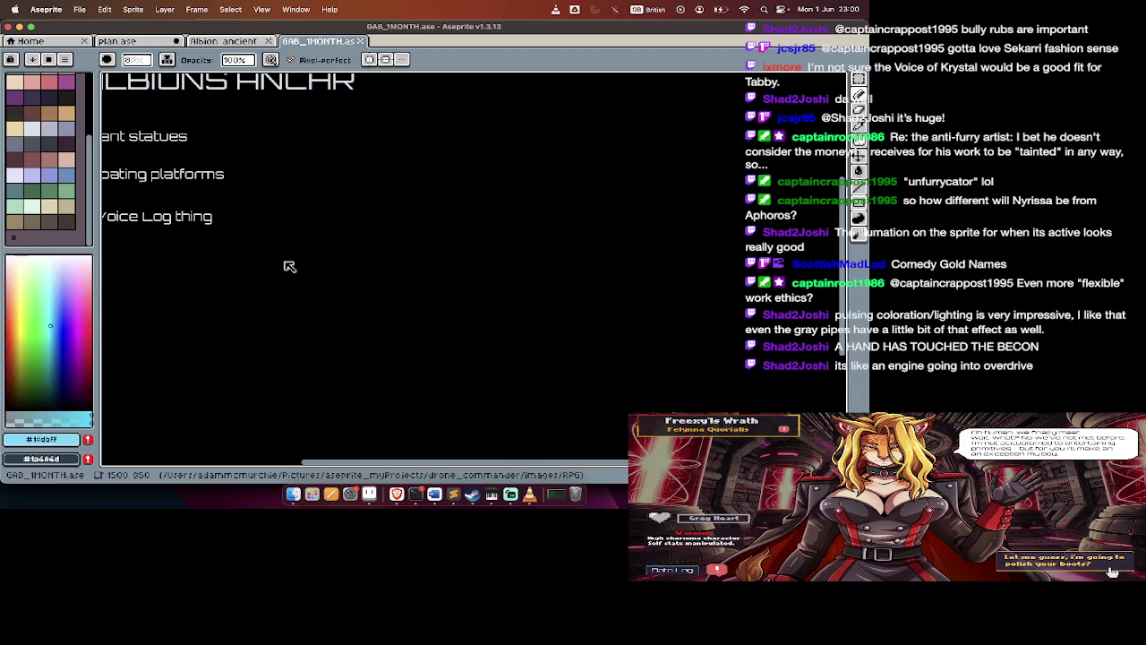
# Close the Albion ancient dungeon tileset and return to the GAB_1MONTH.ase tab
pyautogui.hscroll(-5, 289, 266)
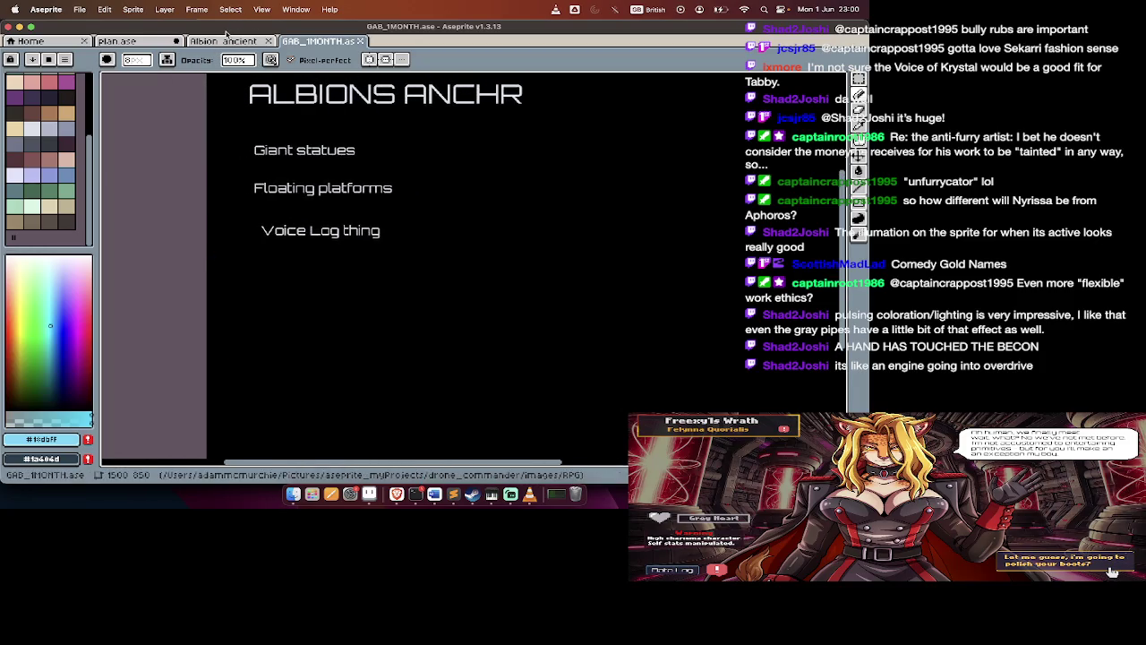
pyautogui.click(226, 40)
pyautogui.press('super+w')
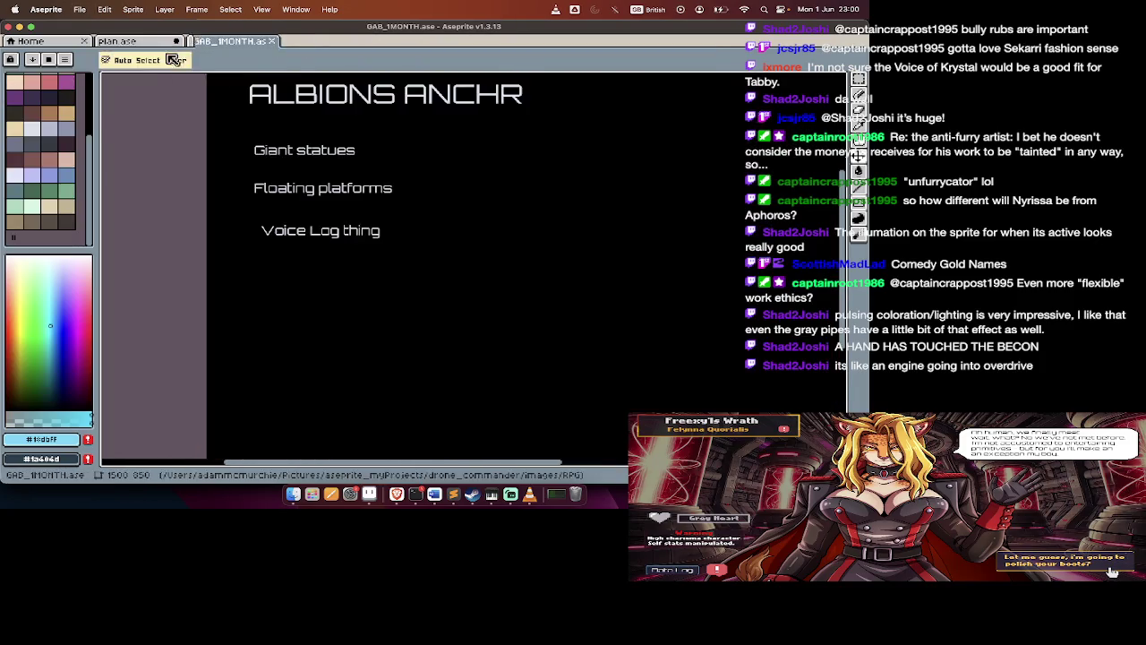
pyautogui.click(134, 41)
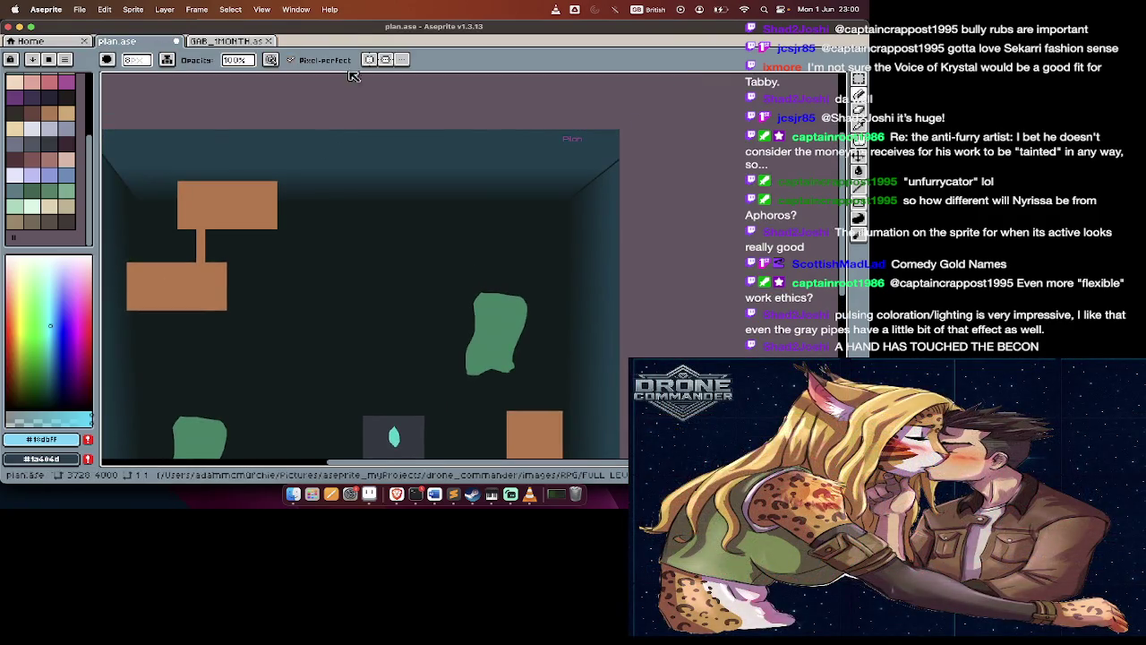
pyautogui.click(227, 42)
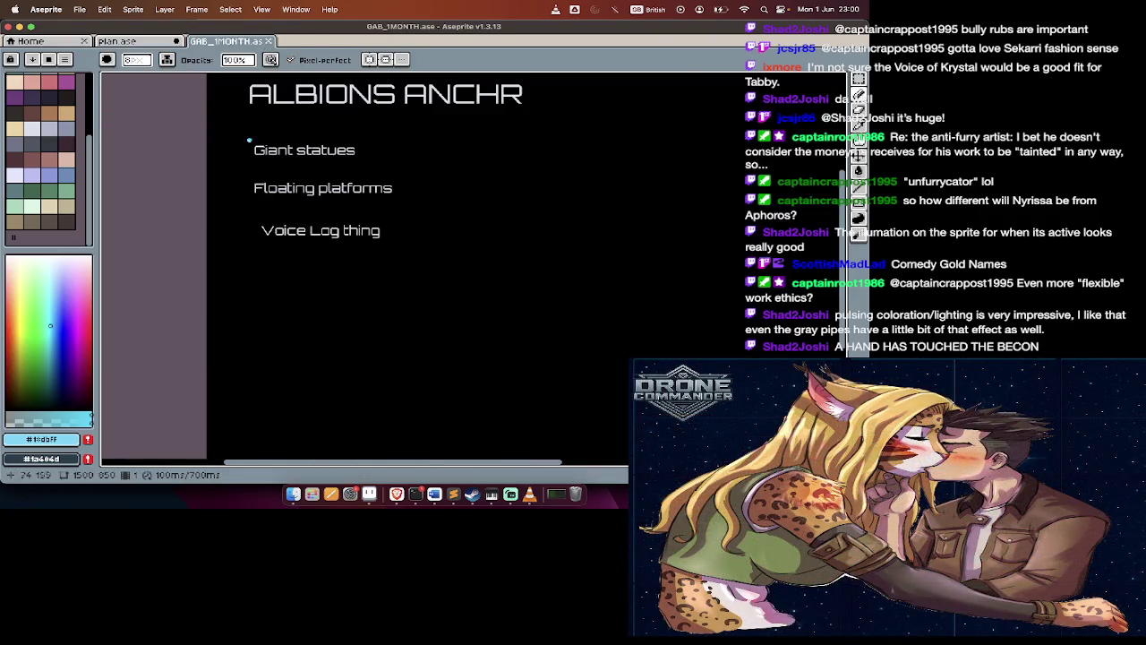
# Insert 'Pilon' text at size 50 beneath 'Voice Log thing', then move to OCEAN BASE
pyautogui.press('super+t')
pyautogui.write('Pilon')
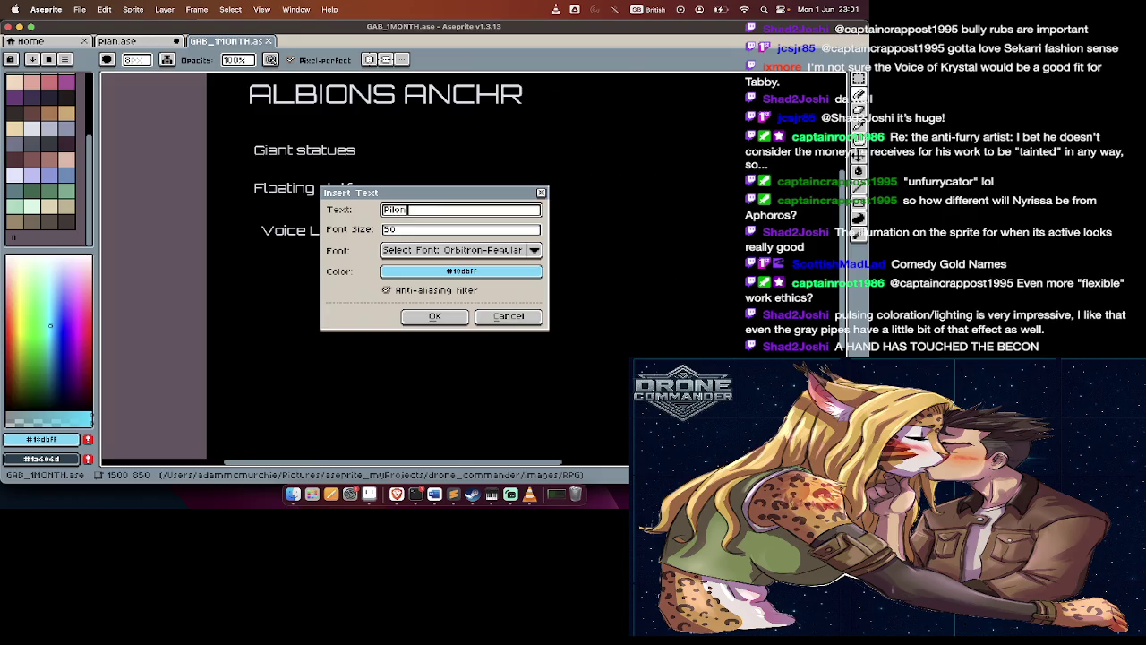
pyautogui.press('Tab')
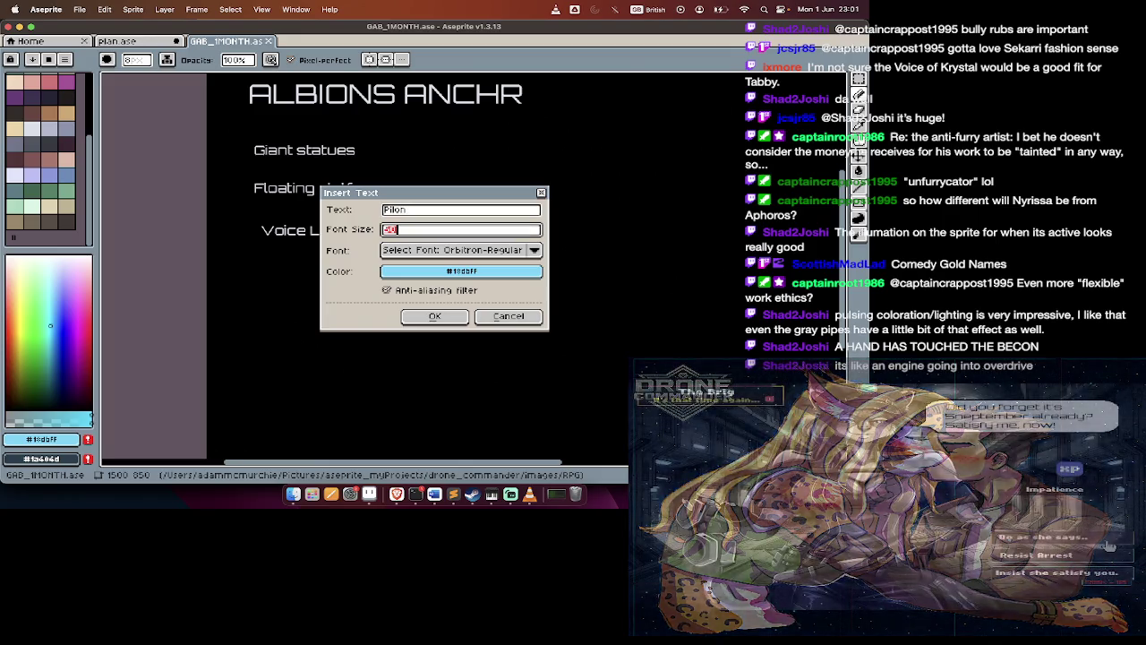
pyautogui.press('Return')
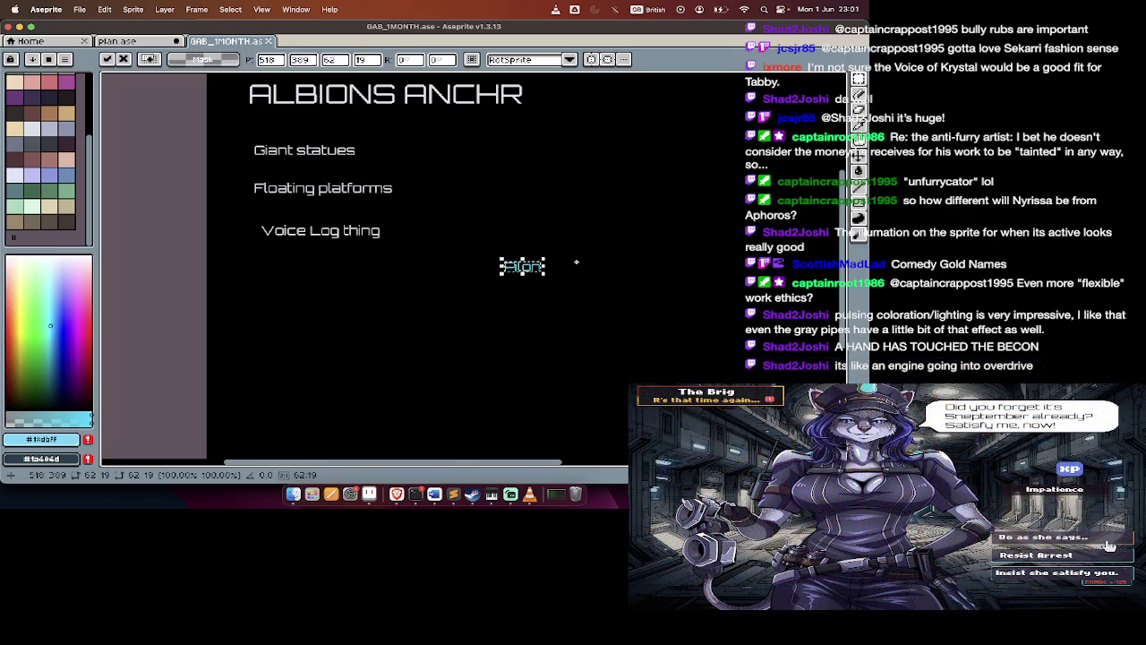
pyautogui.moveTo(538, 273); pyautogui.dragTo(298, 278)
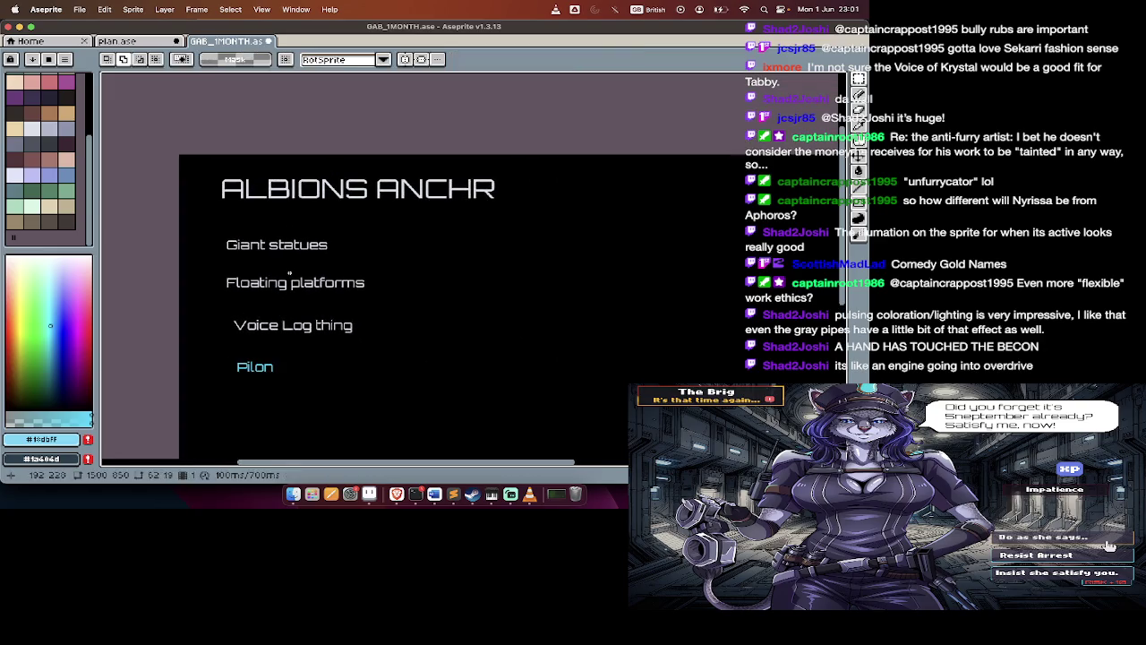
pyautogui.press('.')
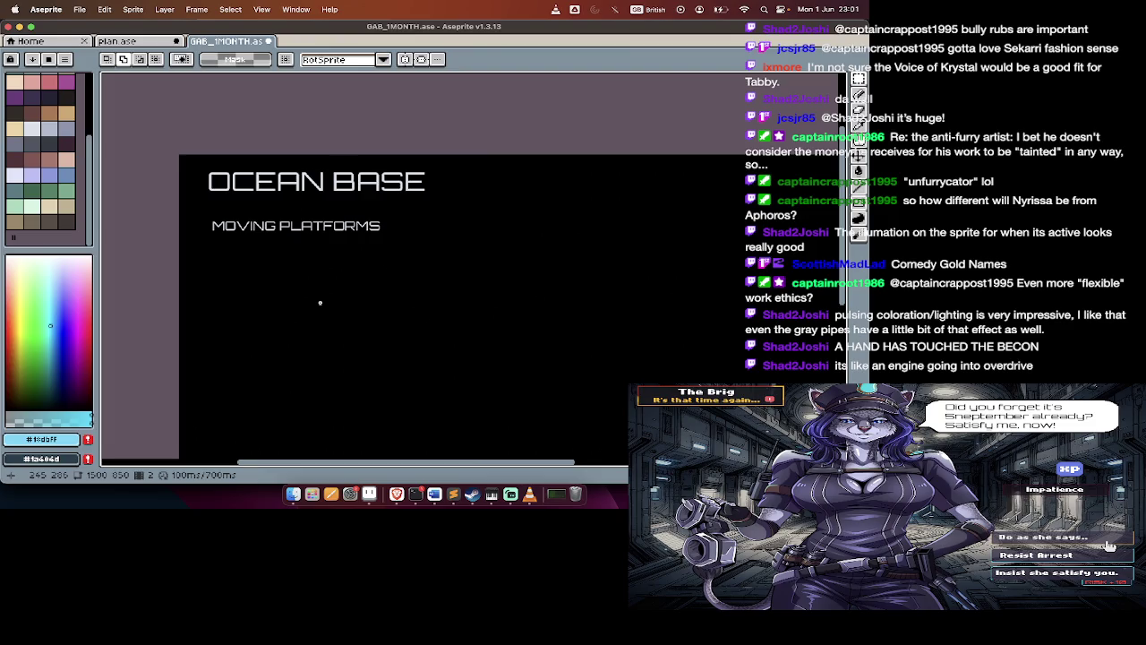
# Page forward past DESERT PLANET to ANCIENT RUINS OF EXTINCT RACE, then switch to the browser
pyautogui.press('.')
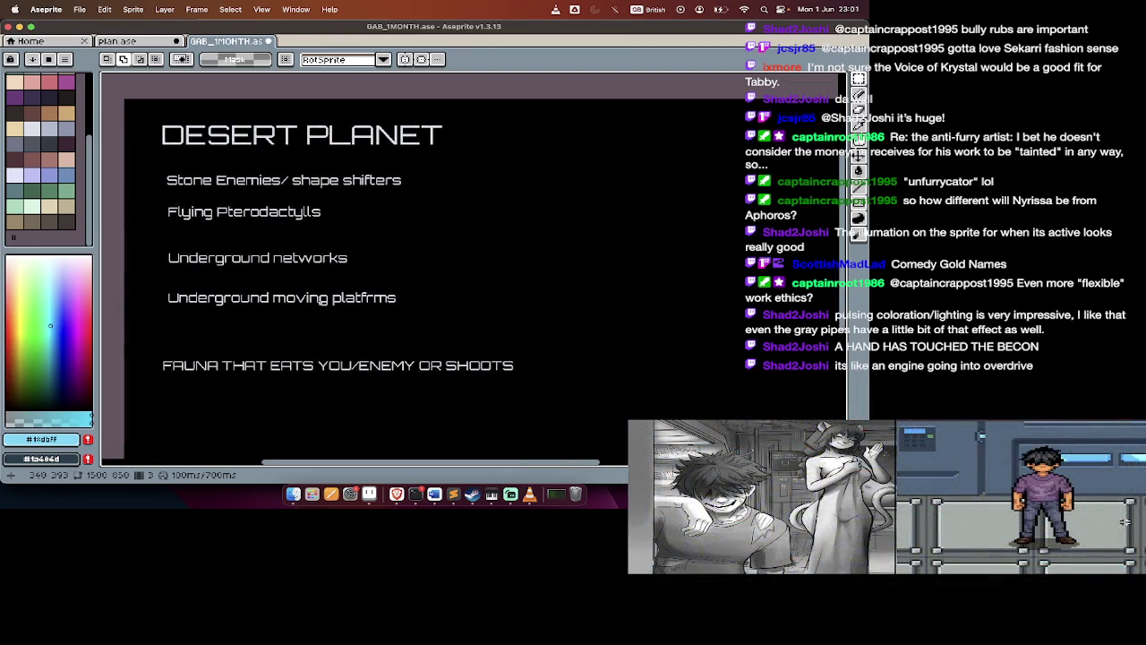
pyautogui.press('.')
pyautogui.press('.')
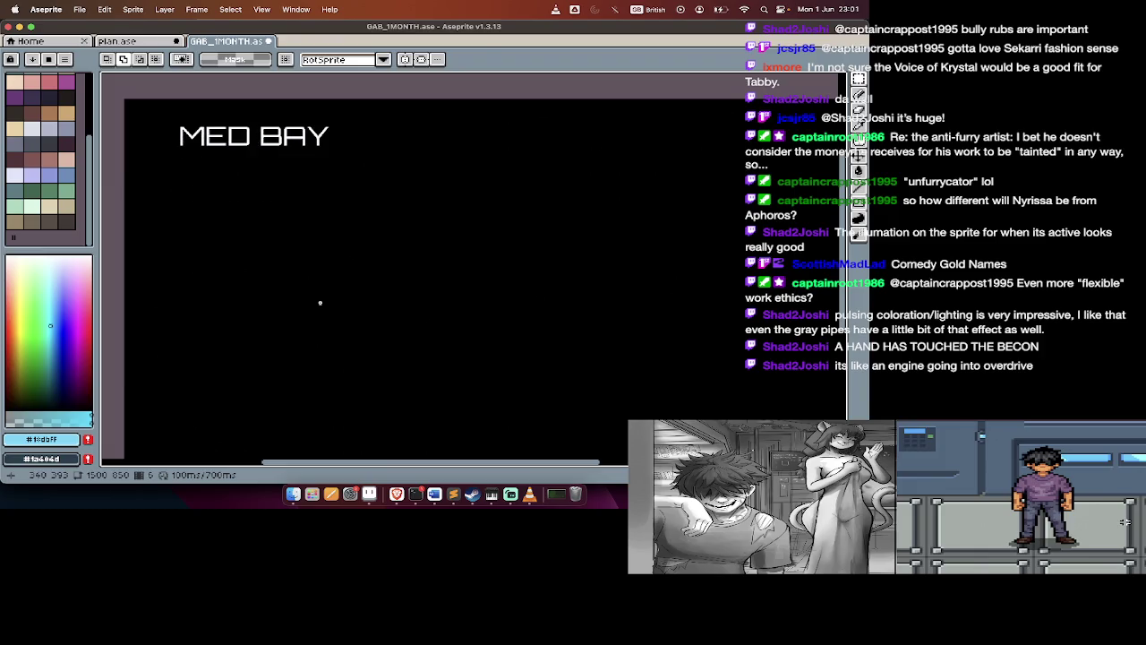
pyautogui.press('Right')
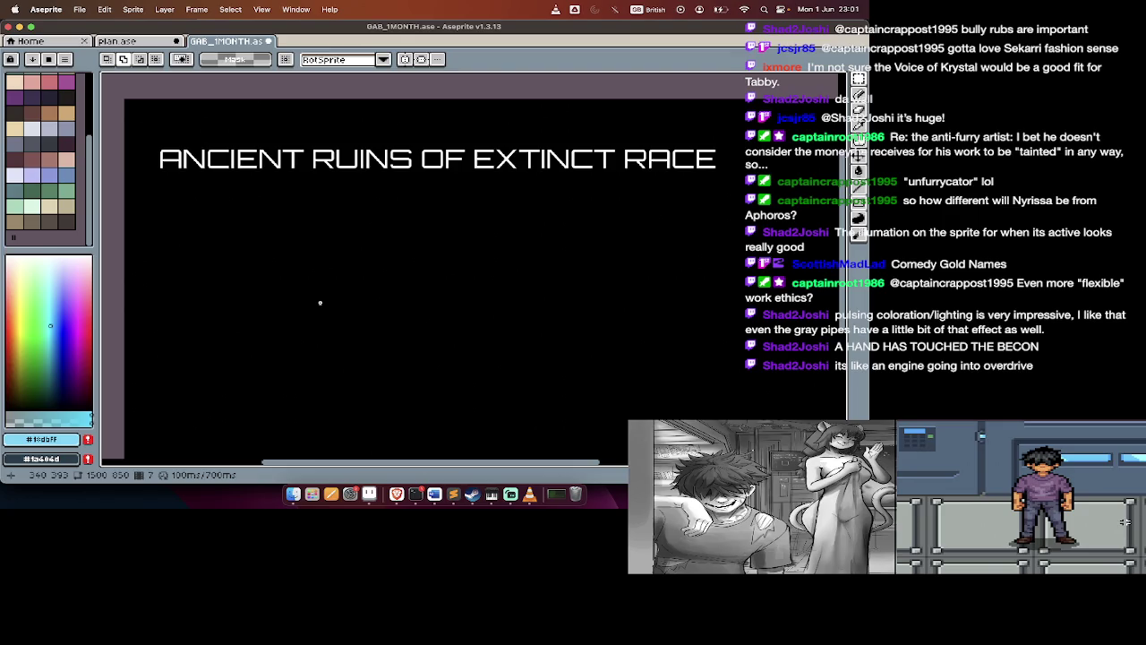
pyautogui.press('Right')
pyautogui.press('super+Tab')
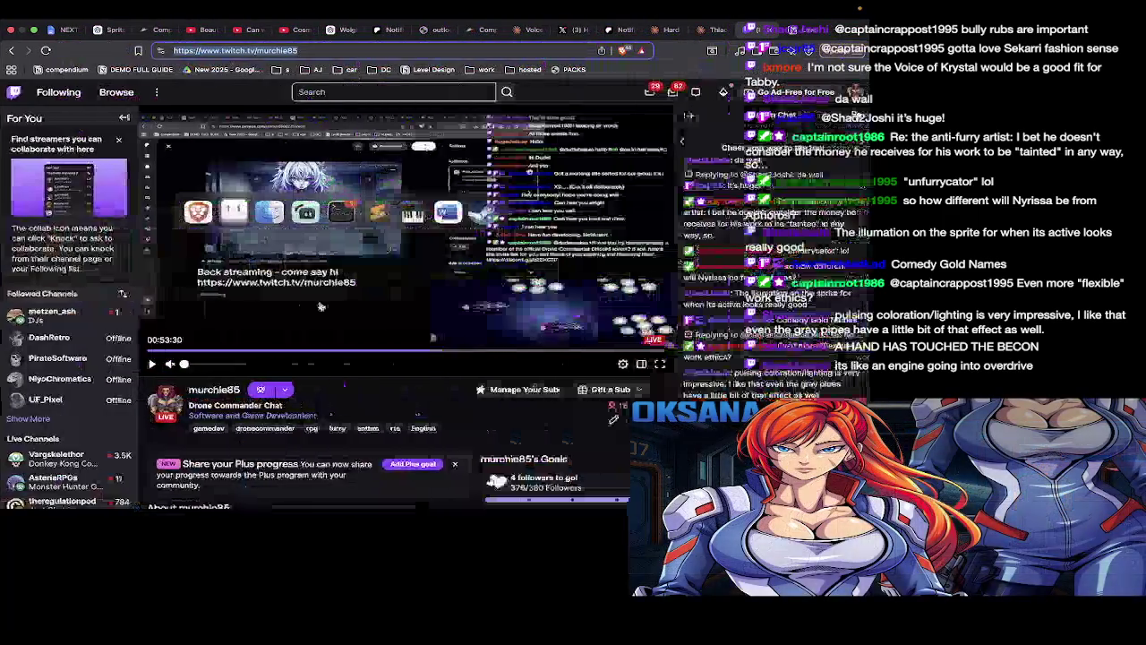
pyautogui.press('super+t')
pyautogui.write('patreon.com')
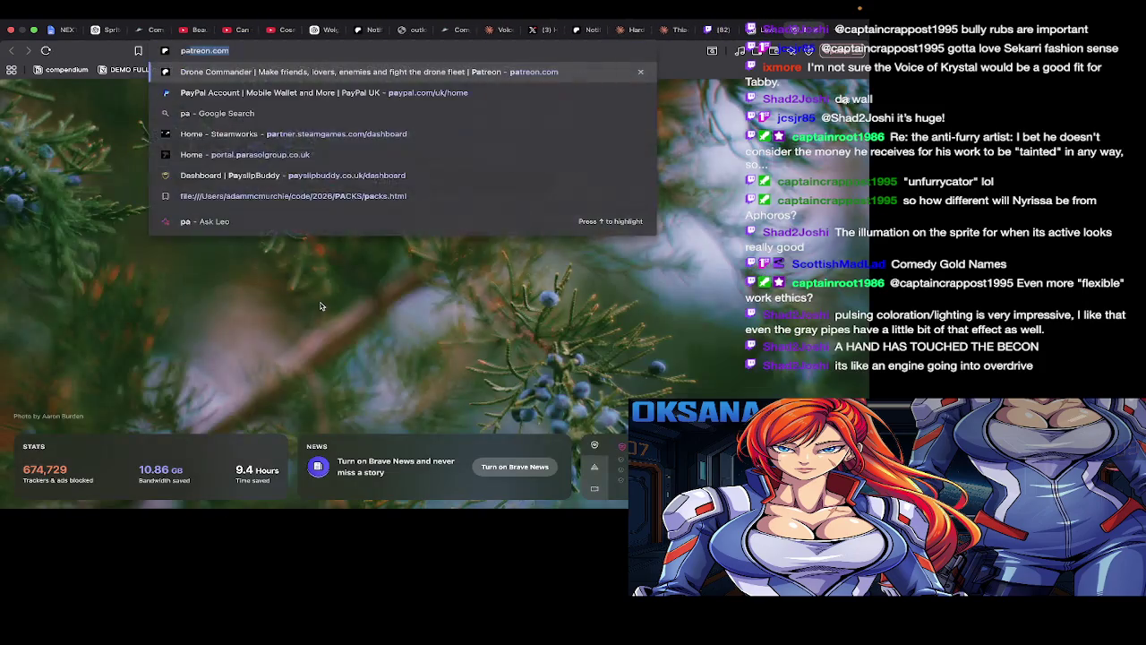
pyautogui.press('Return')
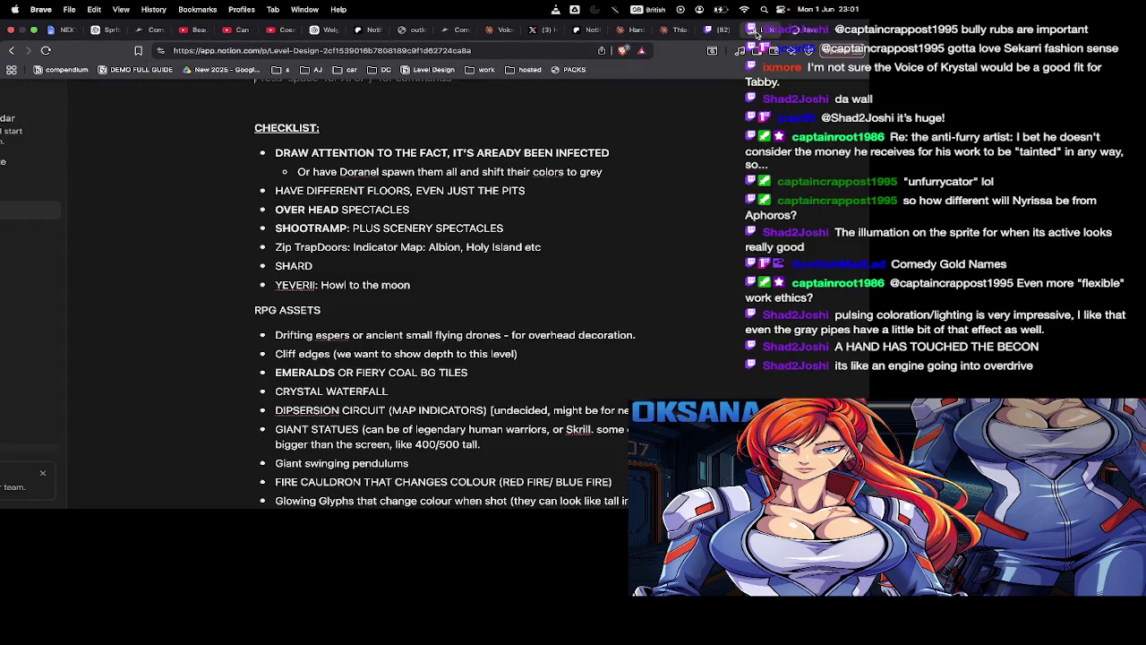
pyautogui.press('super+w')
pyautogui.press('super+l')
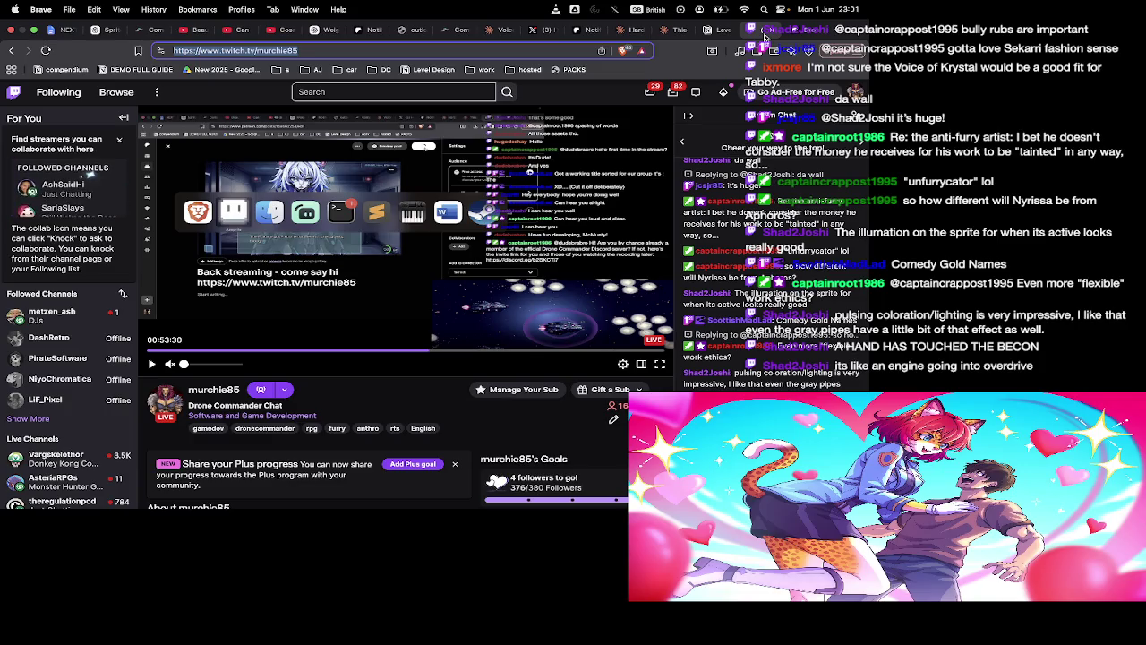
# Open the Patreon dashboard and scroll down to the 'What new biomes/levels' post
pyautogui.click(769, 33)
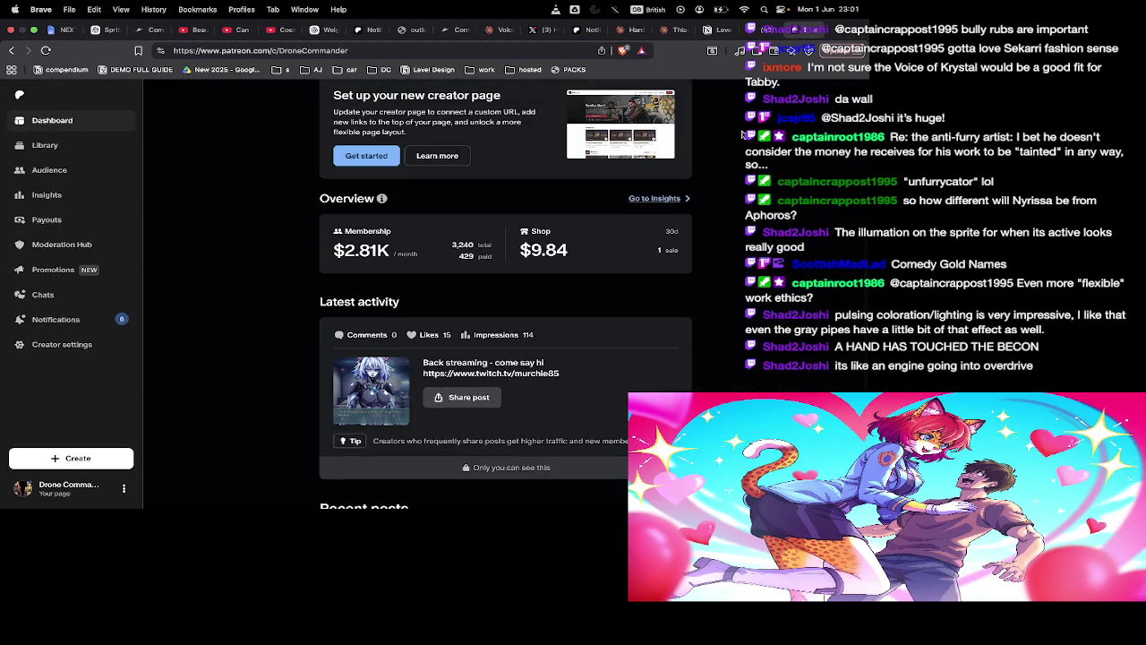
pyautogui.scroll(-2, 564, 313)
pyautogui.scroll(-1, 564, 314)
pyautogui.scroll(-3, 564, 314)
pyautogui.scroll(-5, 564, 314)
pyautogui.scroll(-1, 564, 313)
pyautogui.scroll(-2, 564, 314)
pyautogui.scroll(-3, 564, 313)
pyautogui.scroll(-2, 564, 311)
pyautogui.scroll(6, 564, 311)
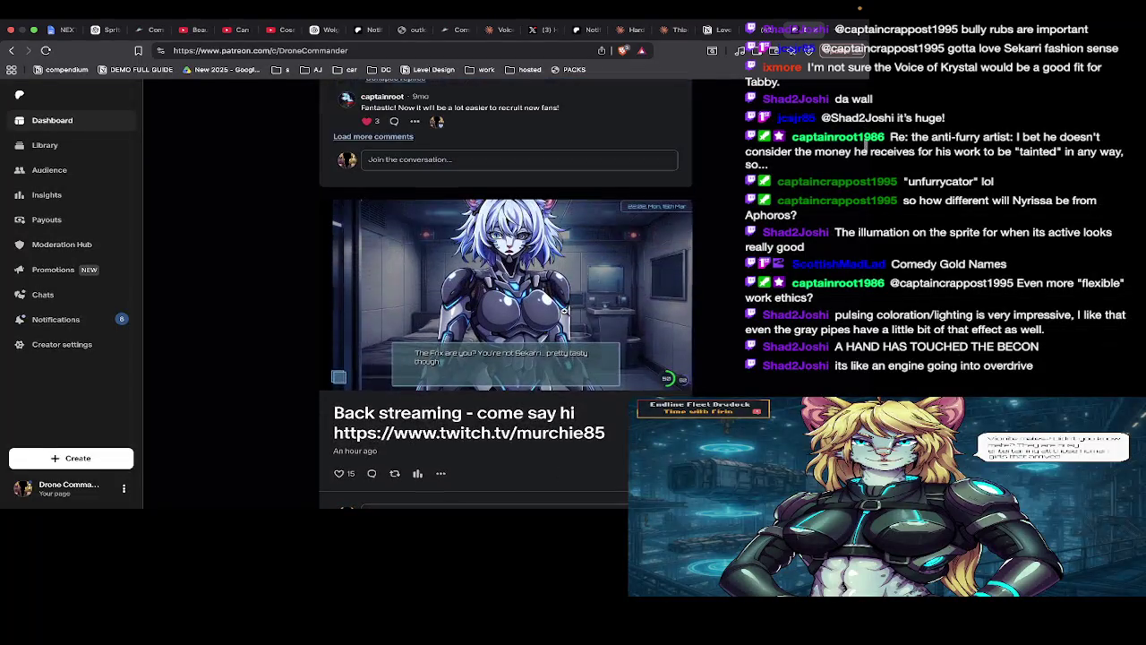
pyautogui.scroll(-2, 564, 311)
pyautogui.scroll(-1, 564, 310)
pyautogui.scroll(-3, 564, 311)
pyautogui.scroll(1, 565, 314)
pyautogui.scroll(1, 537, 340)
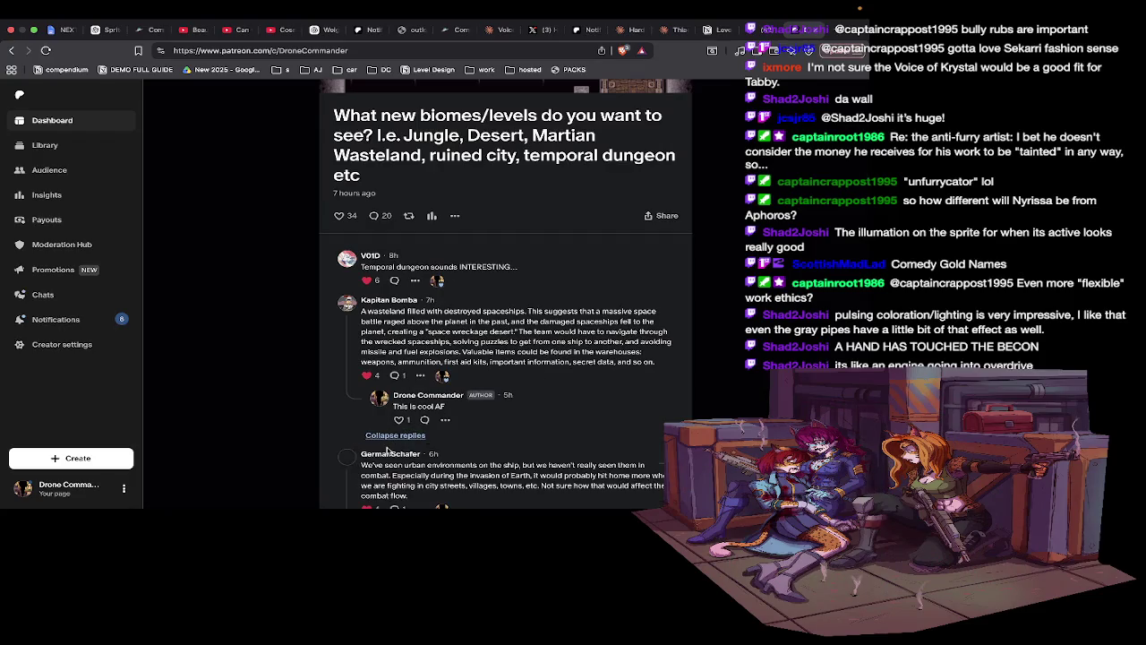
pyautogui.scroll(-2, 387, 451)
pyautogui.scroll(-2, 387, 451)
pyautogui.scroll(-2, 387, 451)
pyautogui.scroll(-2, 387, 448)
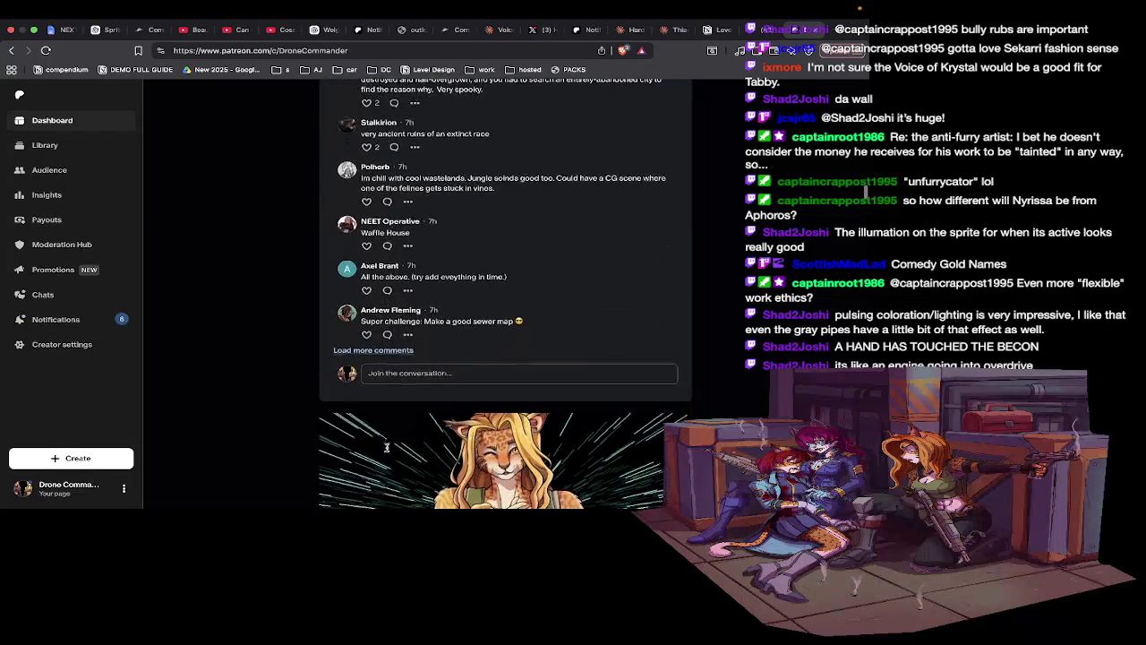
# Enlarge and read the supporters' biome and level suggestions, then return to Aseprite
pyautogui.hotkey('ctrl', '+')
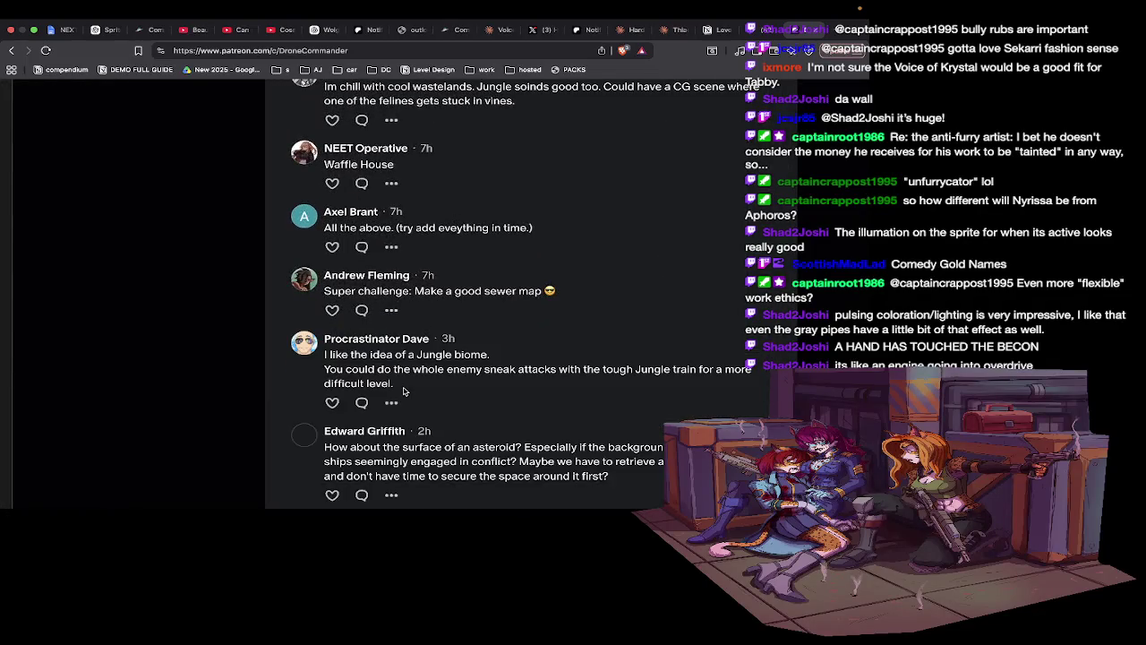
pyautogui.scroll(-2, 391, 349)
pyautogui.scroll(-3, 395, 363)
pyautogui.scroll(-2, 403, 387)
pyautogui.scroll(2, 403, 386)
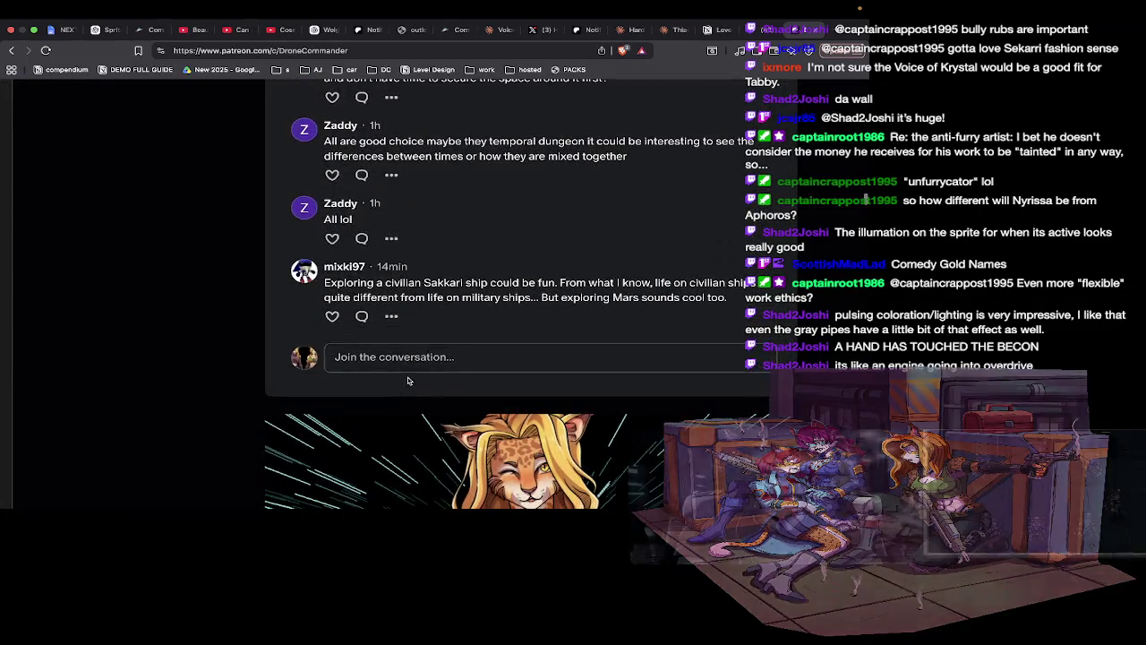
pyautogui.scroll(1, 271, 367)
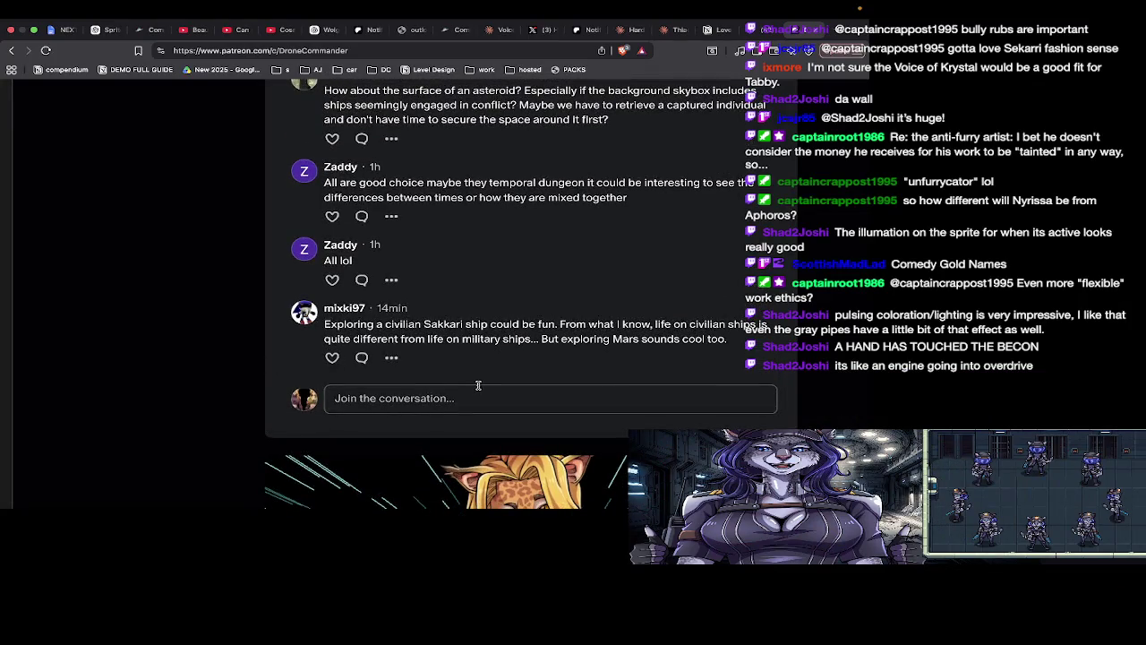
pyautogui.hotkey('ctrl', '+')
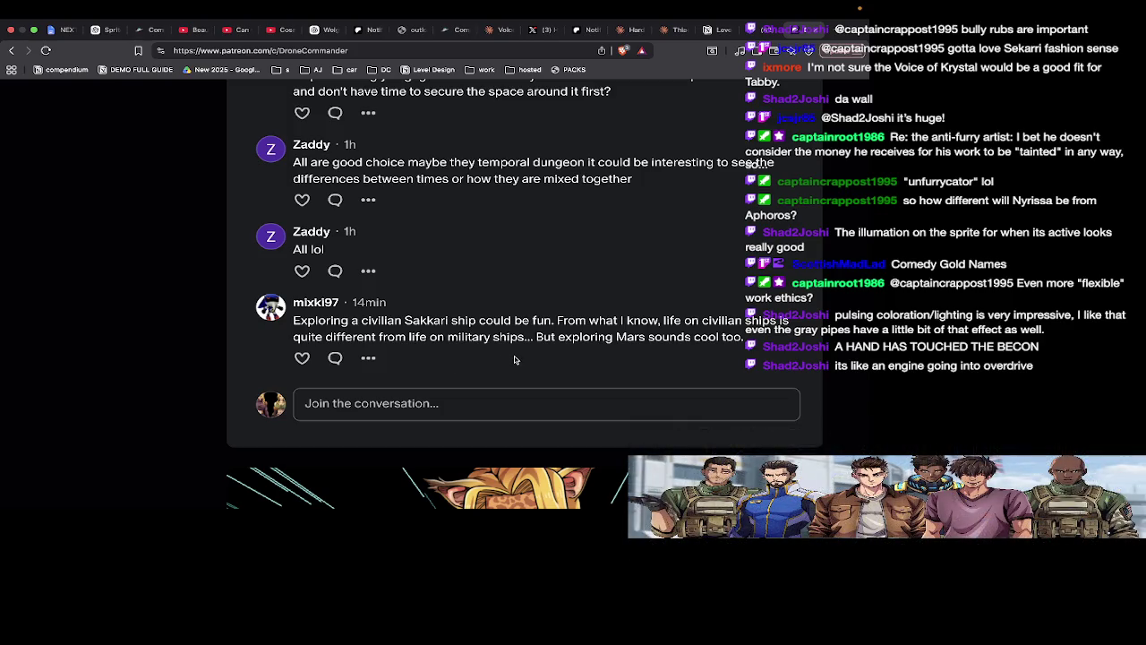
pyautogui.hotkey('ctrl', 'Left')
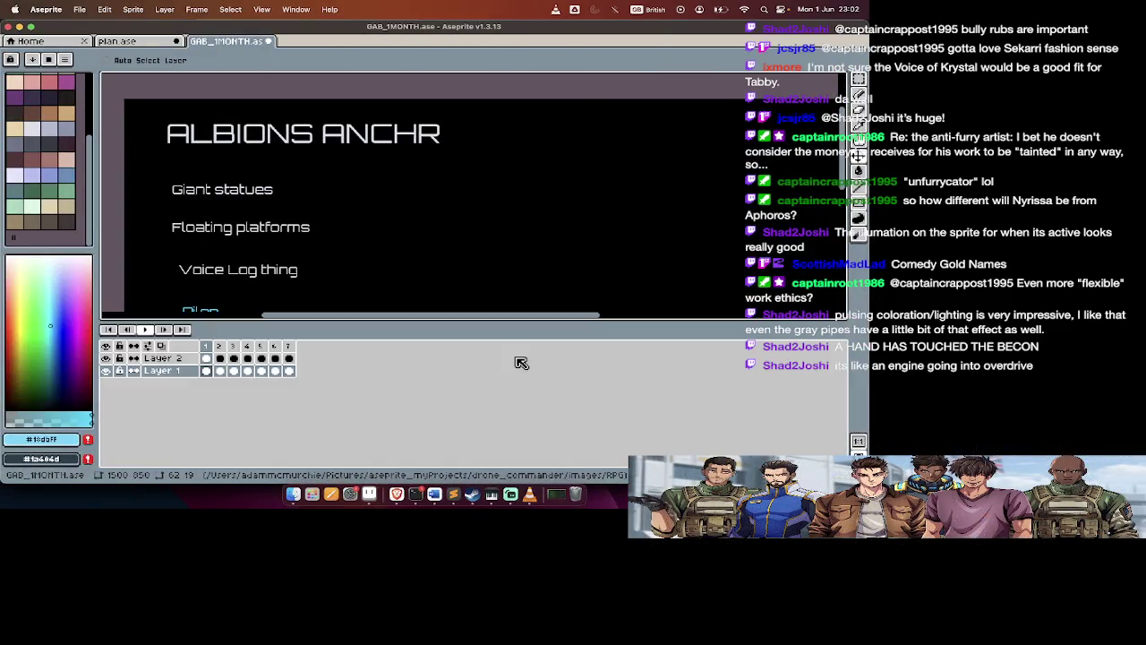
# Add a new frame after the last title, clear its copied text and pick white
pyautogui.press('Return')
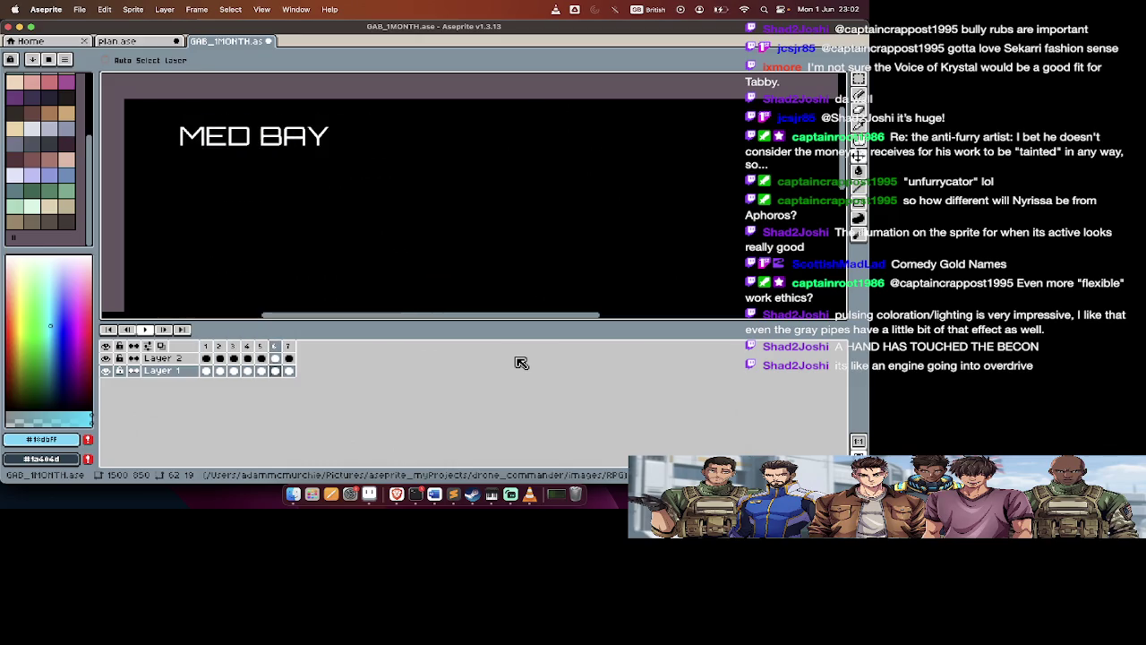
pyautogui.hotkey('alt', 'n')
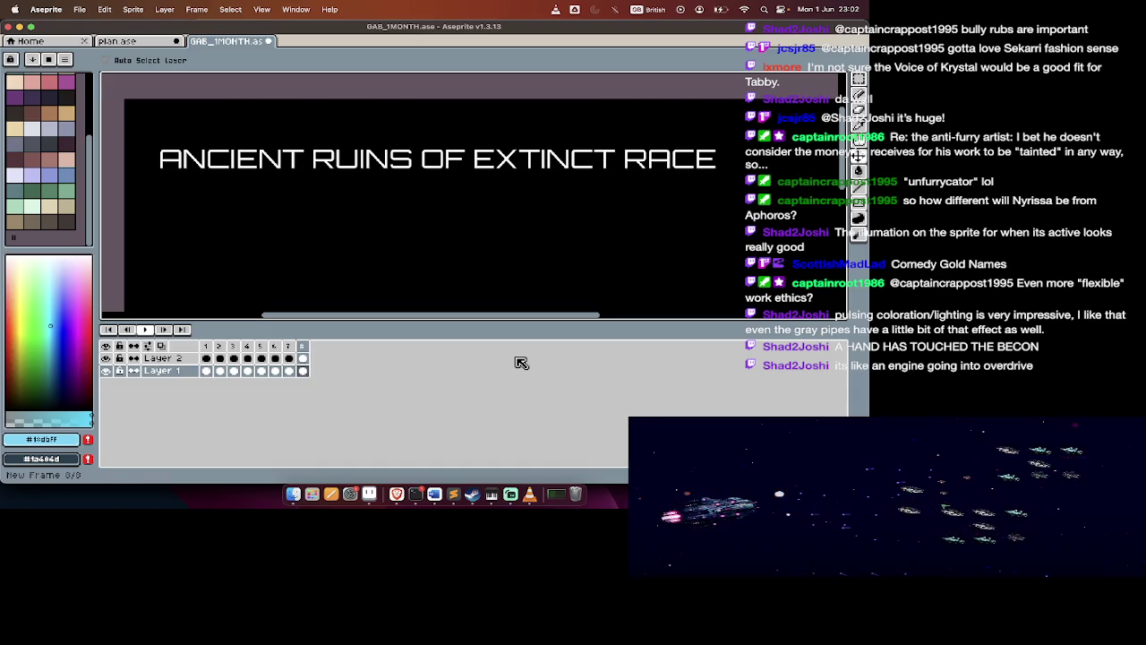
pyautogui.press('Delete')
pyautogui.press('Tab')
pyautogui.press('m')
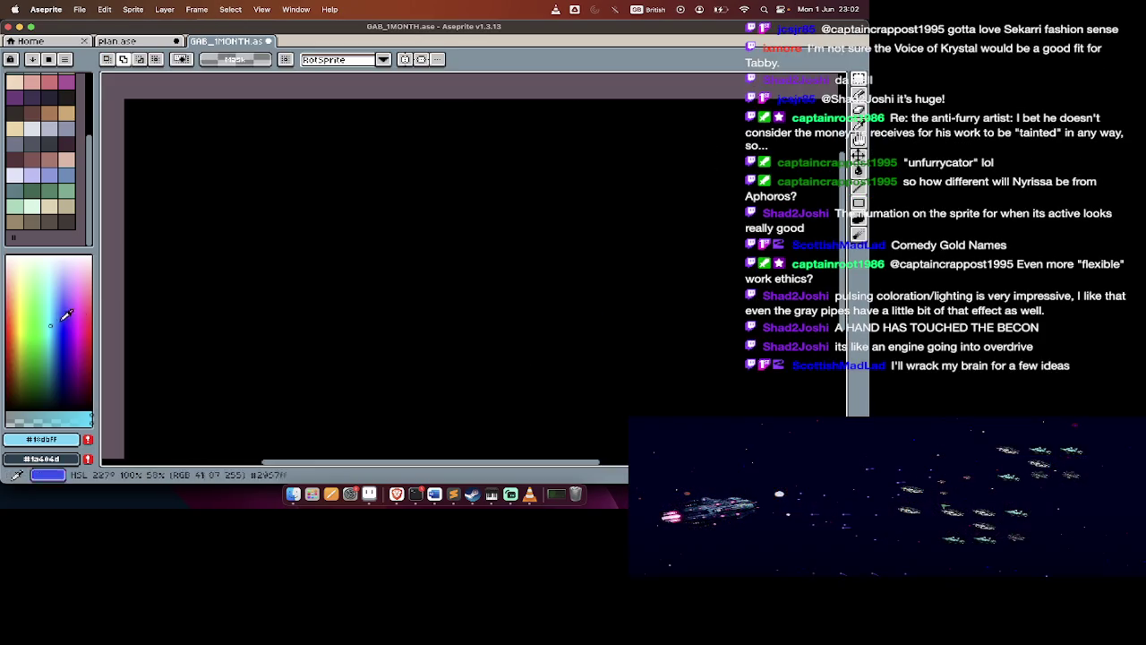
pyautogui.click(49, 81)
# Insert the 'SEKARRI CIV SHIP' title at size 24 and place it at the frame's top-left
pyautogui.hotkey('ctrl', 't')
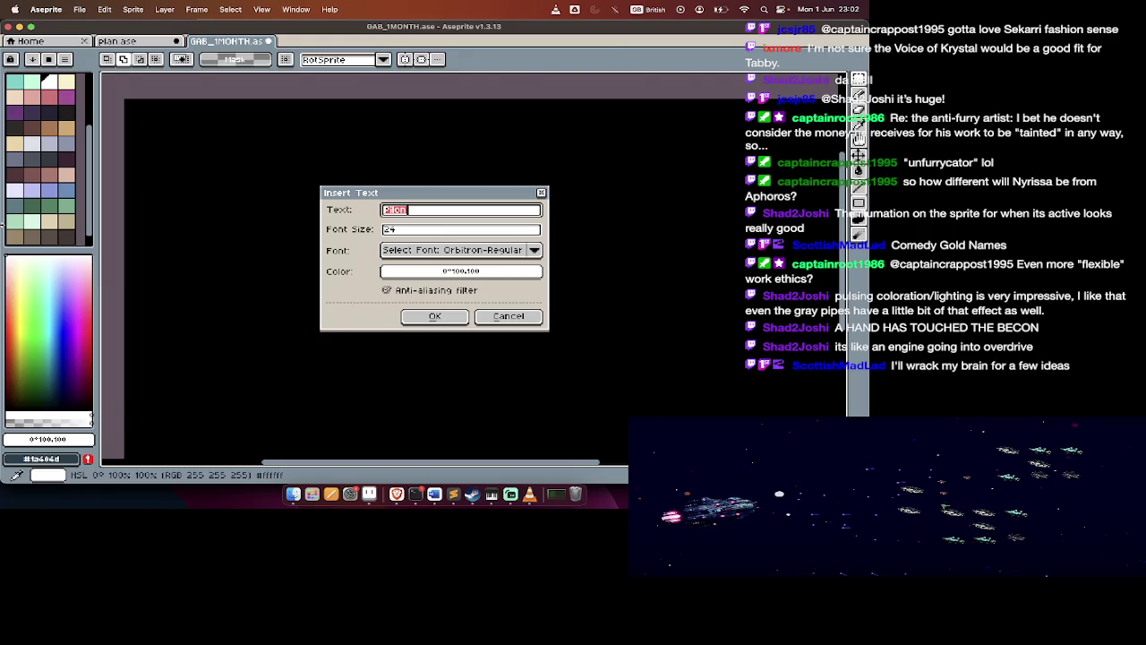
pyautogui.write('HIP')
pyautogui.press('Tab')
pyautogui.press('Return')
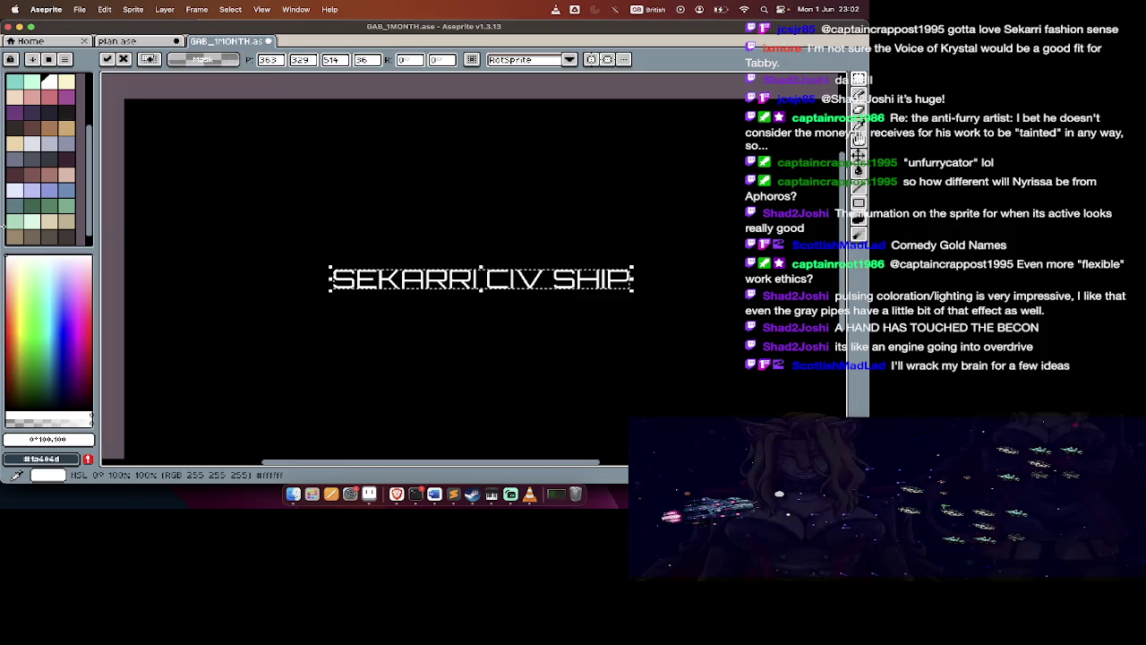
pyautogui.moveTo(367, 284); pyautogui.dragTo(199, 128)
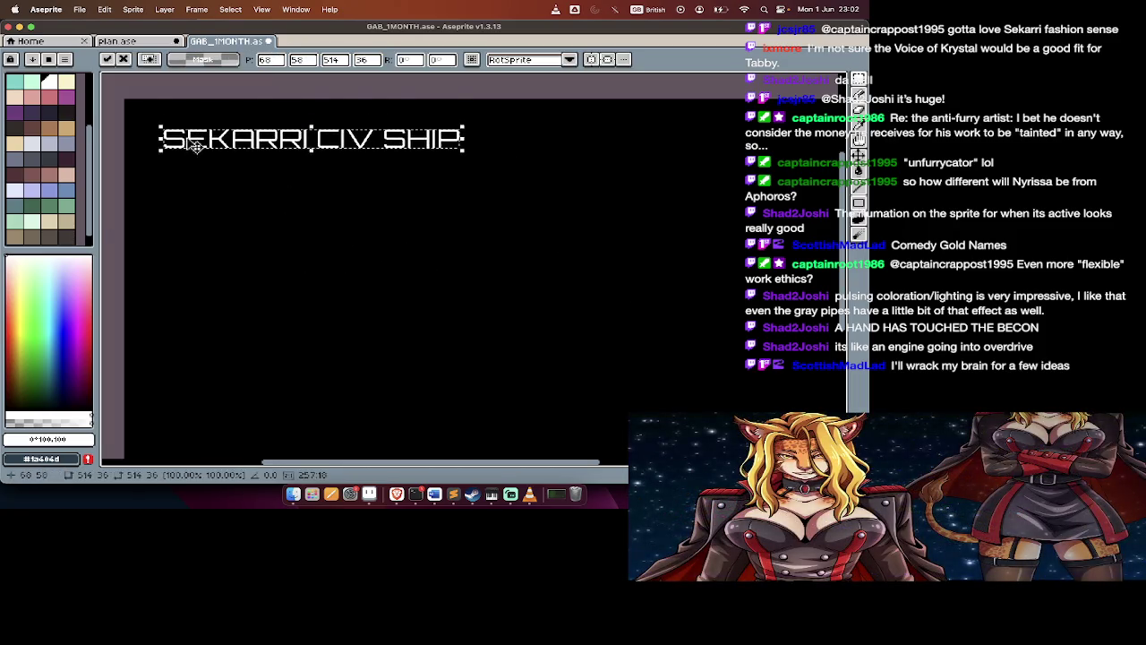
pyautogui.press('Return')
pyautogui.press('super+Tab')
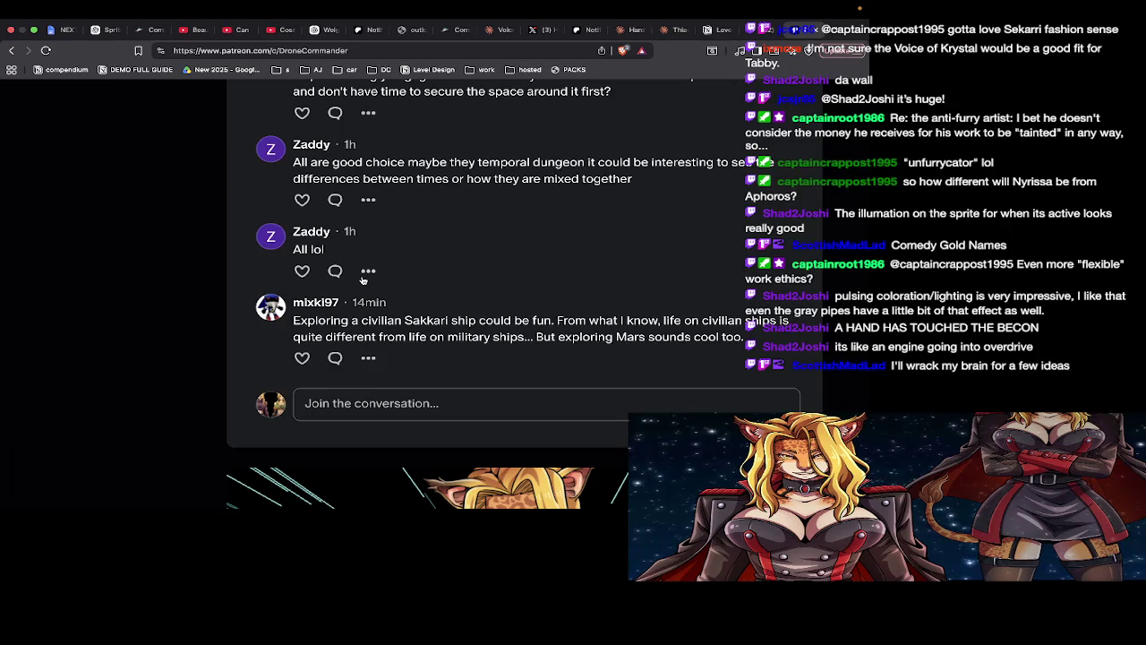
# Scroll up the Patreon comments to the Jungle biome and asteroid-surface suggestions
pyautogui.scroll(2, 363, 281)
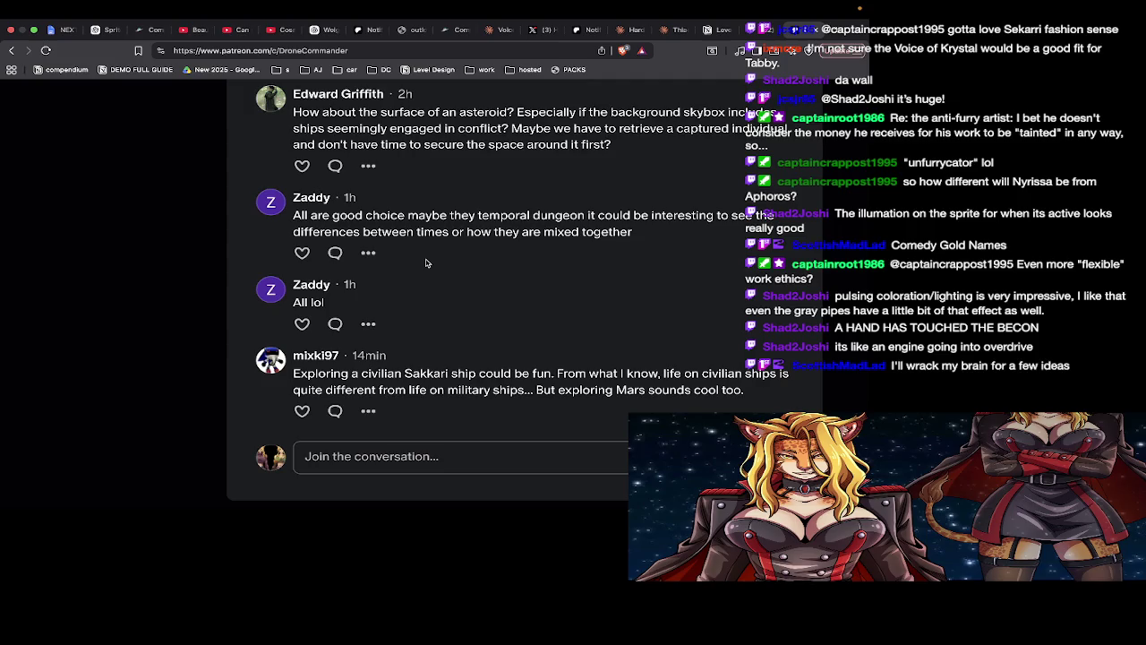
pyautogui.scroll(2, 426, 263)
pyautogui.scroll(2, 426, 264)
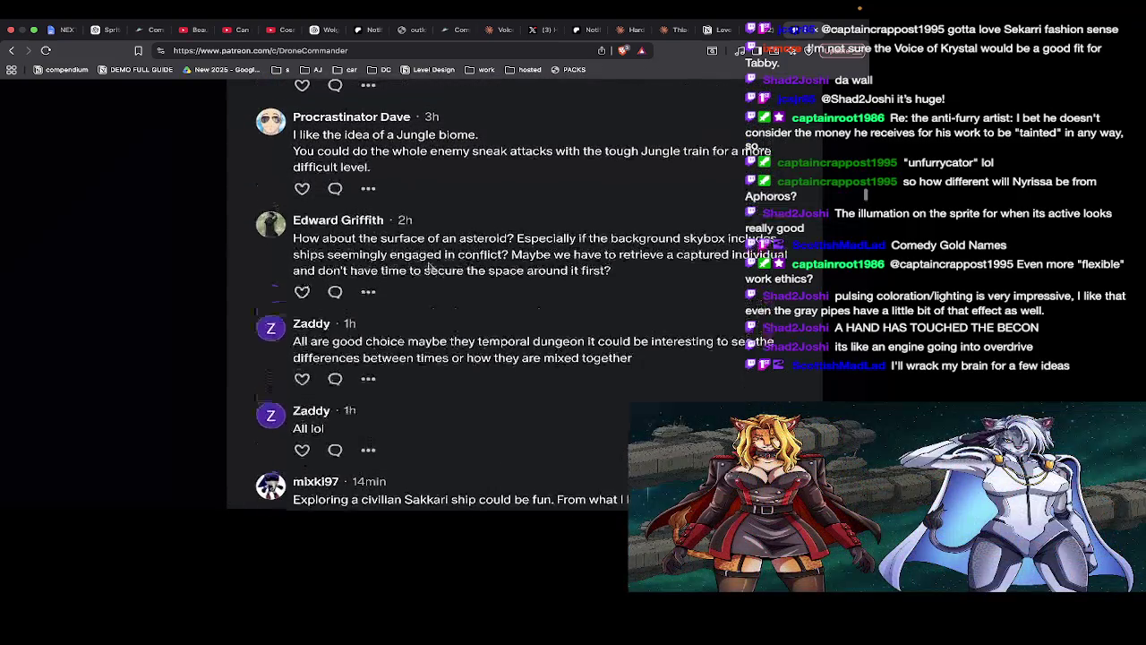
pyautogui.scroll(1, 430, 265)
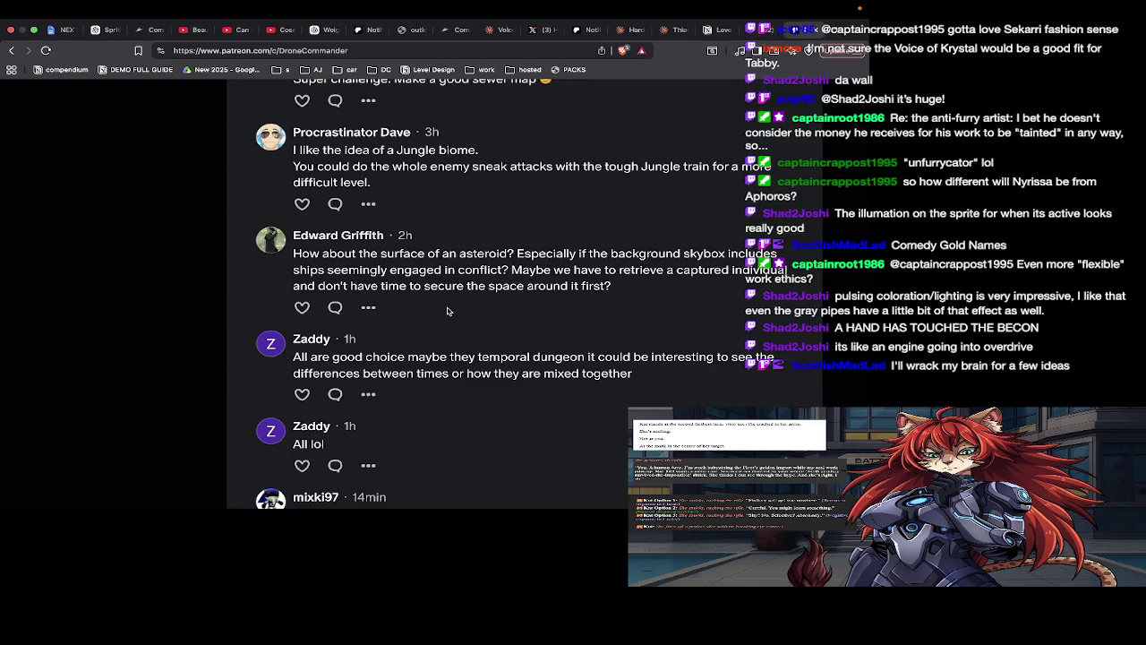
pyautogui.press('super+Tab')
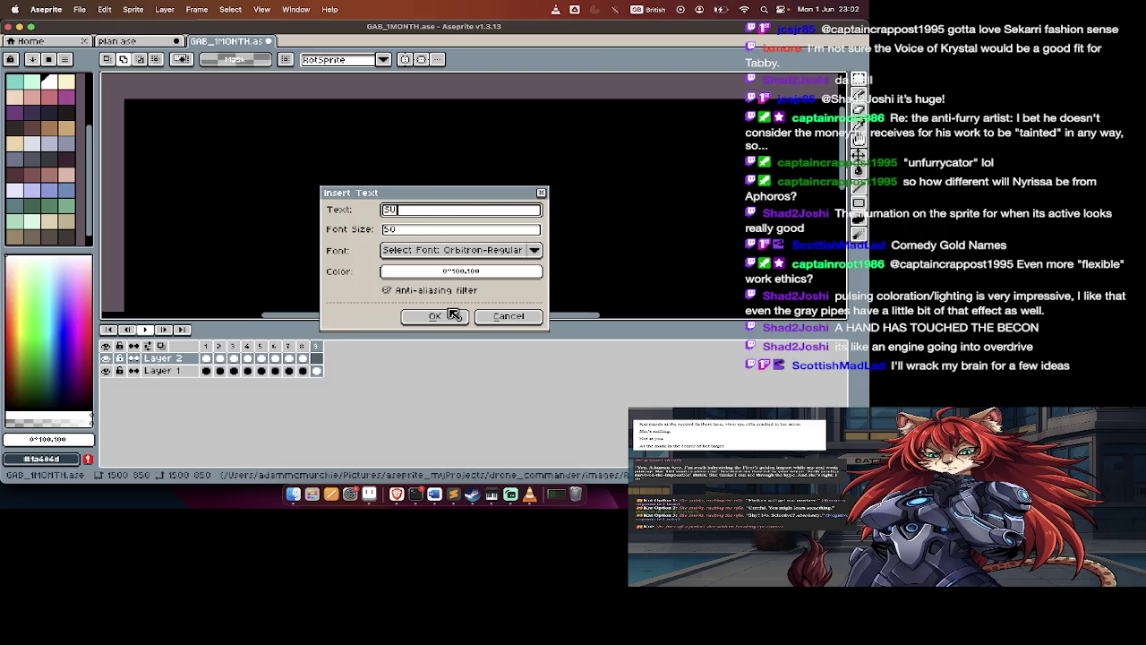
# Insert the 'SURFACE OF ASTEROID' title and move it to the frame's upper left
pyautogui.write('RFACE OF ASTEROID')
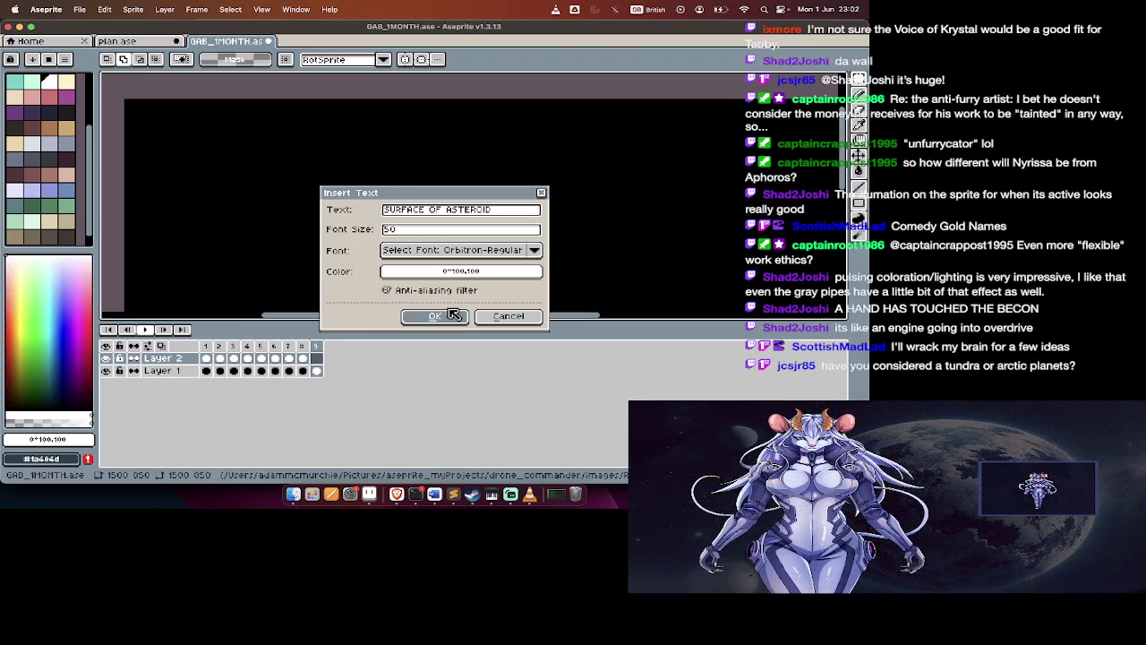
pyautogui.click(454, 314)
pyautogui.moveTo(573, 201); pyautogui.dragTo(362, 155)
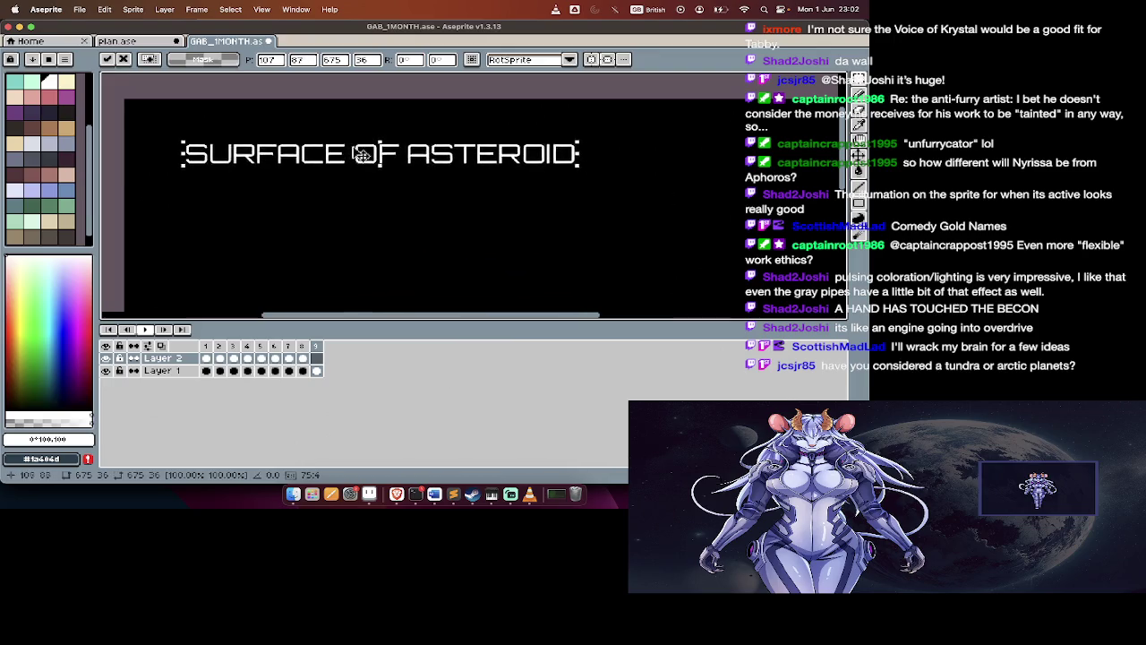
pyautogui.press('super+Tab')
pyautogui.scroll(1, 365, 242)
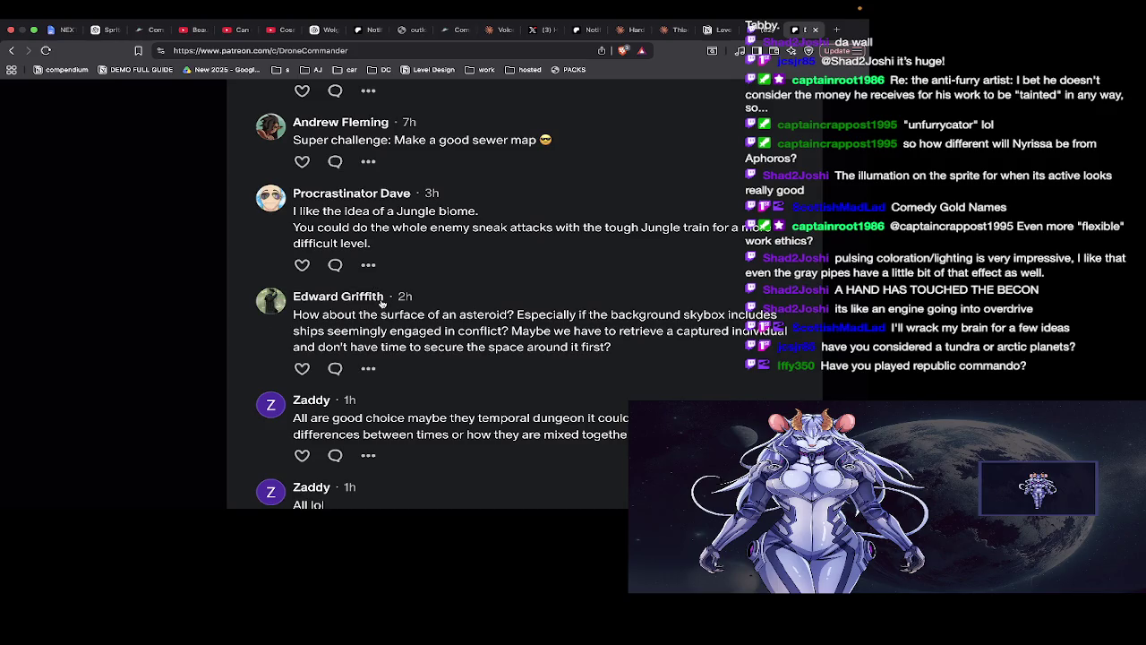
pyautogui.press('super+Tab')
# Add a correctly spelled 'JUNGLE BIOME' title at the upper left of the next frame
pyautogui.press('Right')
pyautogui.press('super+t')
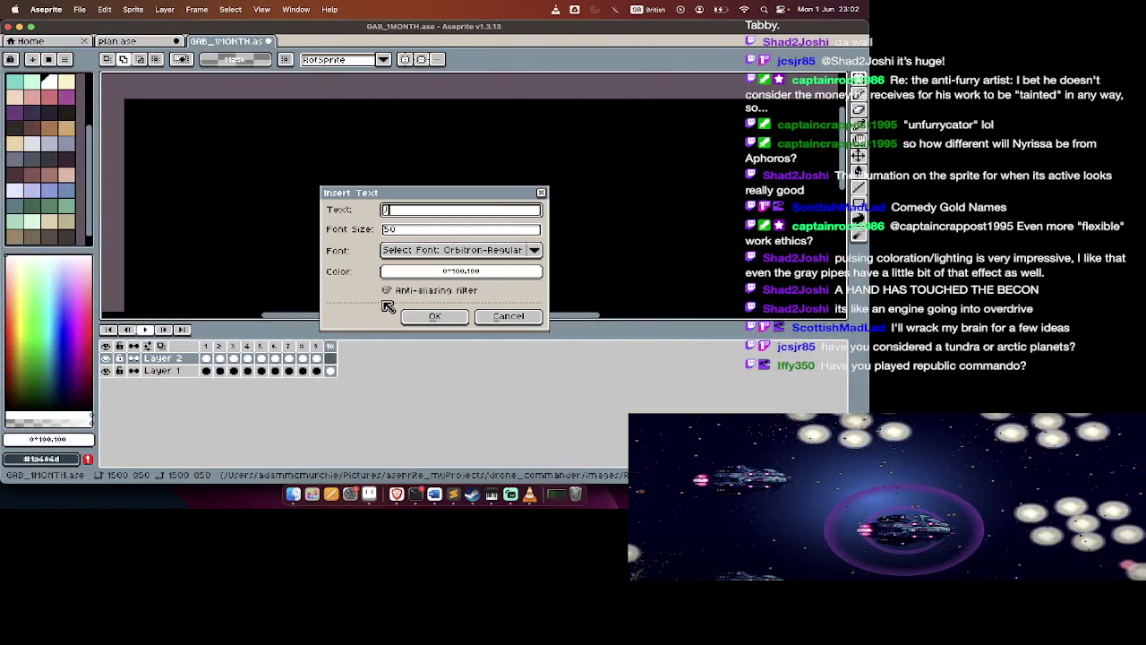
pyautogui.write('OM')
pyautogui.press('Return')
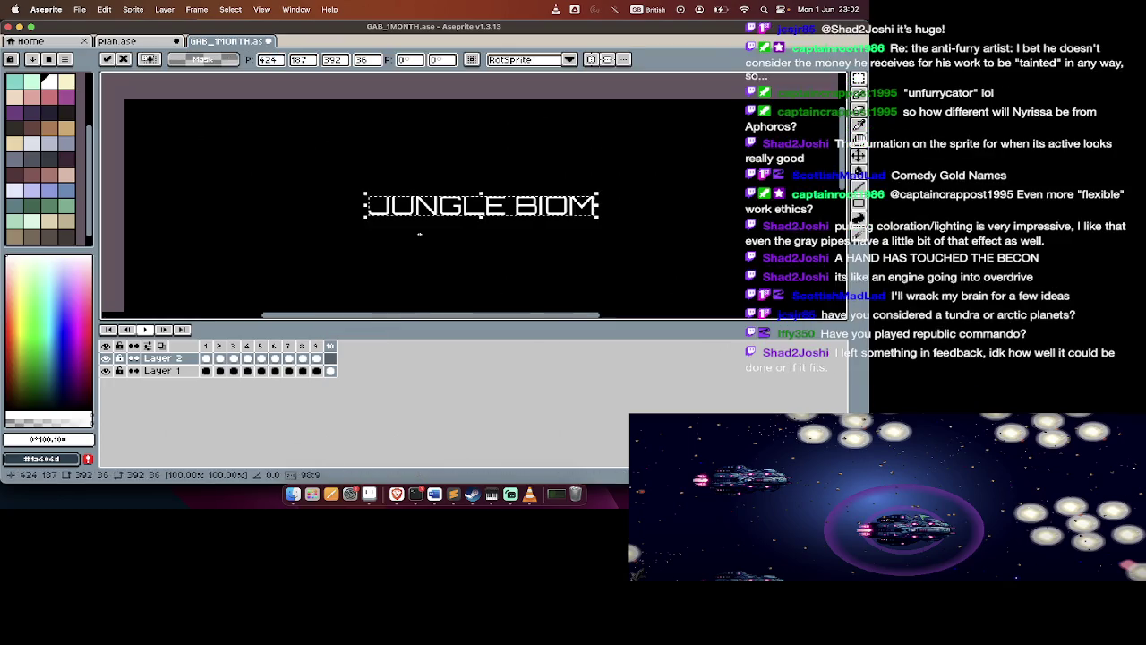
pyautogui.press('super+z')
pyautogui.press('super+t')
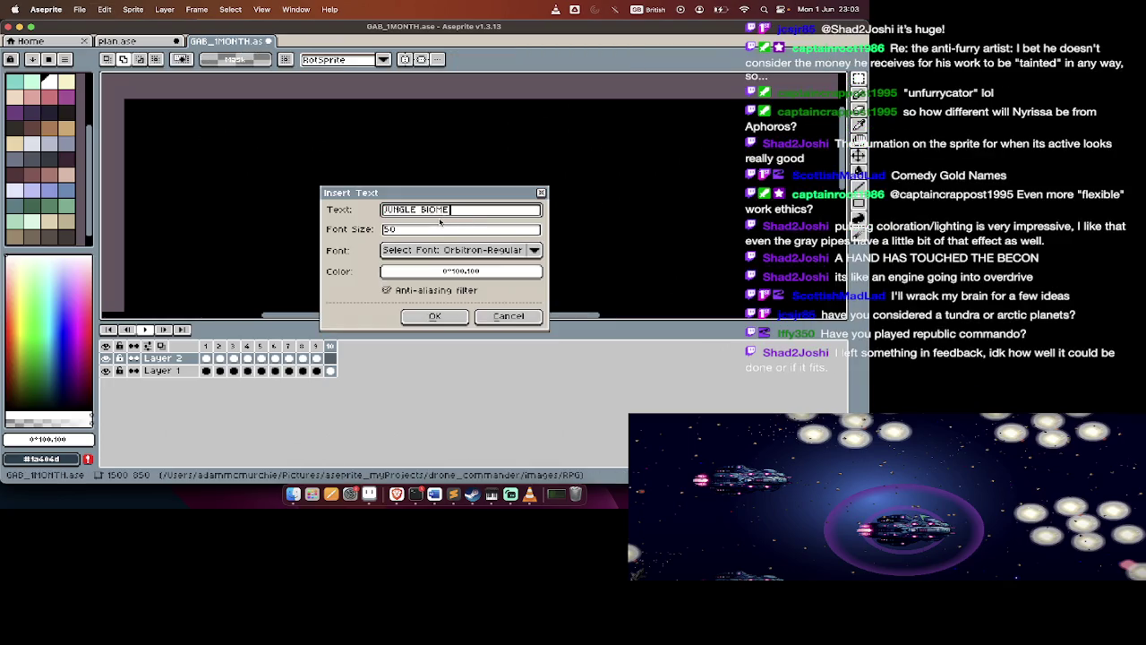
pyautogui.write('E')
pyautogui.press('Return')
pyautogui.moveTo(453, 220); pyautogui.dragTo(274, 153)
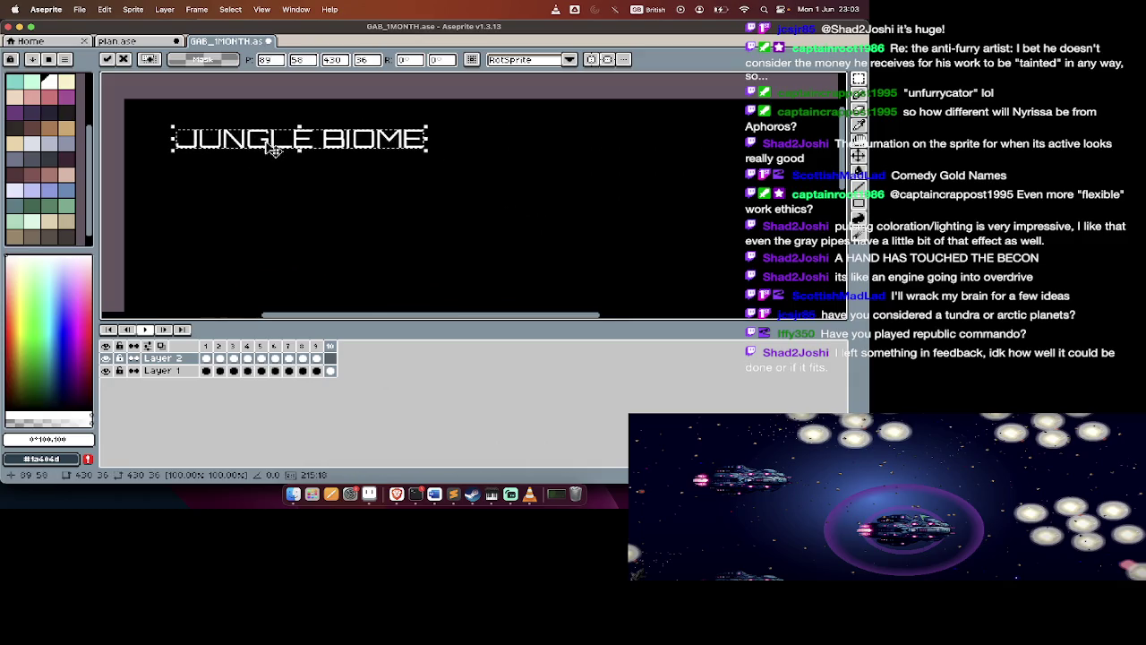
pyautogui.press('Return')
# Insert the 'MIRELEXIA' text onto the canvas
pyautogui.press('super+t')
pyautogui.write('MIRELEX')
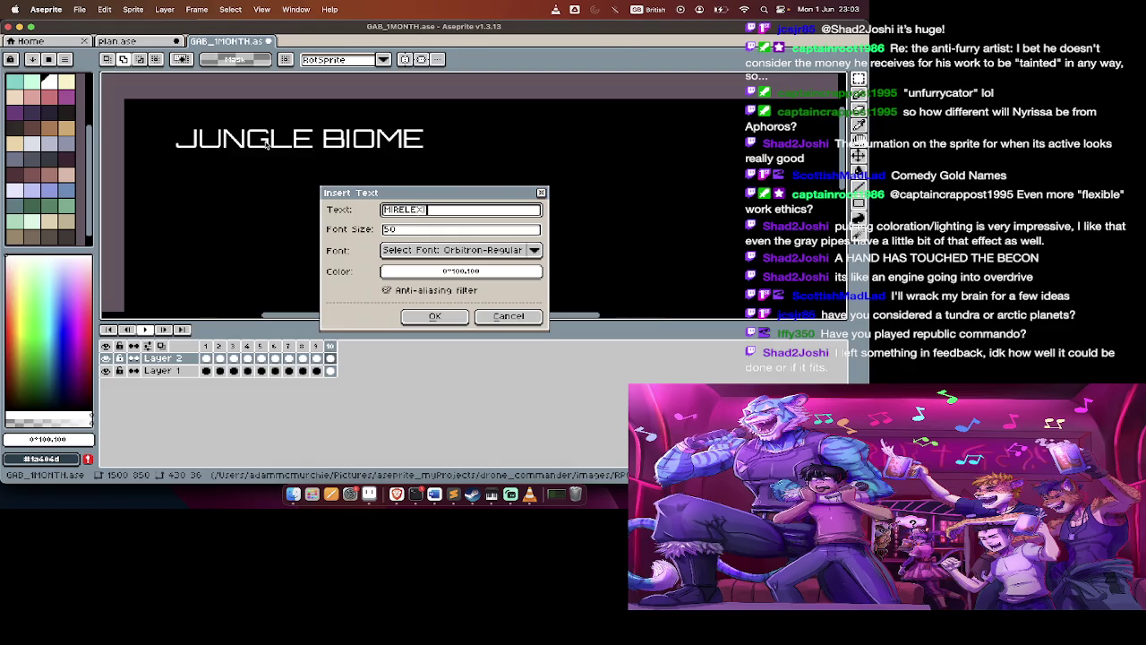
pyautogui.write('IA')
pyautogui.press('Return')
pyautogui.press('super+Tab')
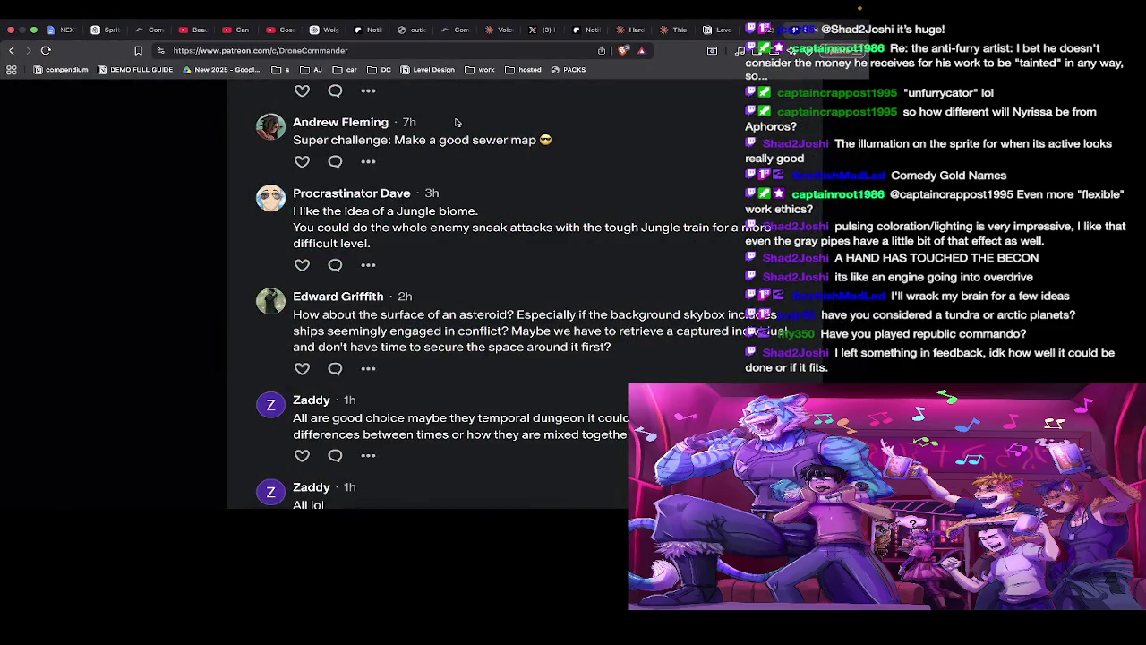
# Reread earlier Patreon suggestions like ancient ruins of an extinct race, then go to the Twitch tab
pyautogui.scroll(2, 454, 242)
pyautogui.scroll(2, 454, 242)
pyautogui.scroll(-1, 454, 242)
pyautogui.scroll(-1, 454, 242)
pyautogui.scroll(1, 454, 242)
pyautogui.scroll(2, 455, 246)
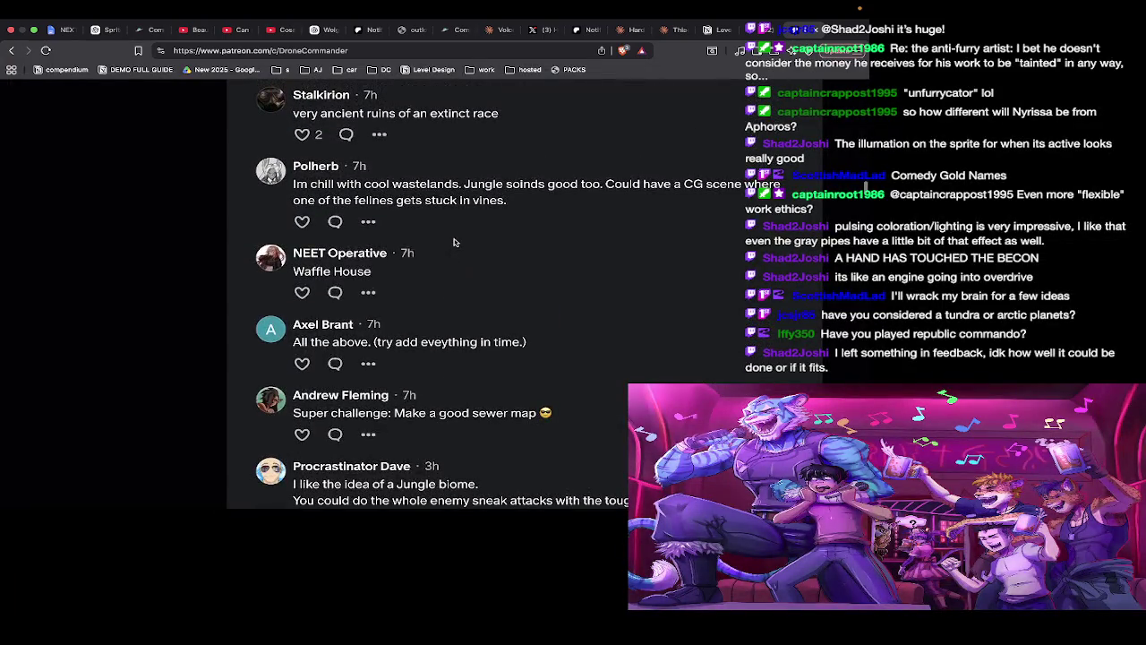
pyautogui.scroll(1, 455, 253)
pyautogui.scroll(2, 455, 253)
pyautogui.scroll(2, 457, 250)
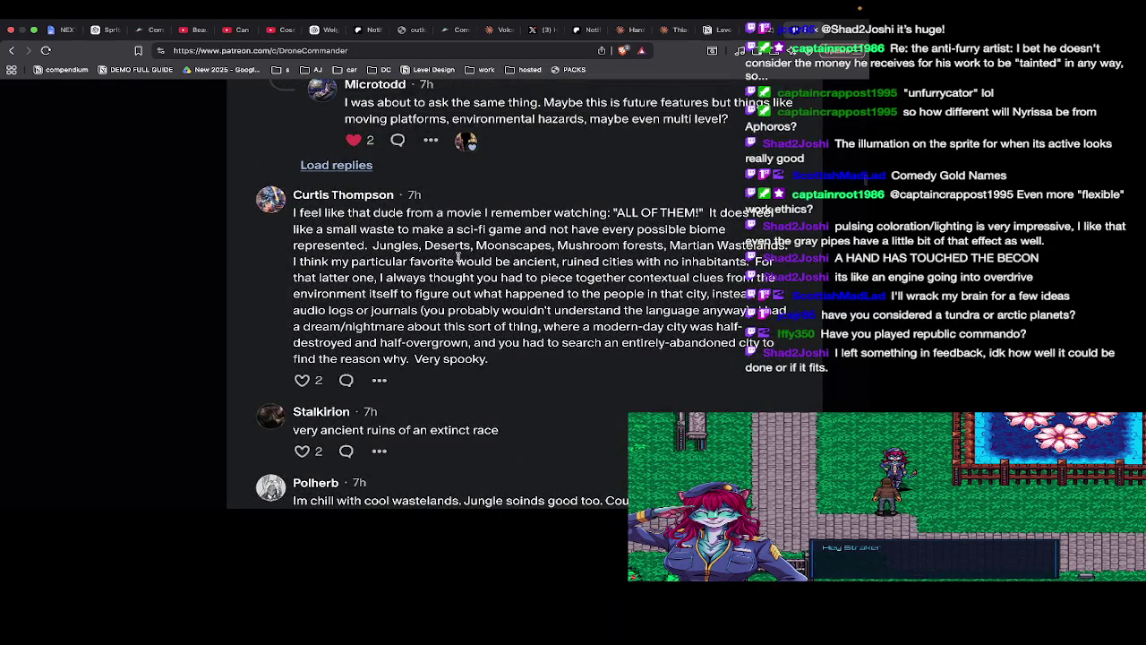
pyautogui.scroll(1, 458, 259)
pyautogui.scroll(5, 461, 273)
pyautogui.press('super+minus')
pyautogui.hotkey('ctrl', 'Tab')
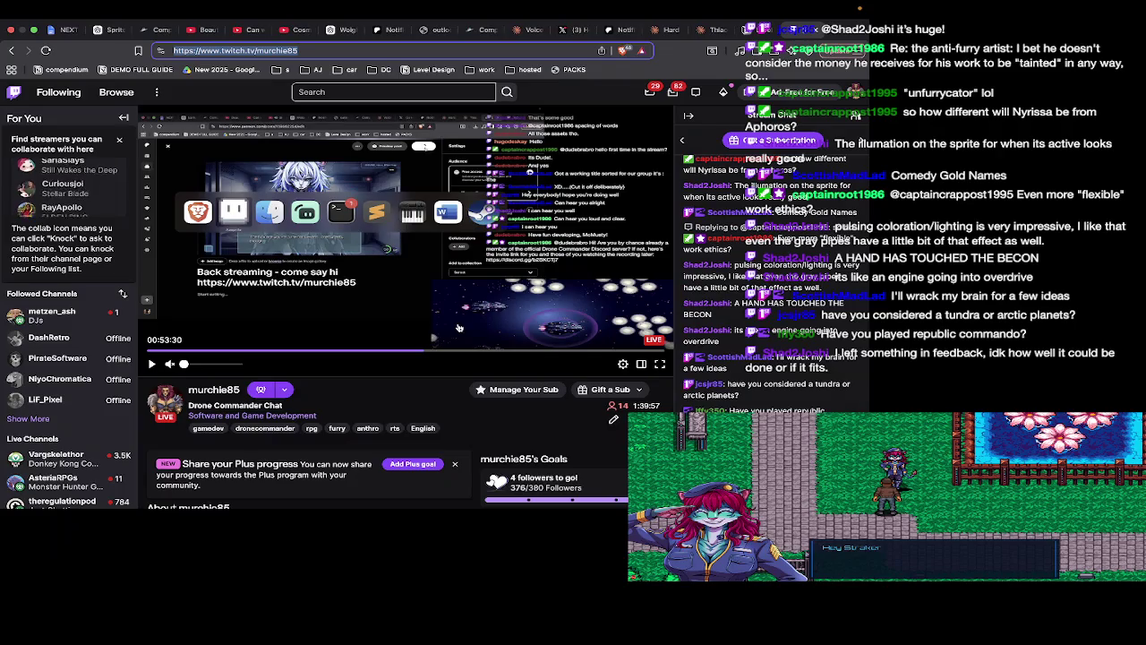
# Scroll over the live Twitch channel page streaming Drone Commander Chat
pyautogui.scroll(2, 848, 461)
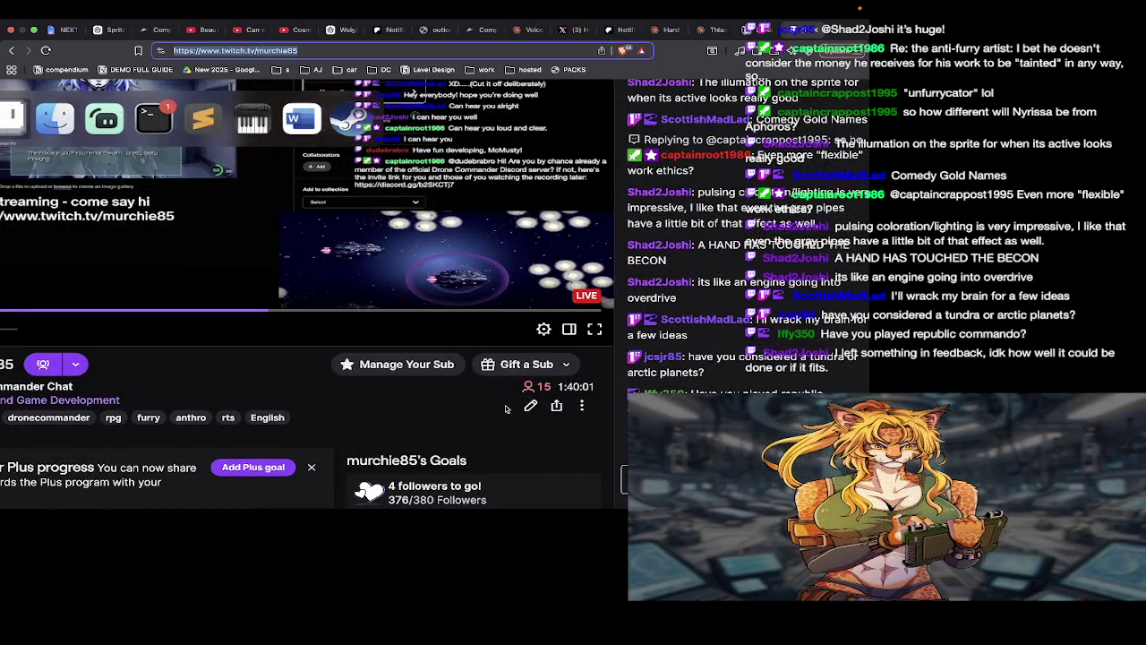
pyautogui.scroll(-2, 506, 408)
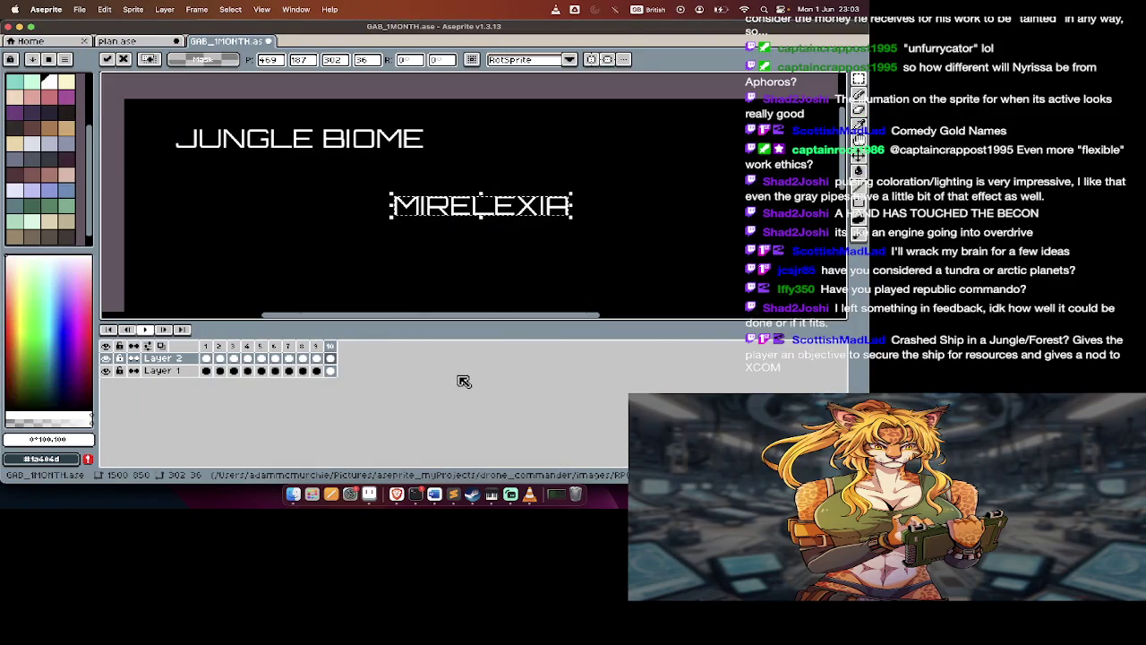
# Commit the MIRELEXIA text and step back through the earlier title frames
pyautogui.click(469, 207)
pyautogui.press('Tab')
pyautogui.scroll(-2, 469, 206)
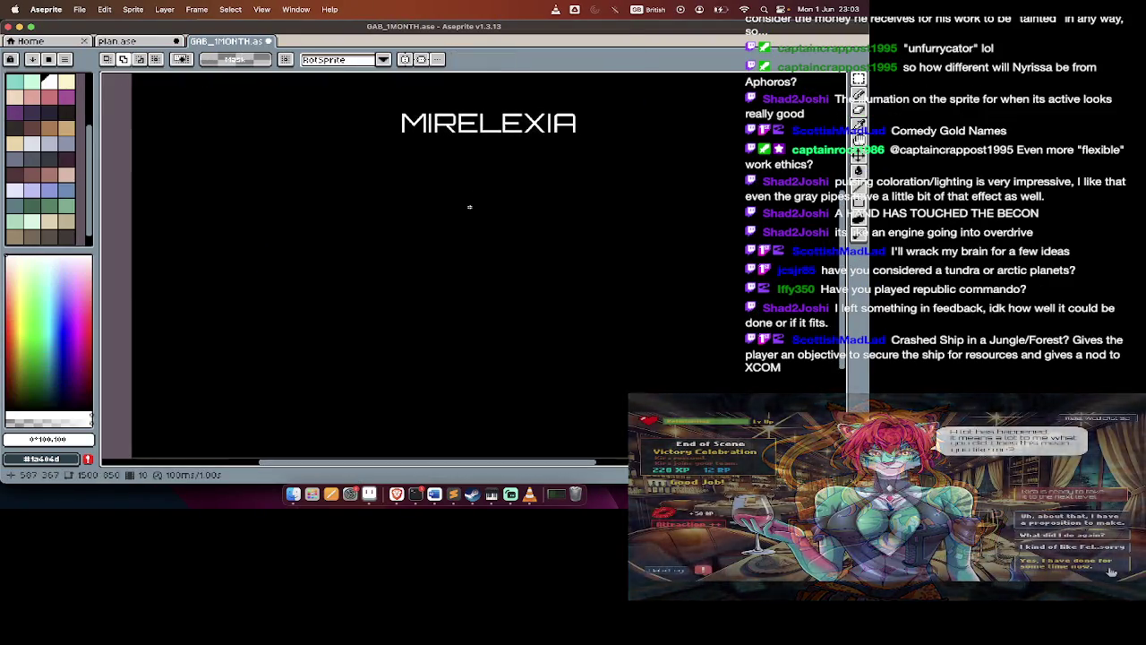
pyautogui.scroll(5, 470, 207)
pyautogui.press('Left')
pyautogui.press('Left')
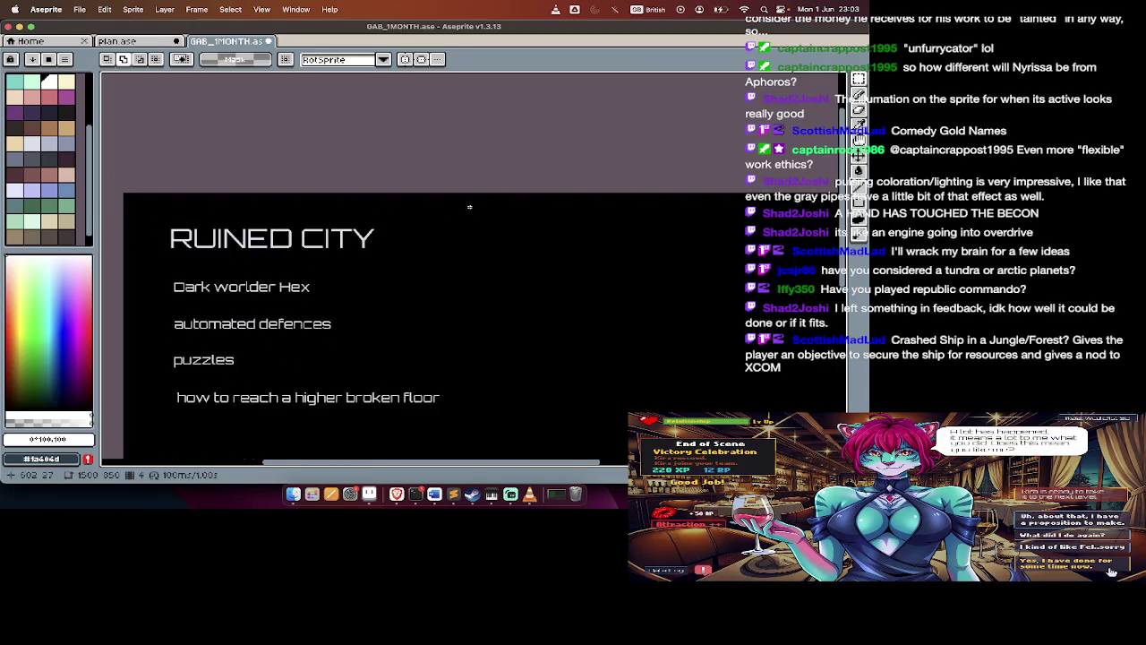
pyautogui.press('Left')
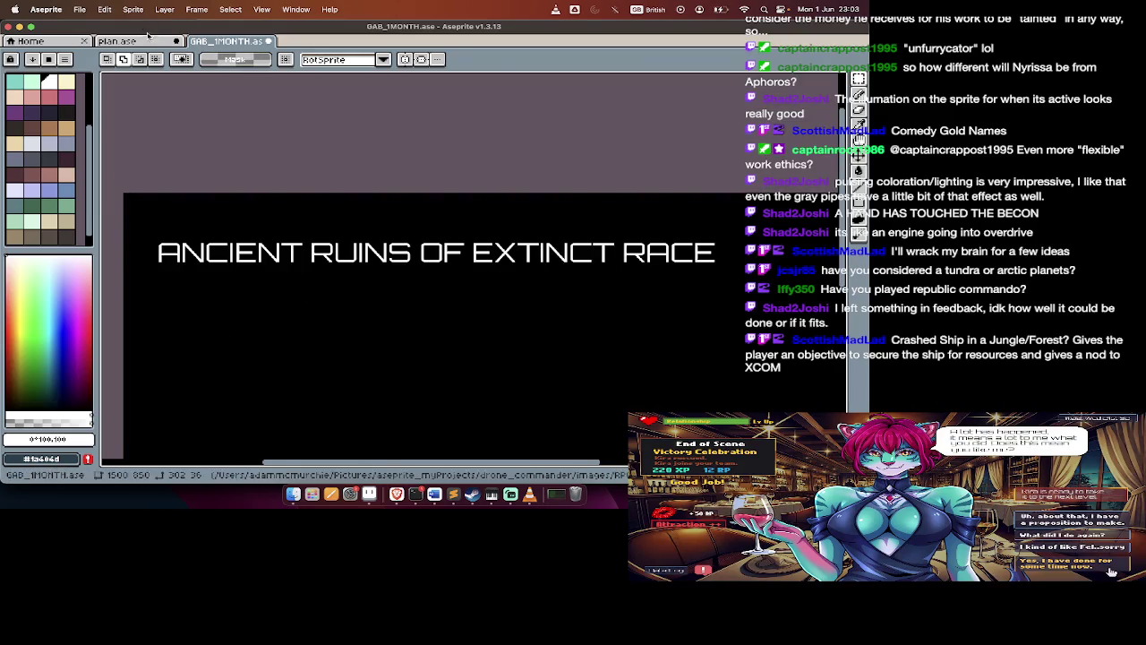
# Look over the plan.ase sprite, then bring VLC and Streamlabs Desktop to the front
pyautogui.click(148, 42)
pyautogui.press('Tab')
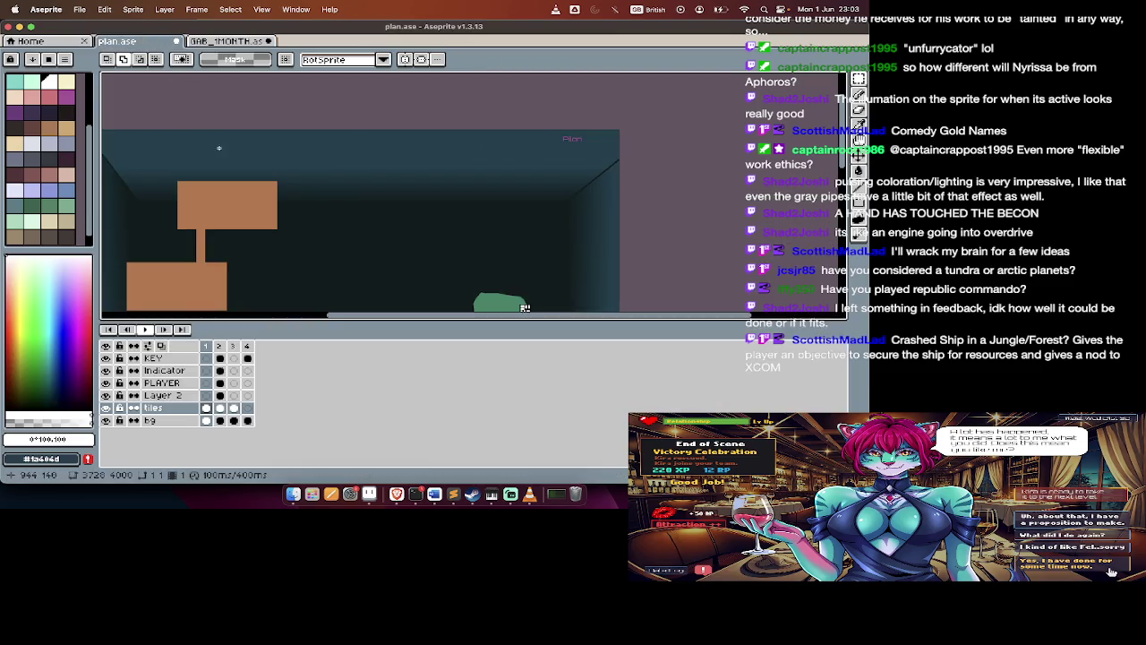
pyautogui.press('Tab')
pyautogui.press('super+Tab')
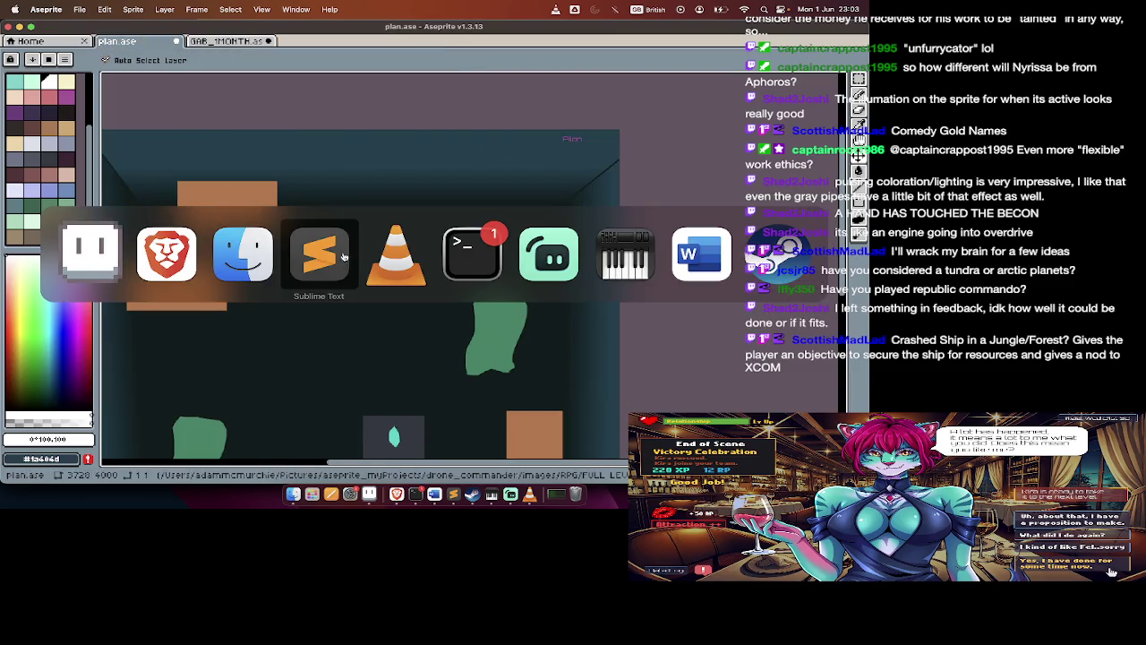
pyautogui.click(399, 261)
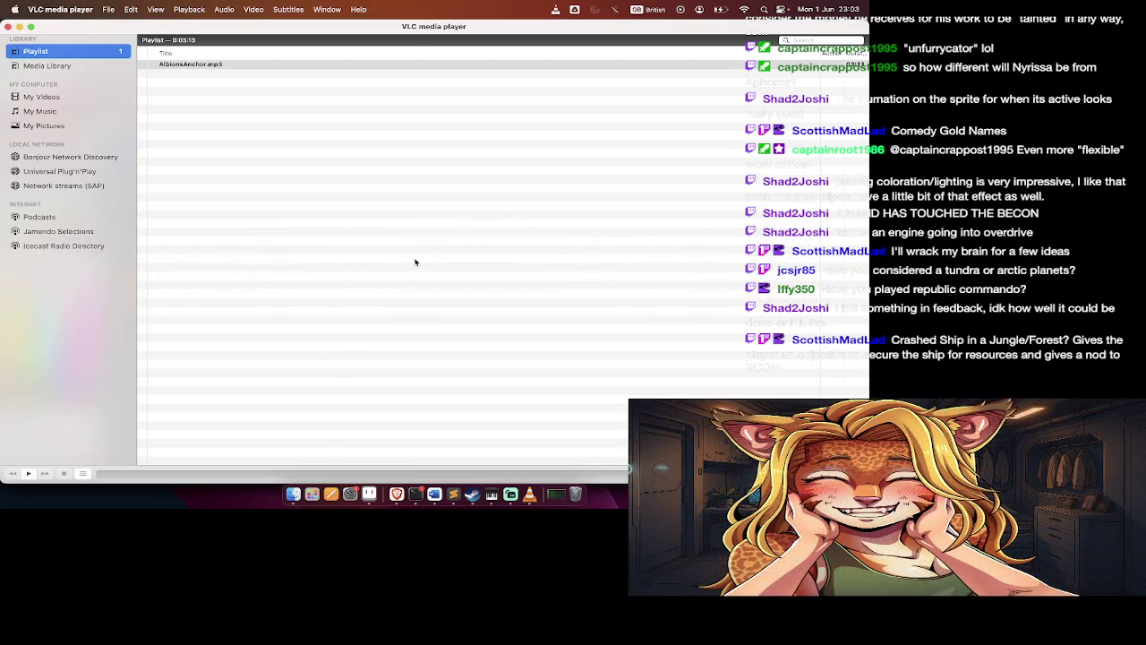
pyautogui.press('super+Tab')
pyautogui.click(555, 251)
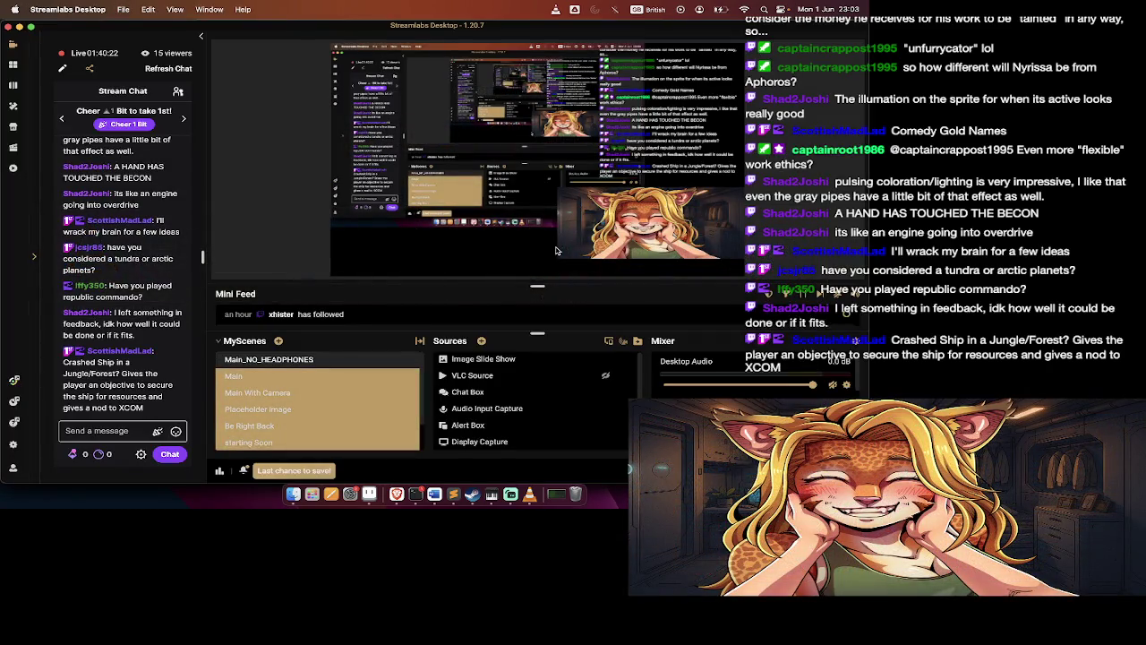